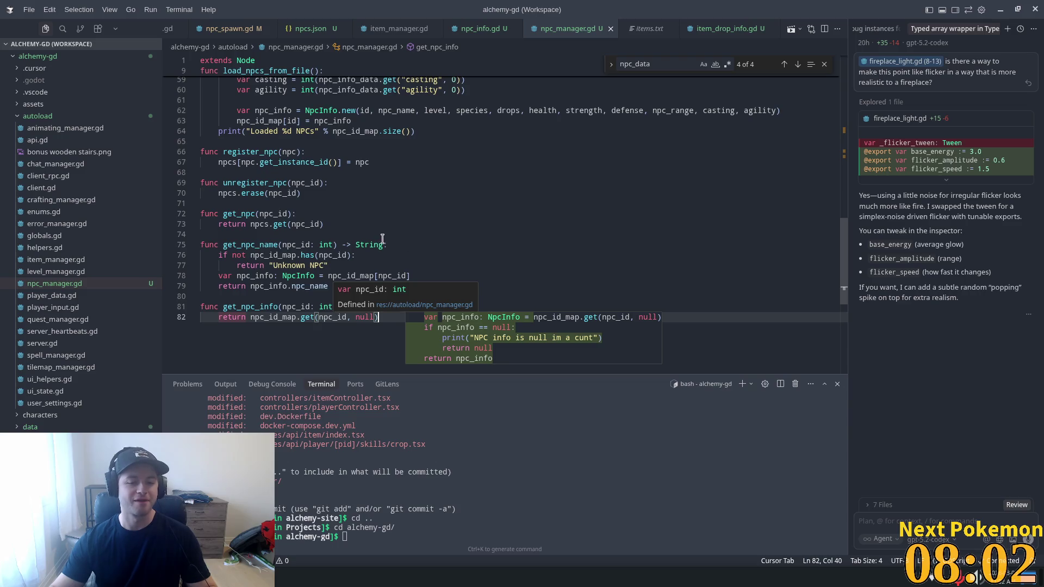
- Review the npc_id_map definition and the npcs.json open-error line in npc_manager.gd
ctrl+click(283, 323)
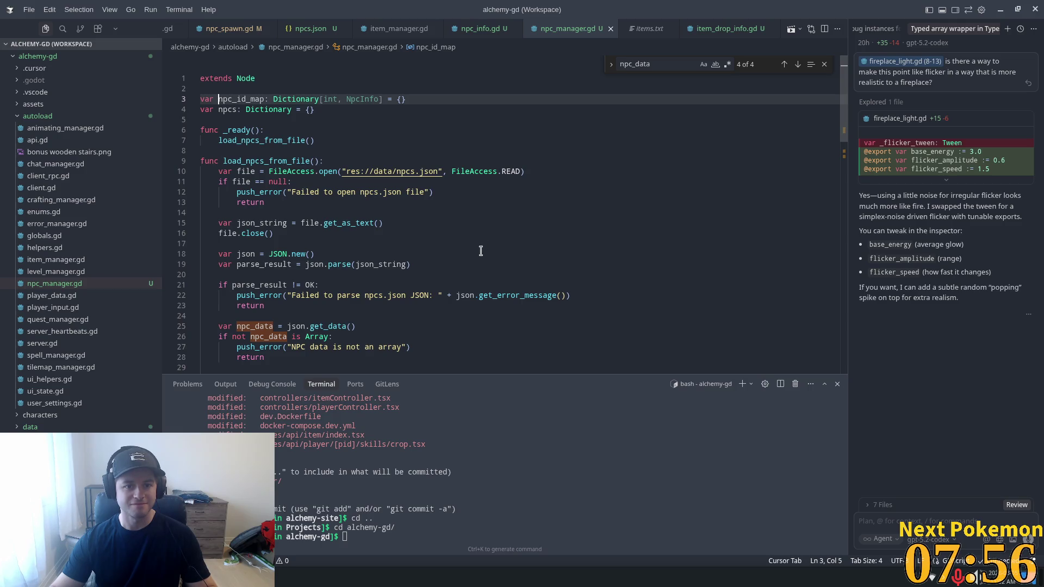
scroll(478, 249, down, 1)
click(361, 164)
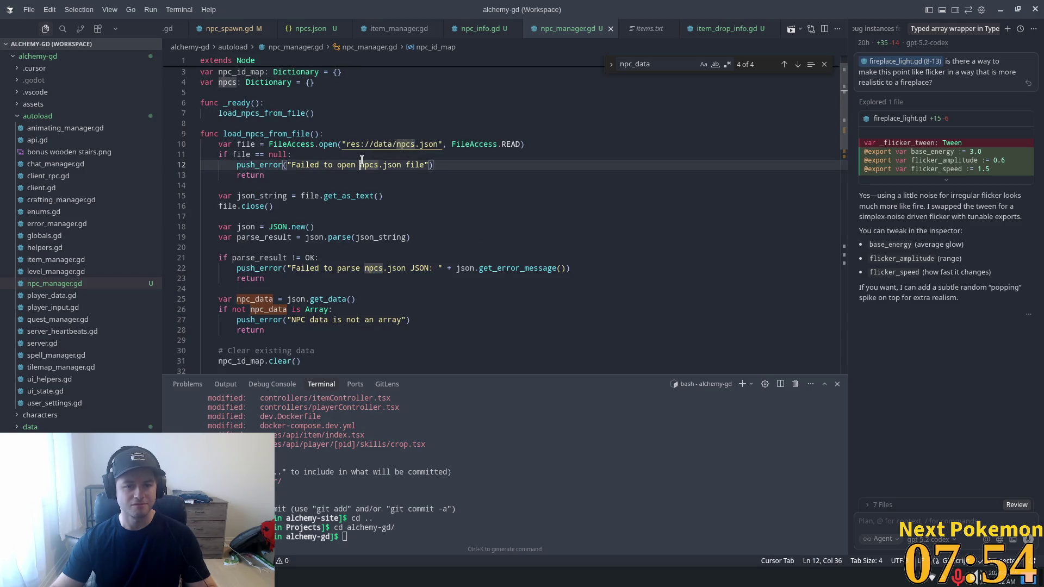
scroll(841, 284, down, 20)
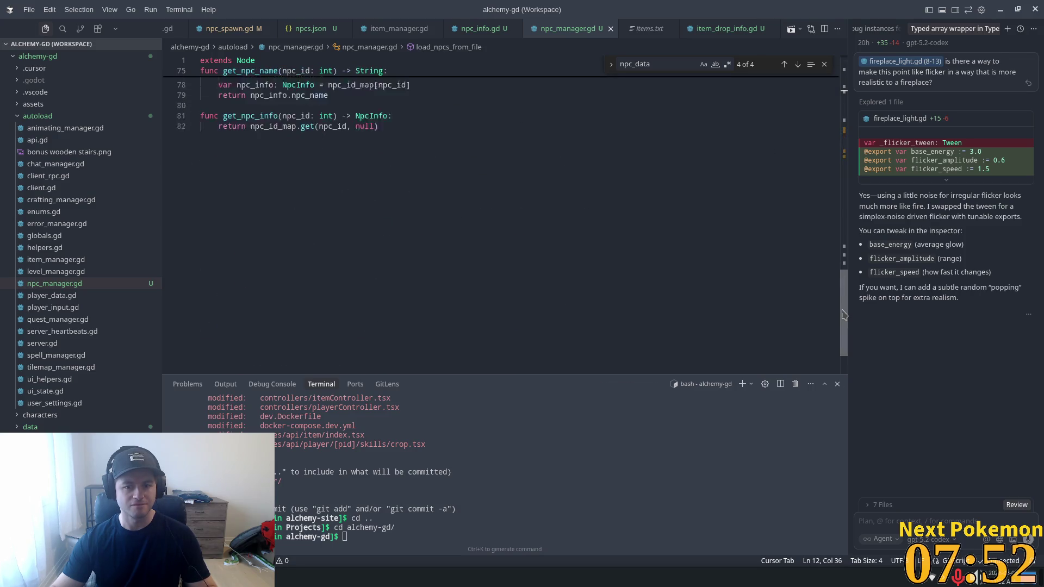
- Compare the npc_id used in get_npc_info's lookup with the id key NPCs are stored under
click(400, 234)
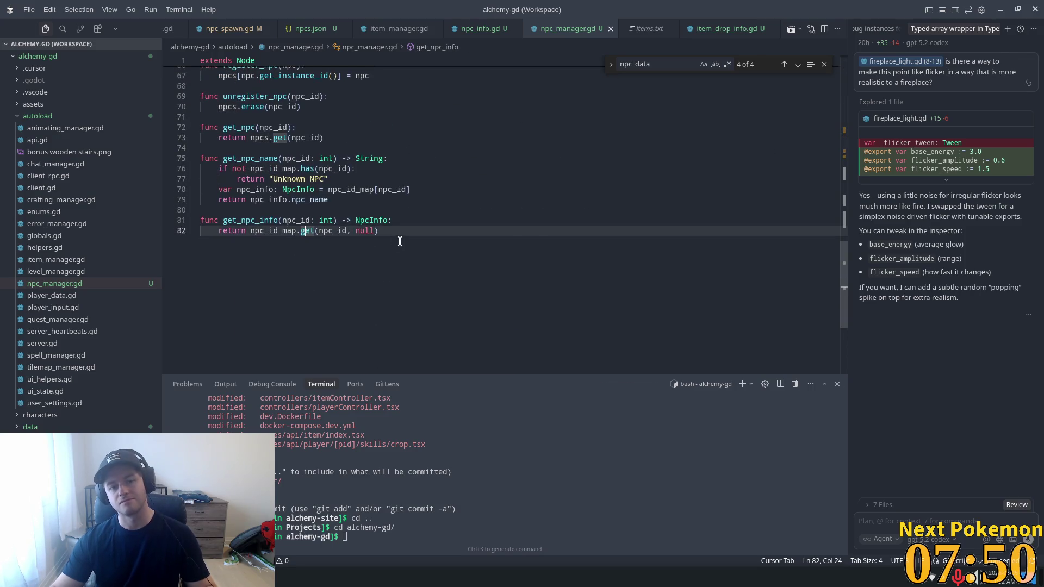
click(333, 231)
double_click(333, 231)
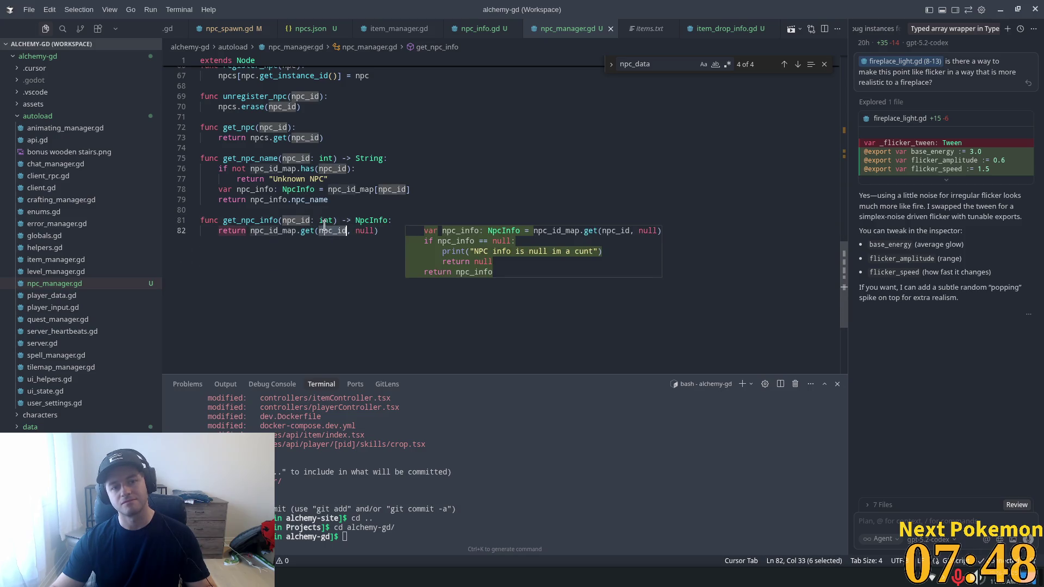
scroll(272, 226, up, 6)
double_click(292, 224)
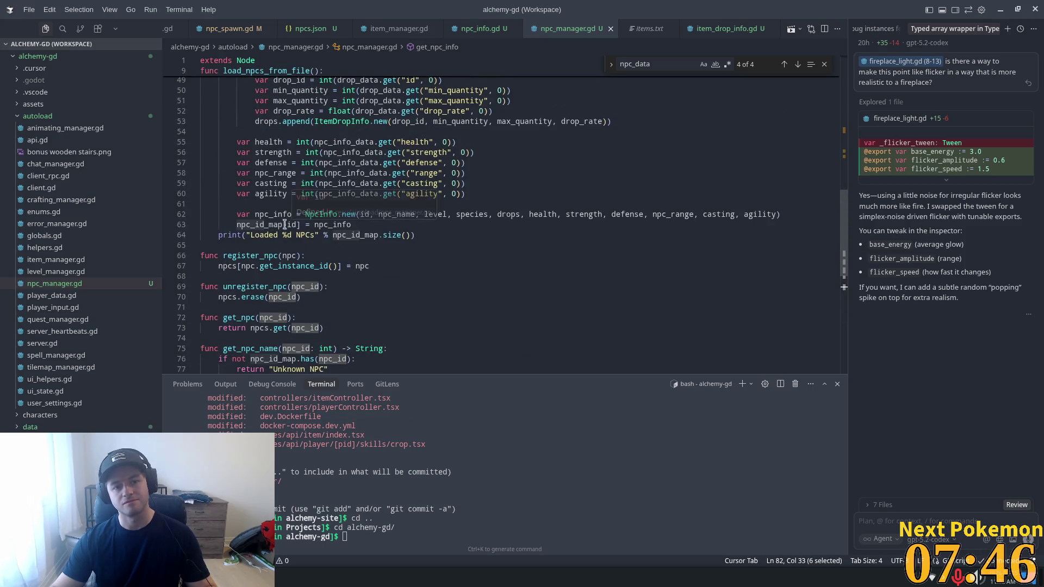
scroll(372, 229, up, 5)
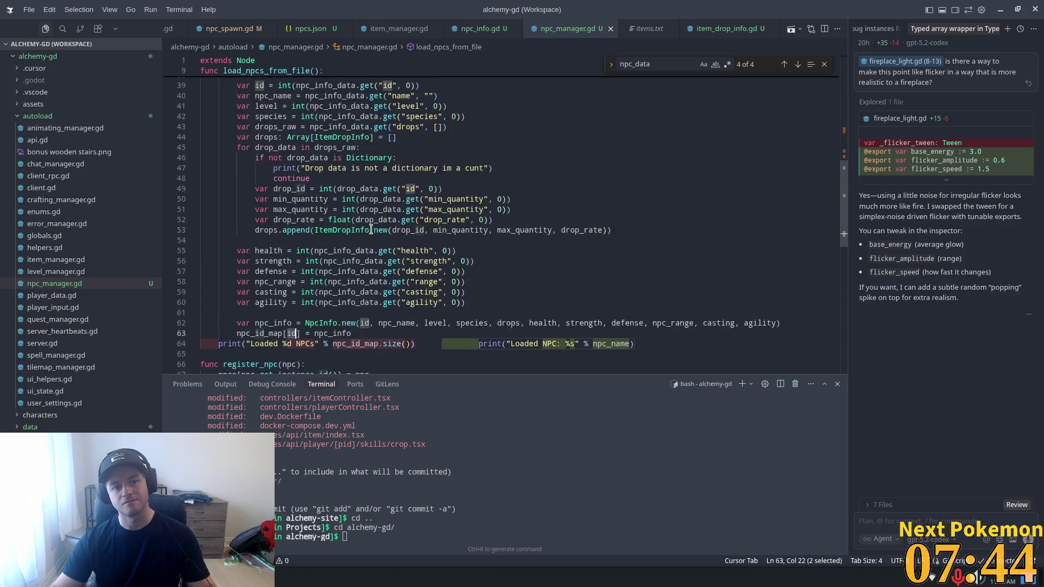
scroll(375, 245, down, 9)
click(389, 292)
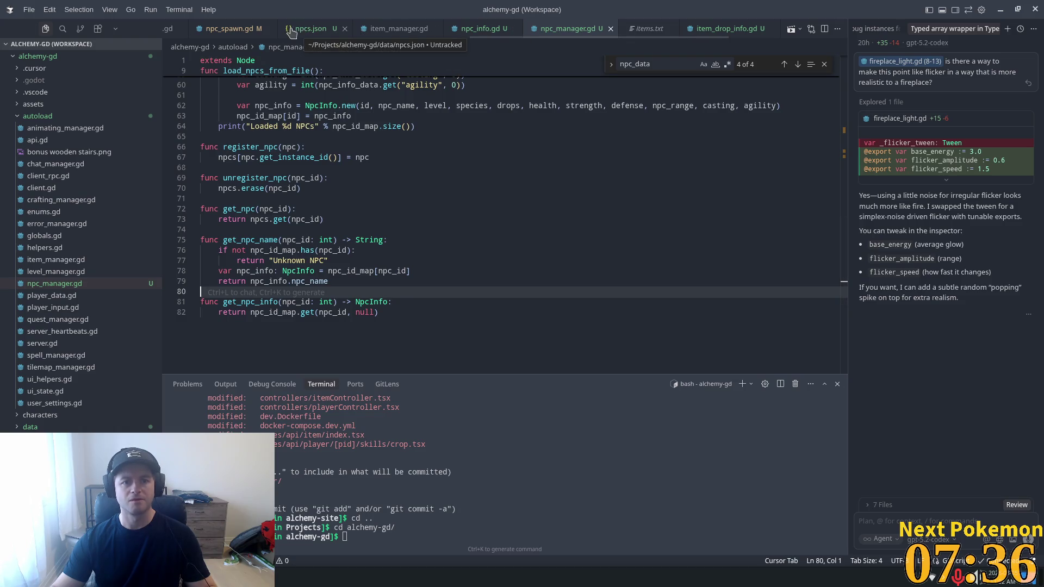
scroll(263, 28, up, 3)
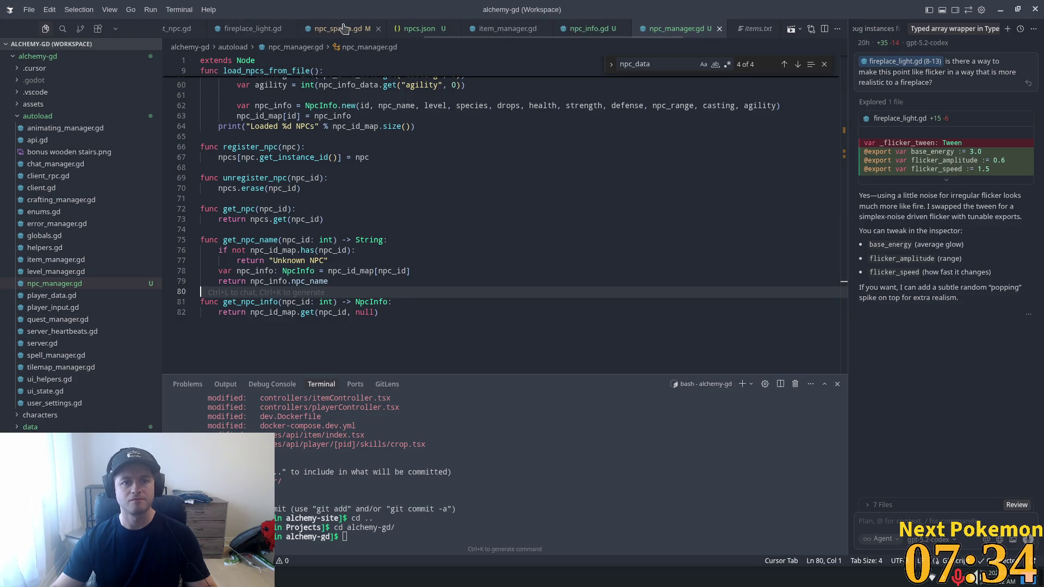
- In npc_spawn.gd's _ready, add a print of npc_info.npc_name after the get_npc_info call
click(338, 28)
scroll(435, 136, down, 2)
click(470, 188)
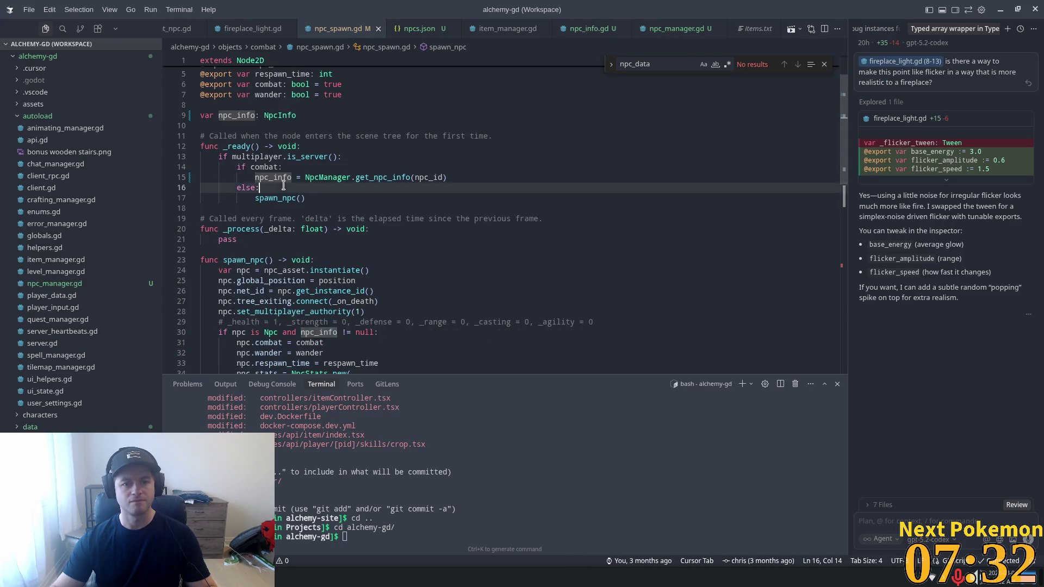
click(469, 176)
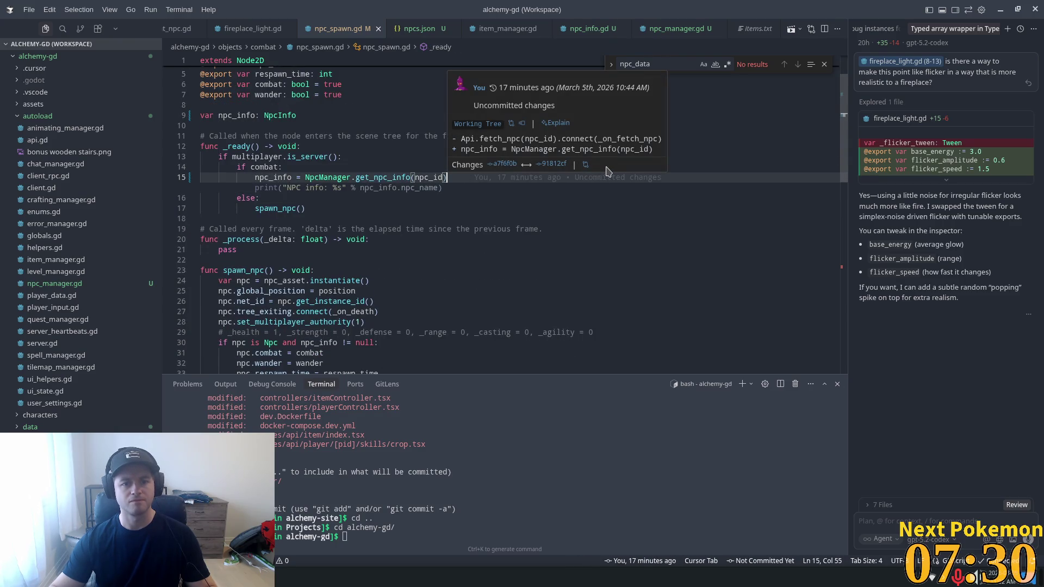
key(Tab)
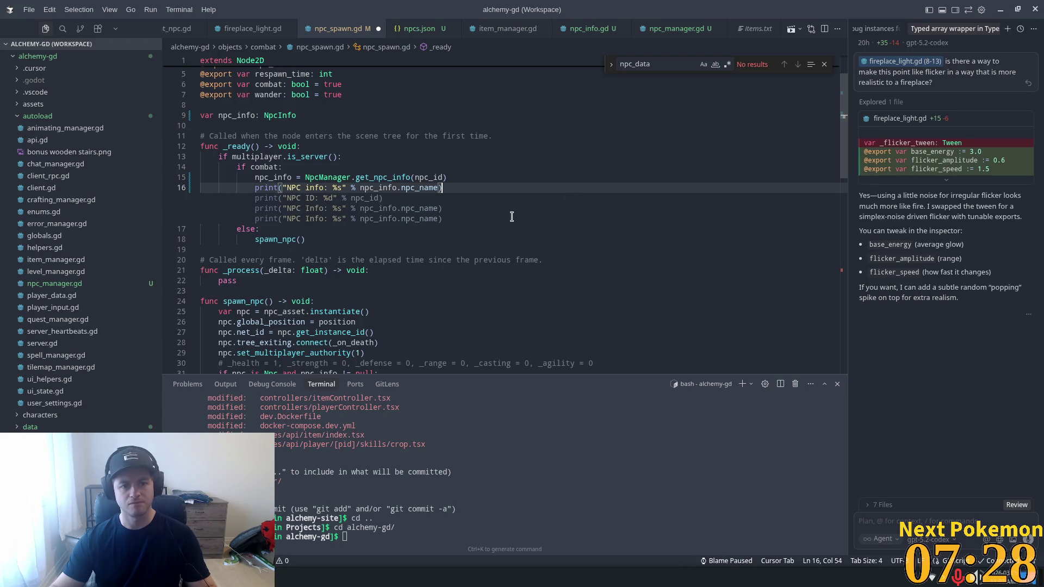
- Add an else branch after NpcStats.new() in spawn_npc that prints a warning for missing NPC info
click(509, 160)
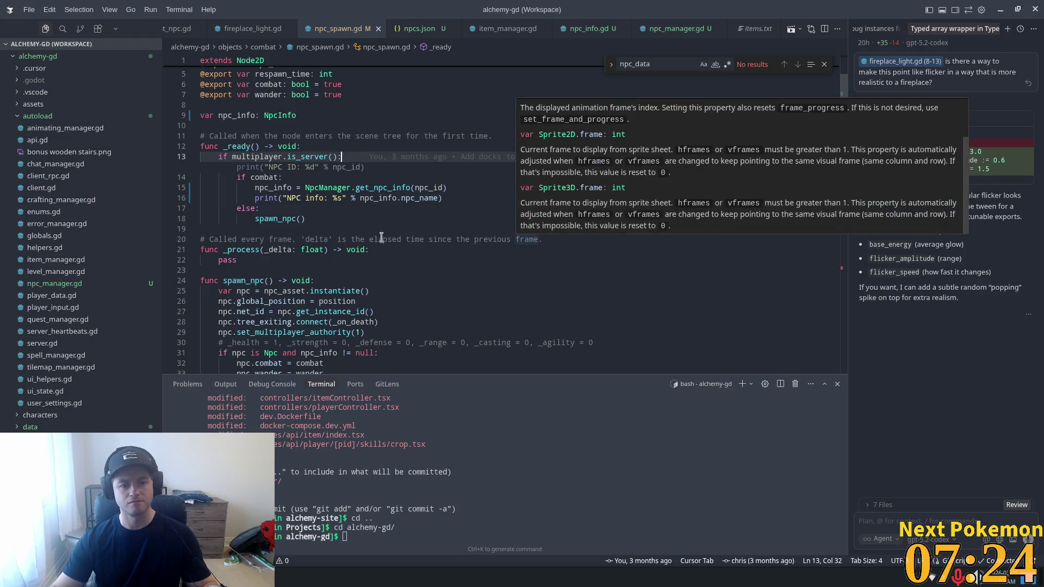
scroll(381, 237, down, 7)
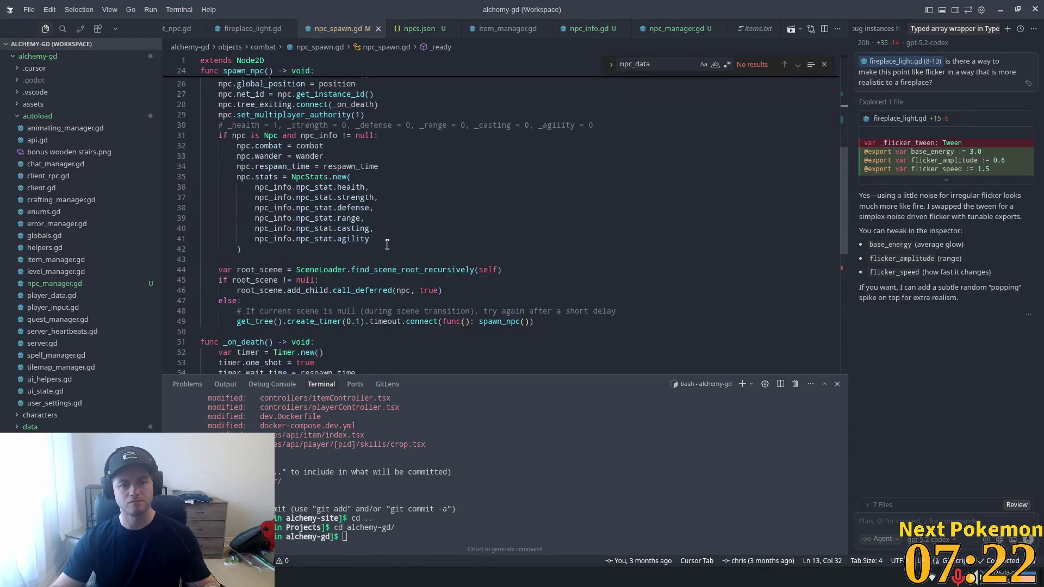
click(240, 146)
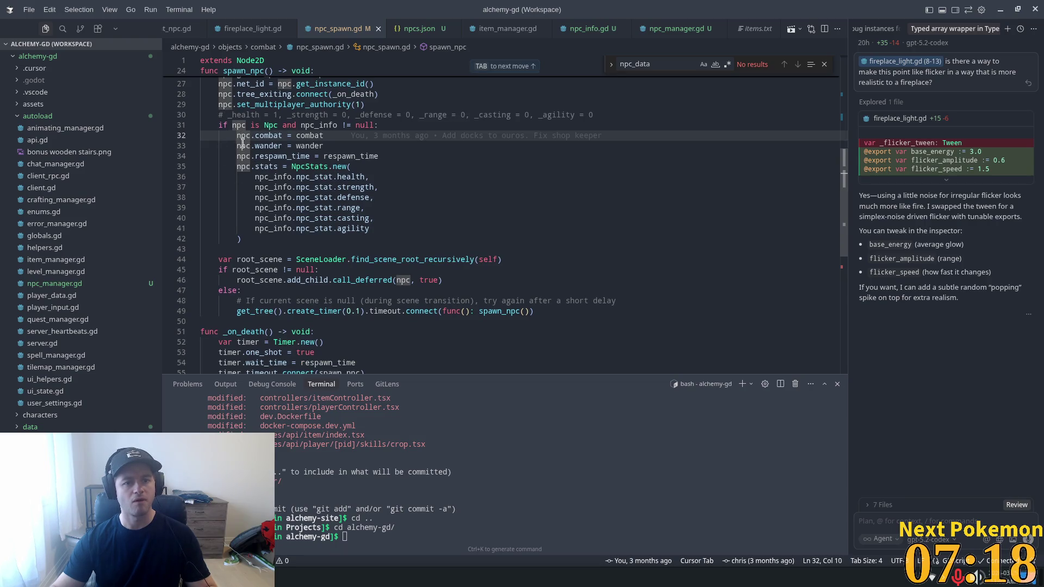
click(256, 239)
key(Return)
text(else:)
key(Return)
key(Tab)
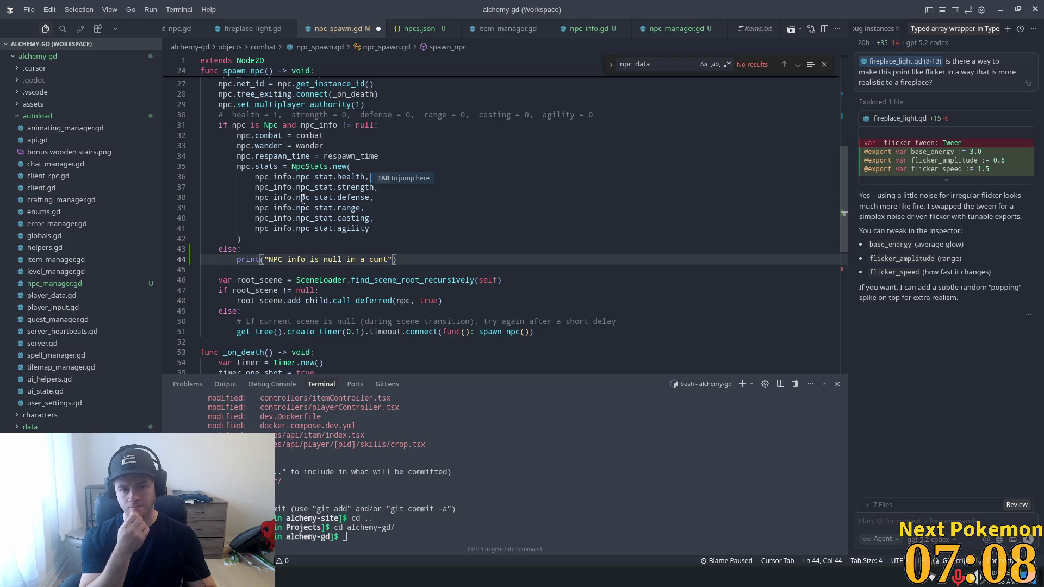
key(alt+Tab)
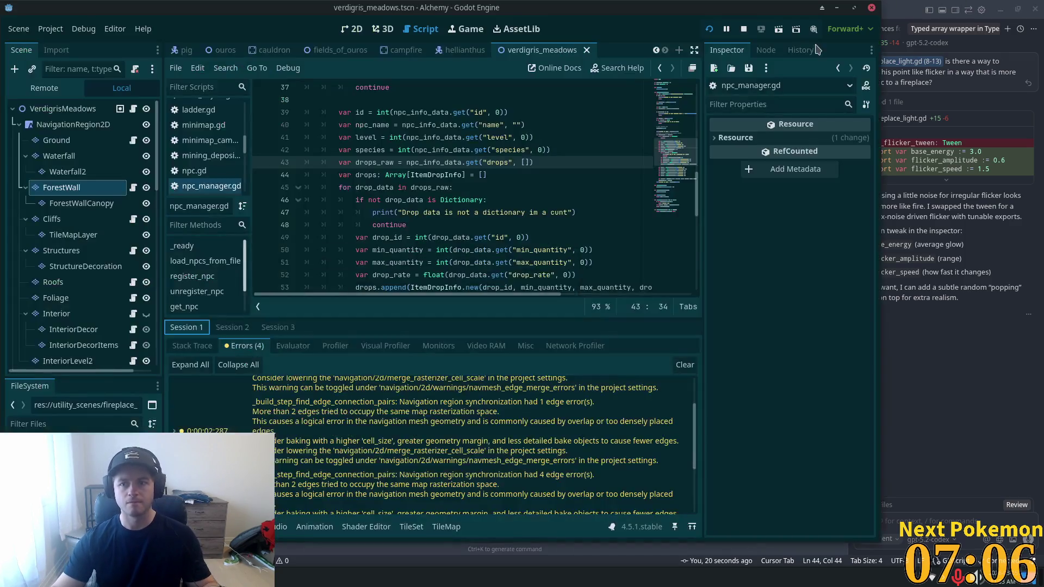
- Restart the game with Run Project and bring the Godot editor back over the game windows
click(709, 29)
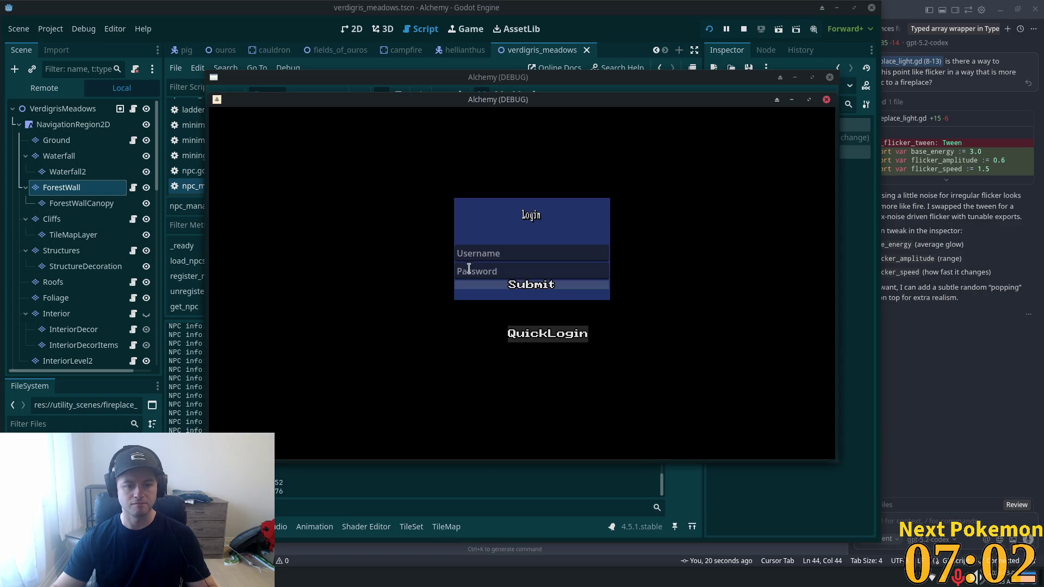
click(186, 408)
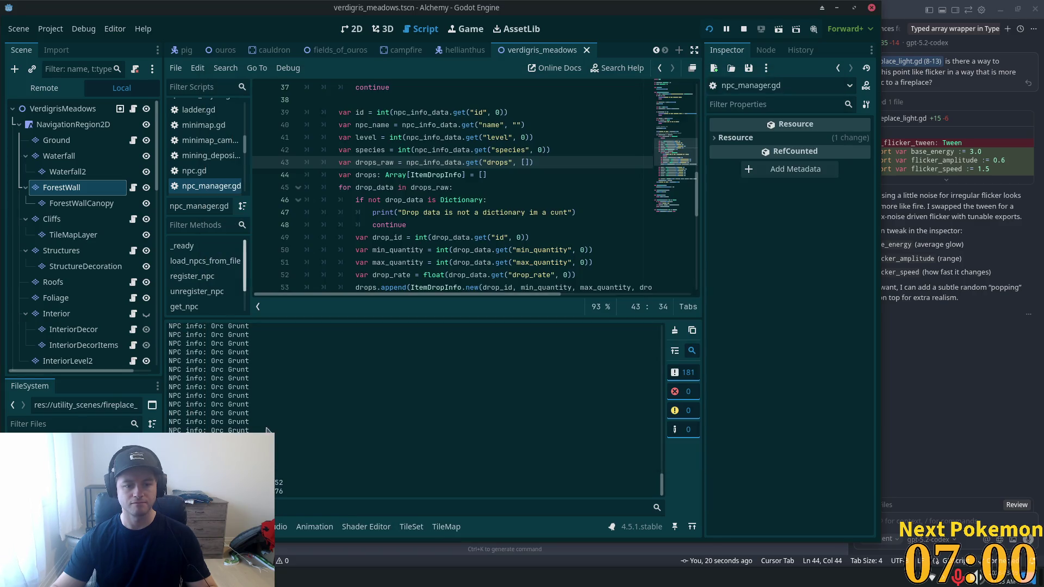
click(946, 391)
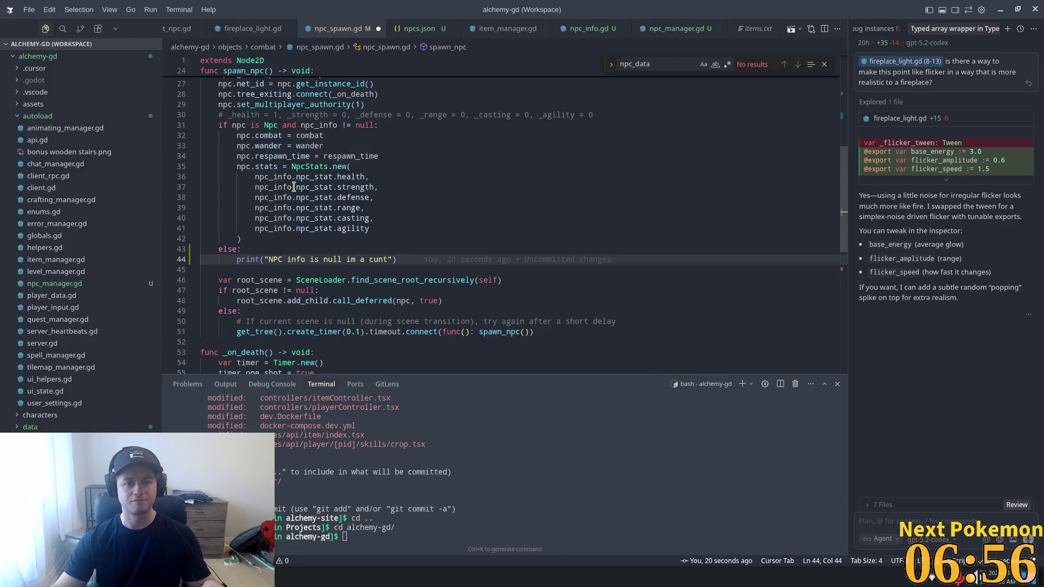
key(alt+Tab)
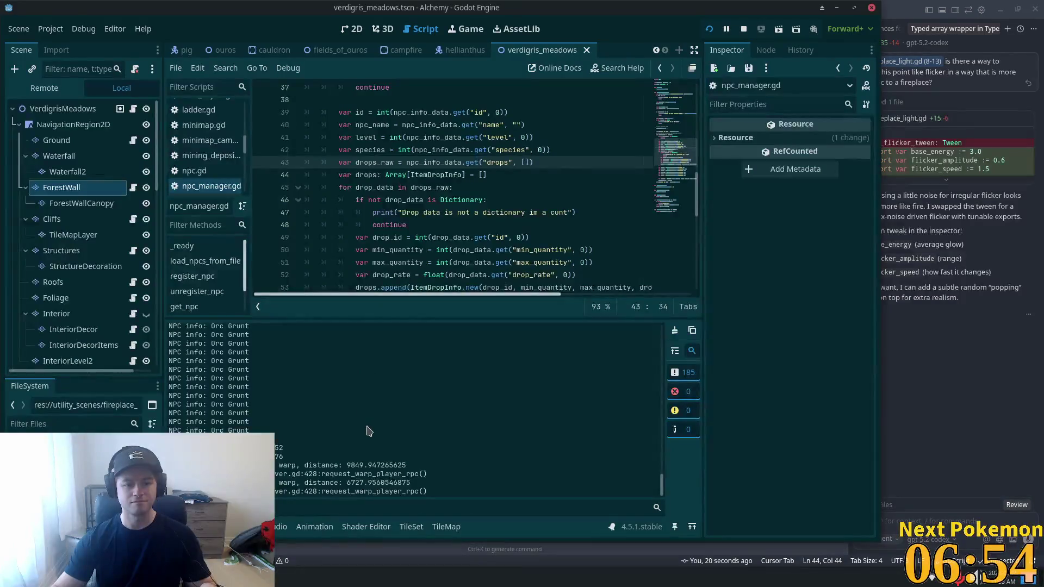
key(alt+Tab)
key(alt+Tab)
- Enlarge and scroll the Output panel to find the 'NPC info: Orc Grunt' log lines
scroll(666, 469, up, 1)
mouse_move(667, 469)
mouse_down()
mouse_move(663, 332)
mouse_move(665, 391)
mouse_move(663, 342)
mouse_up()
scroll(664, 341, up, 1)
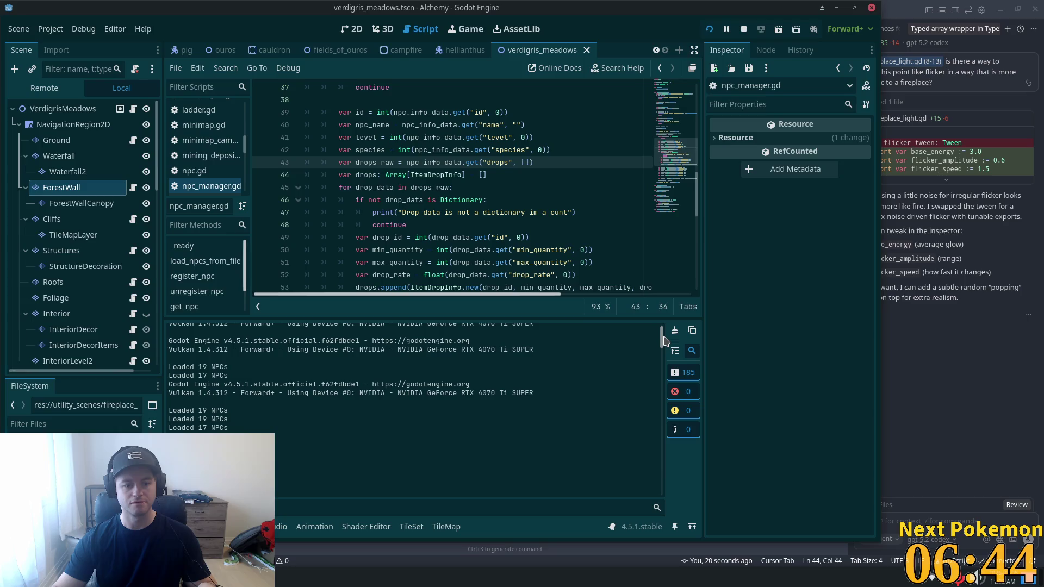
scroll(665, 342, up, 1)
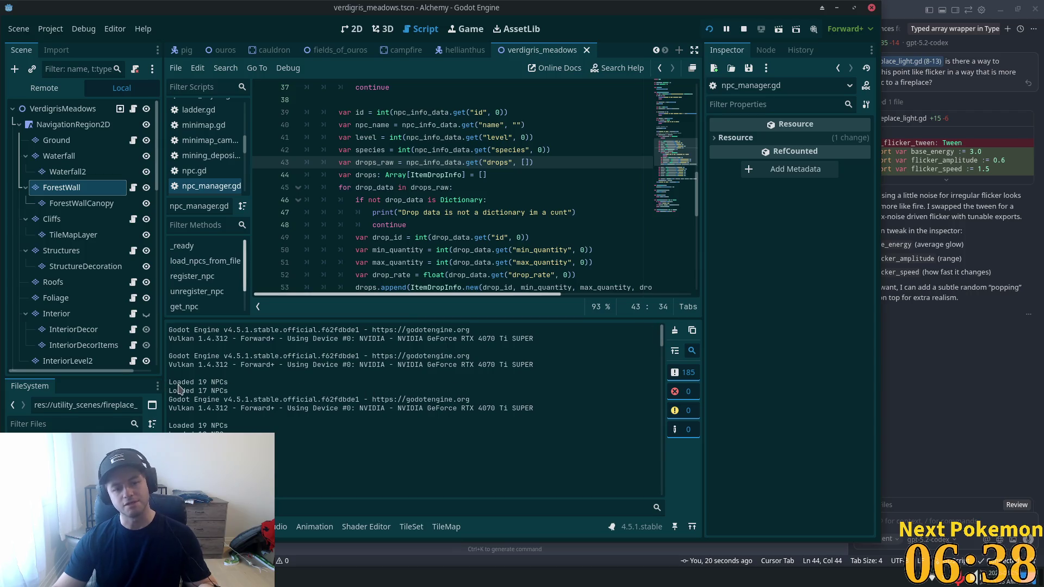
scroll(458, 244, up, 12)
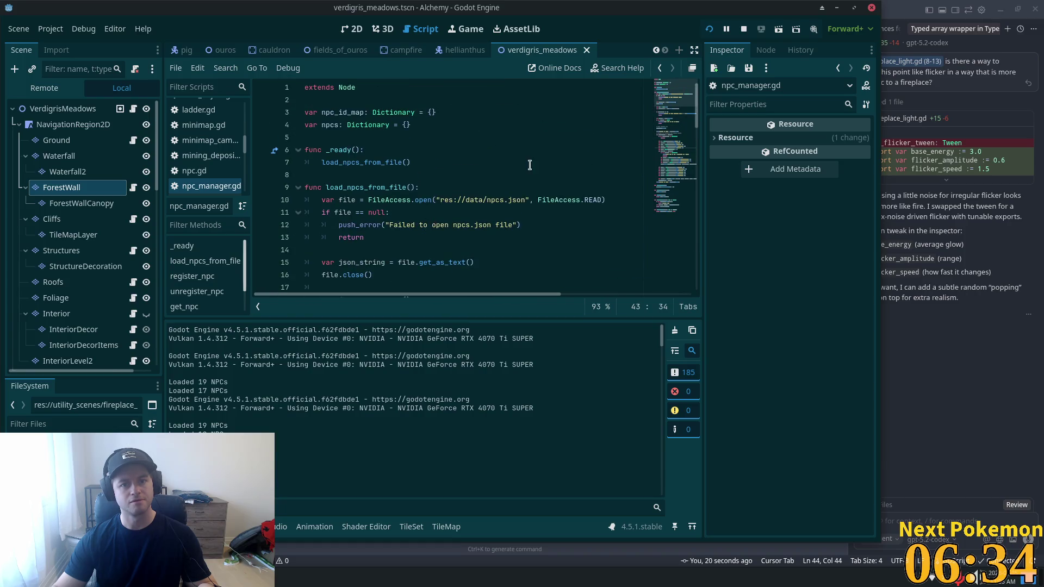
key(alt+Tab)
scroll(593, 215, up, 5)
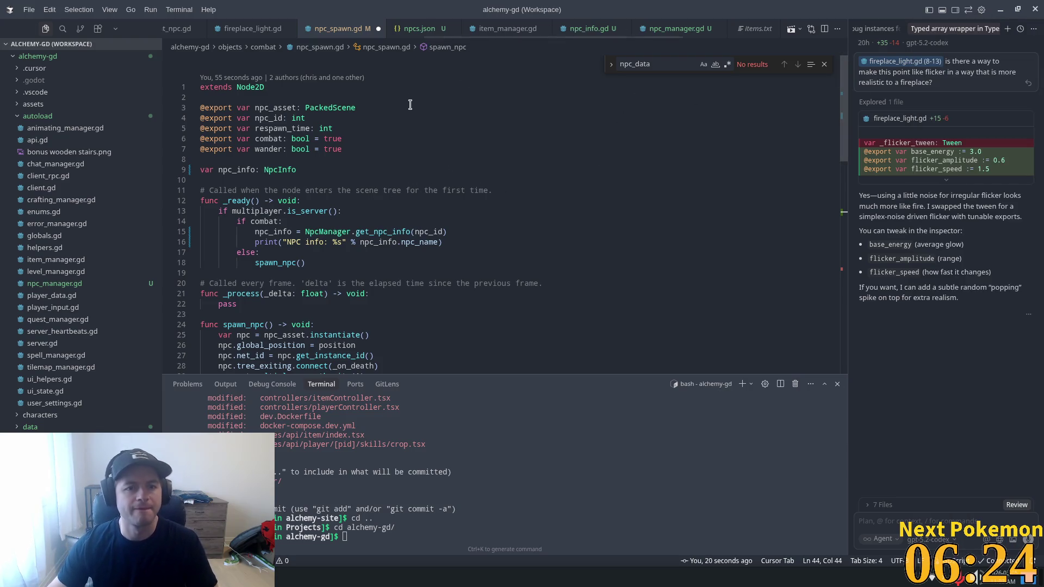
- Save npc_spawn.gd and locate the NPC-loading code in npc_manager.gd
click(454, 108)
key(ctrl+s)
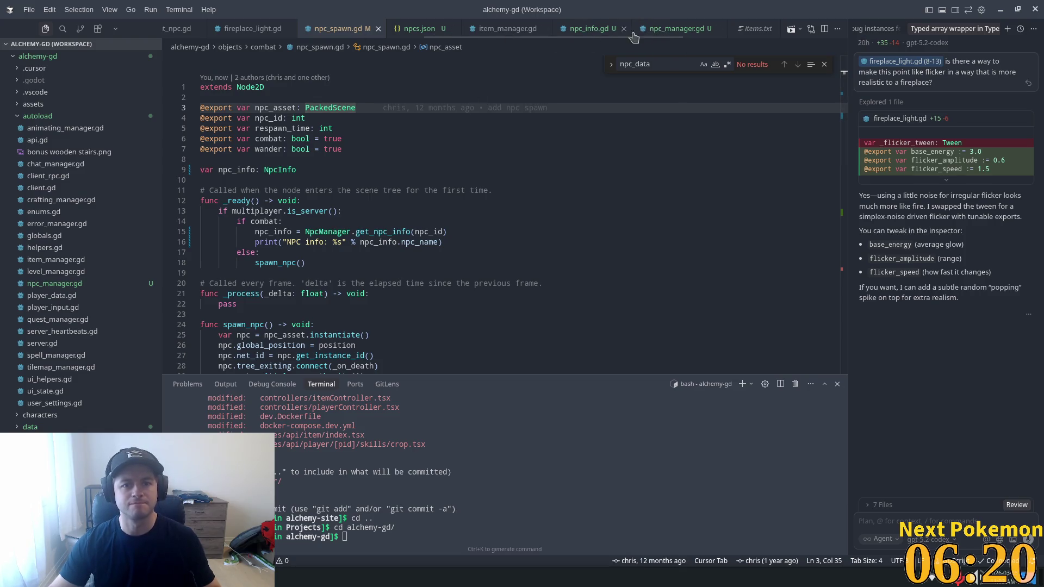
click(677, 31)
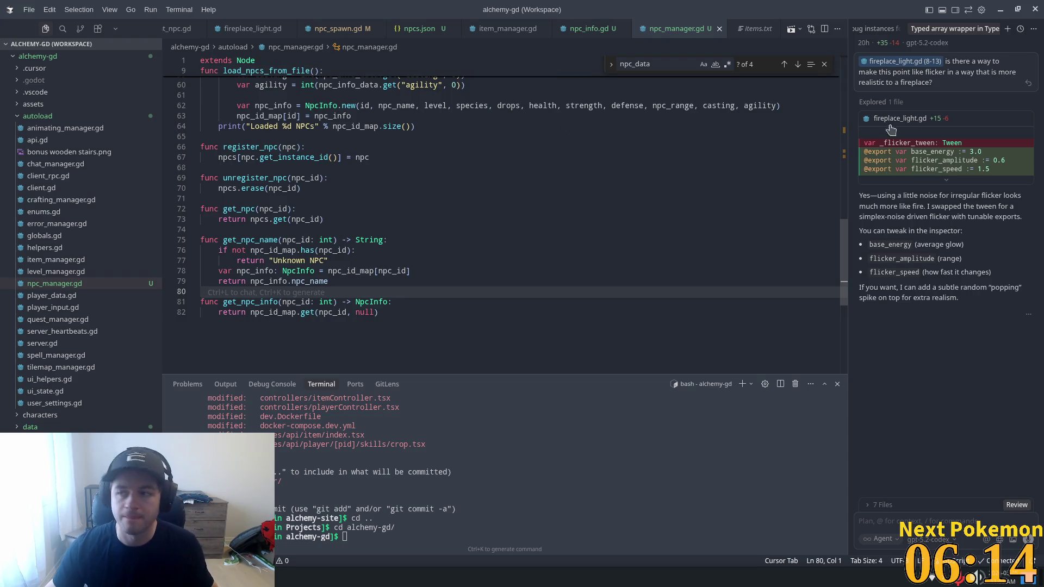
scroll(378, 201, up, 15)
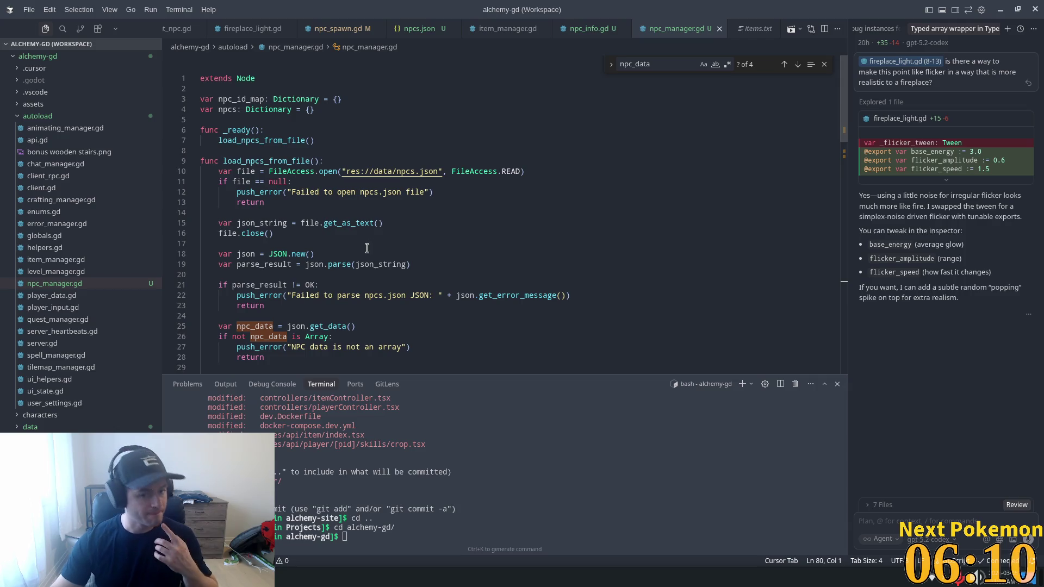
click(332, 181)
scroll(287, 304, down, 4)
scroll(289, 305, down, 10)
scroll(294, 306, down, 1)
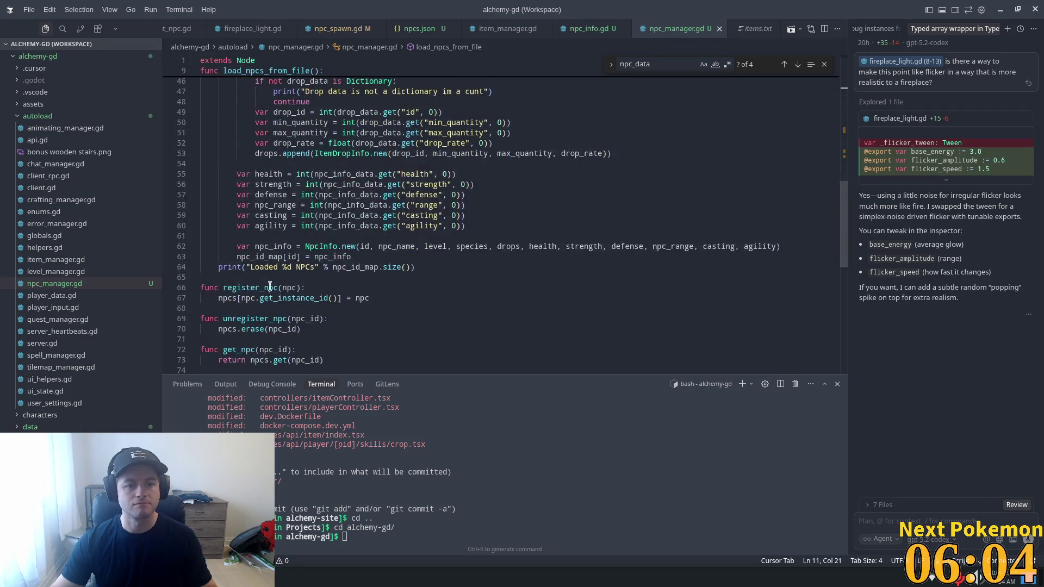
- Delete the line 33 print reporting the npc_data.size() count of loaded NPCs
double_click(232, 265)
scroll(223, 256, up, 3)
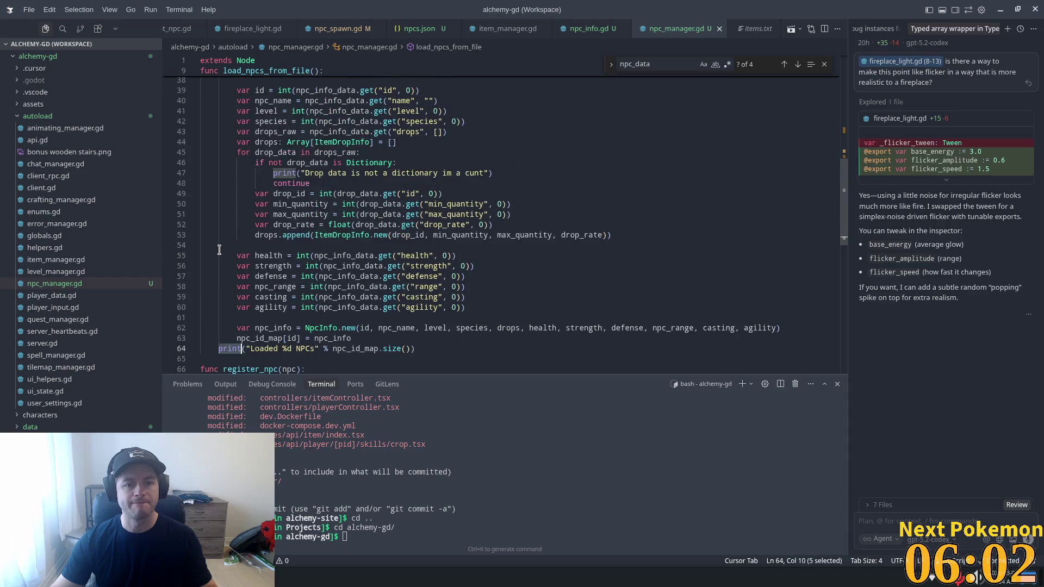
scroll(262, 238, up, 6)
click(423, 219)
key(shift+Home)
key(shift+Home)
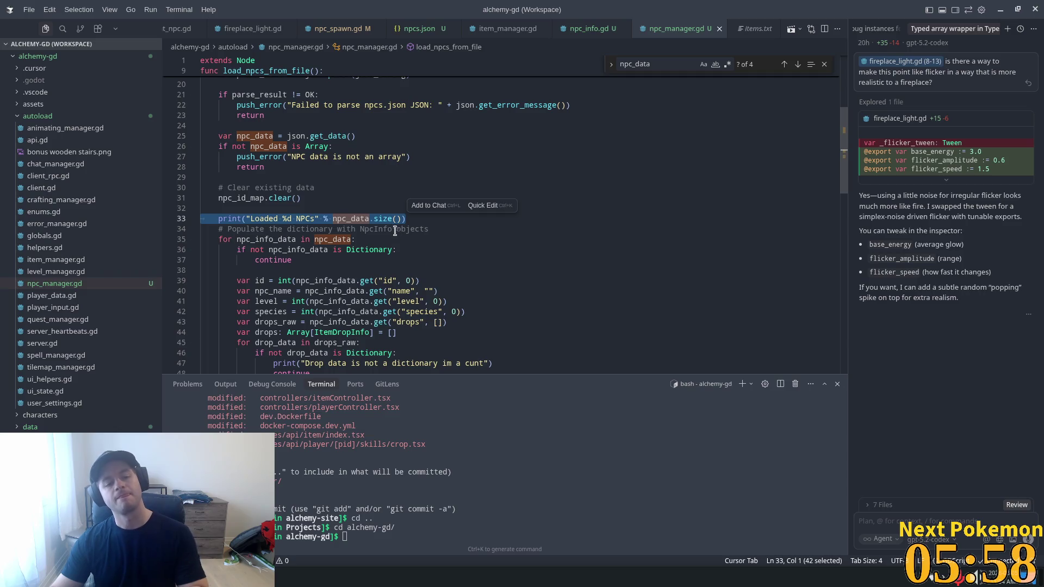
key(BackSpace)
key(BackSpace)
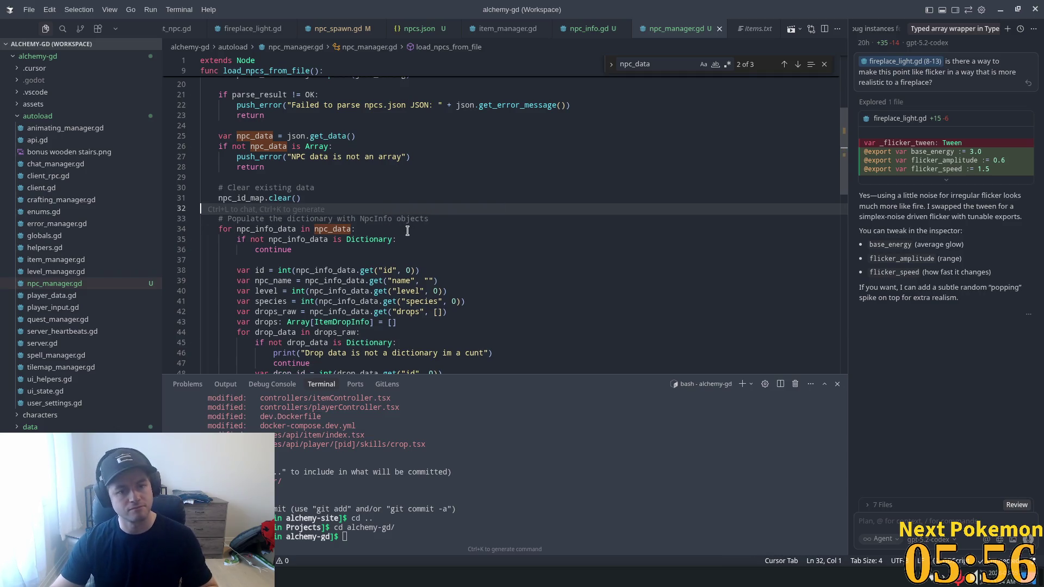
scroll(490, 258, up, 5)
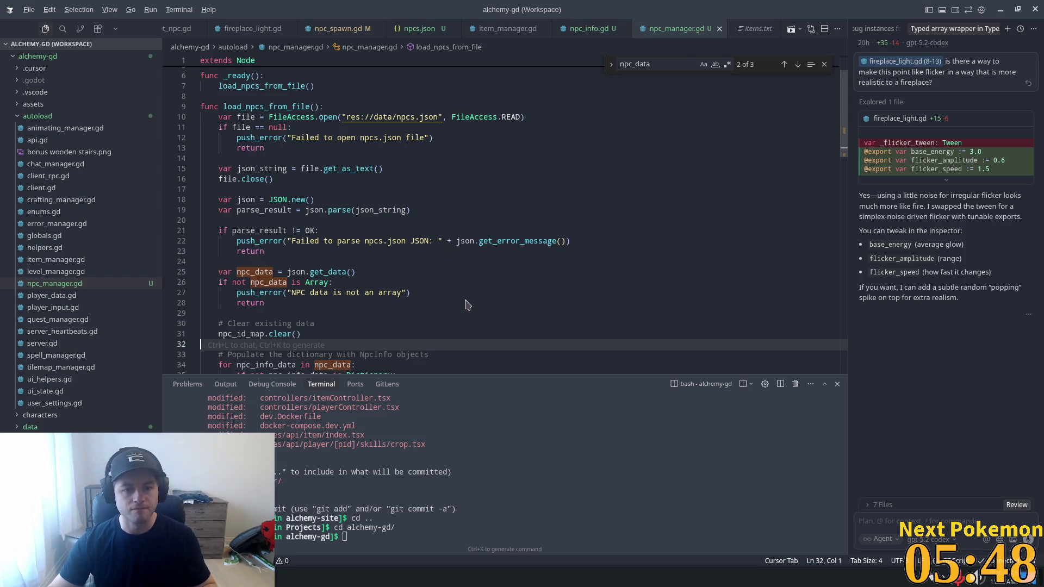
key(alt+Tab)
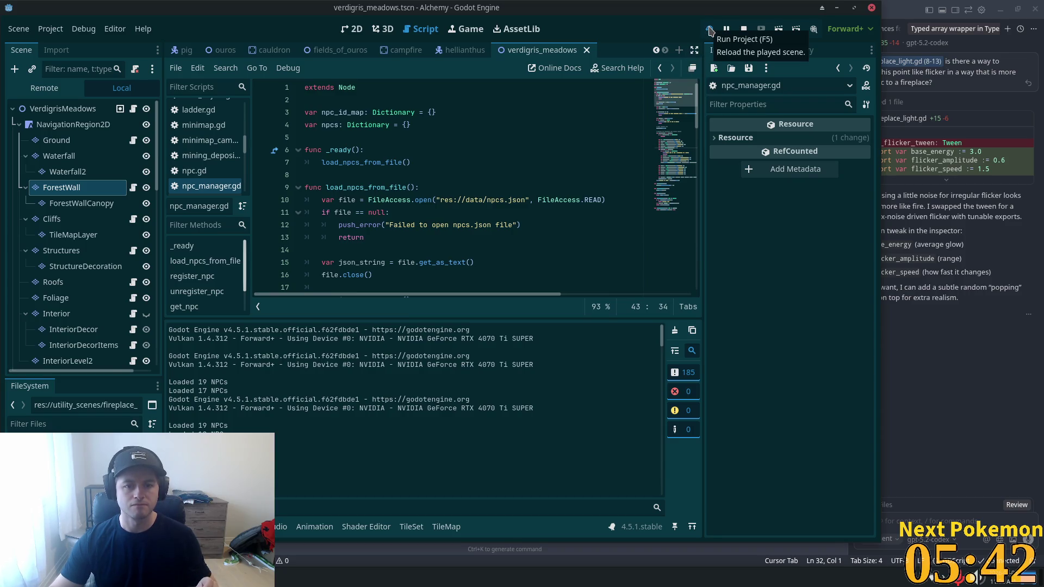
- Run the game, stop it with F8, and enlarge the Output panel to read the 'NPC info is null' lines
click(710, 31)
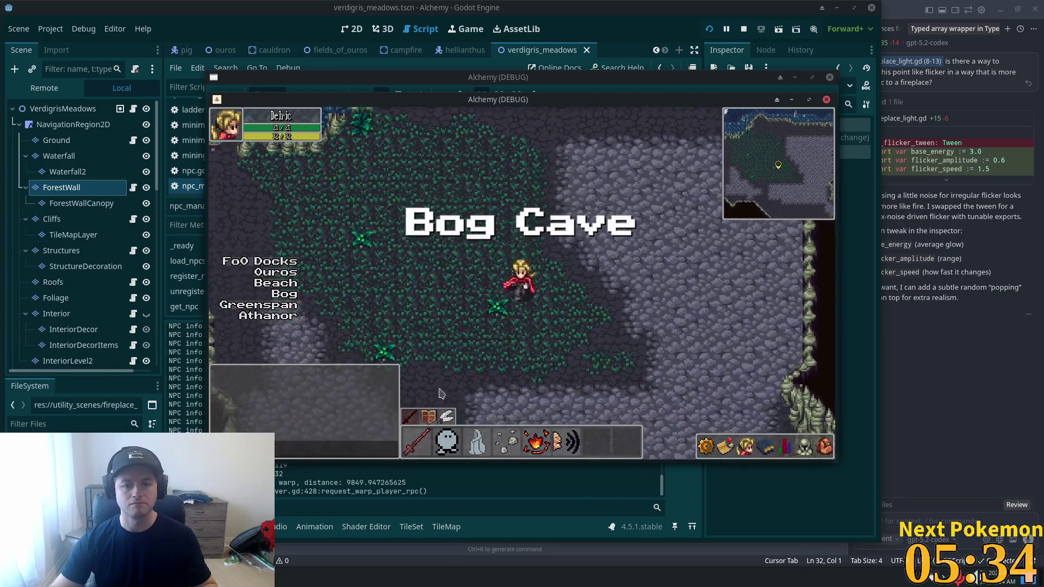
key(F8)
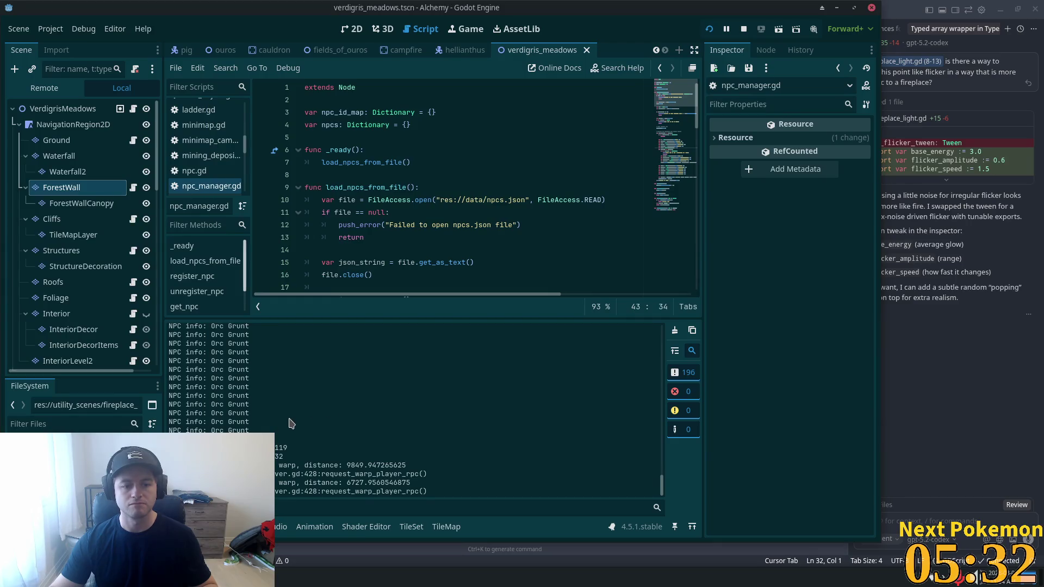
drag(662, 469, 662, 435)
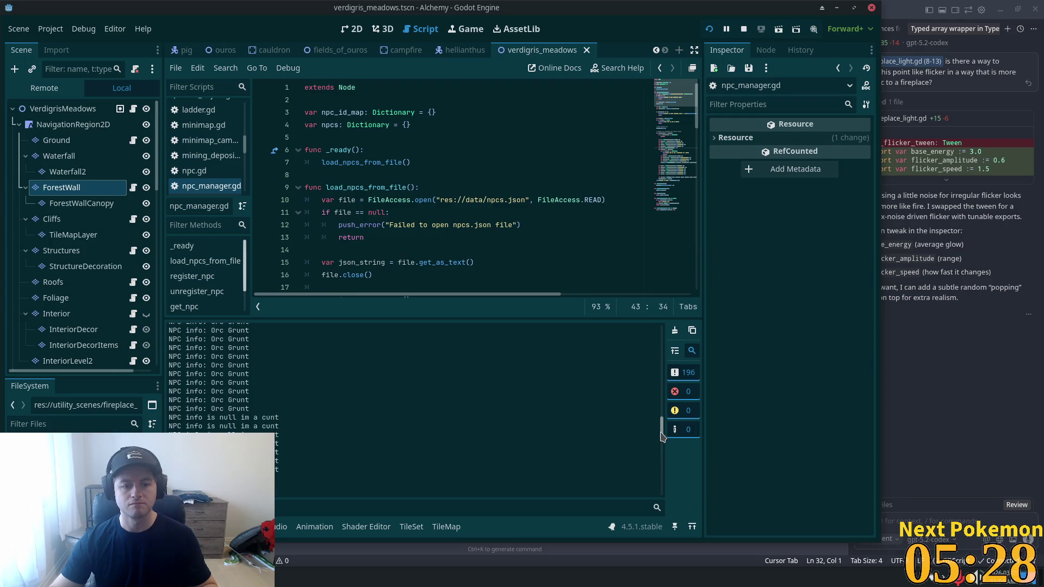
drag(662, 435, 668, 344)
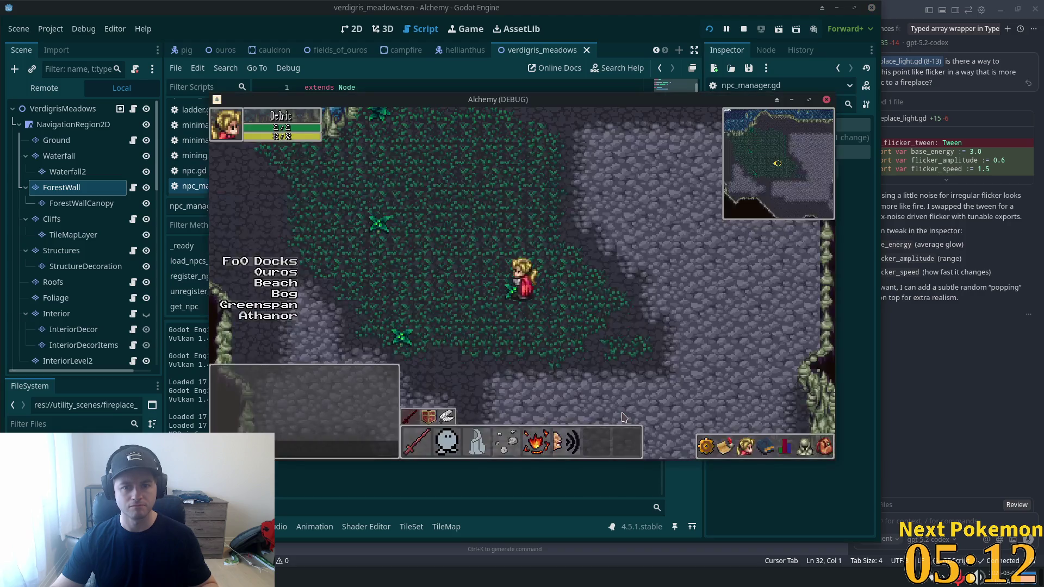
key(Down)
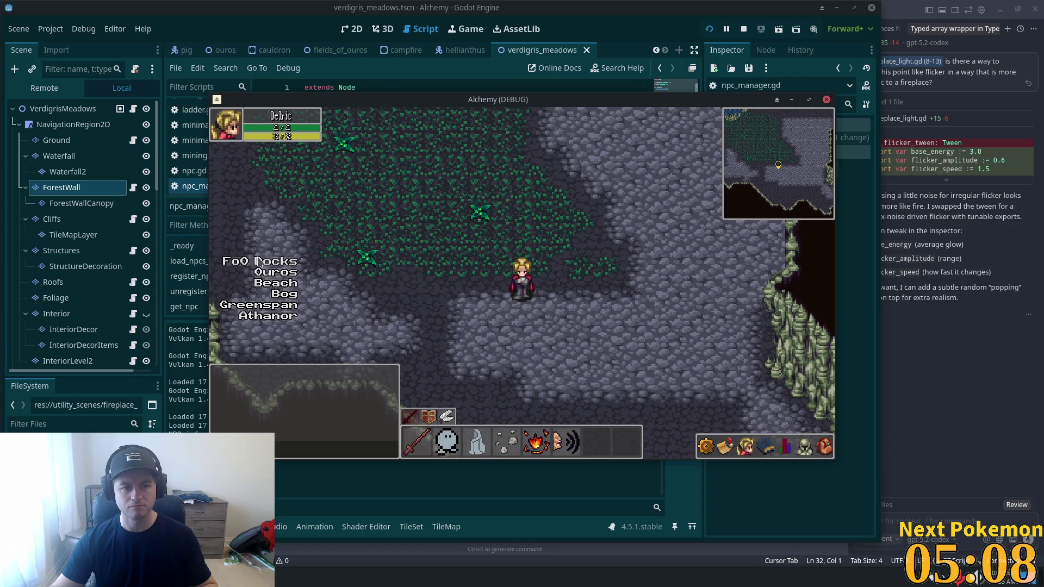
click(76, 188)
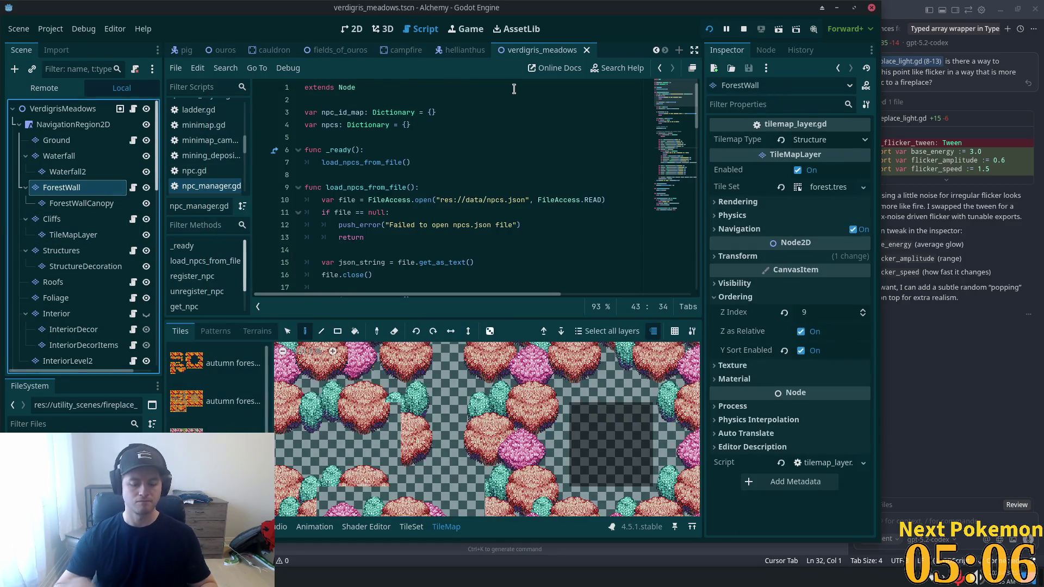
- Open bog_froglin.tscn via quick search 'bog fro' and review the Froglin's NPC stats in the Inspector
key(ctrl+shift+o)
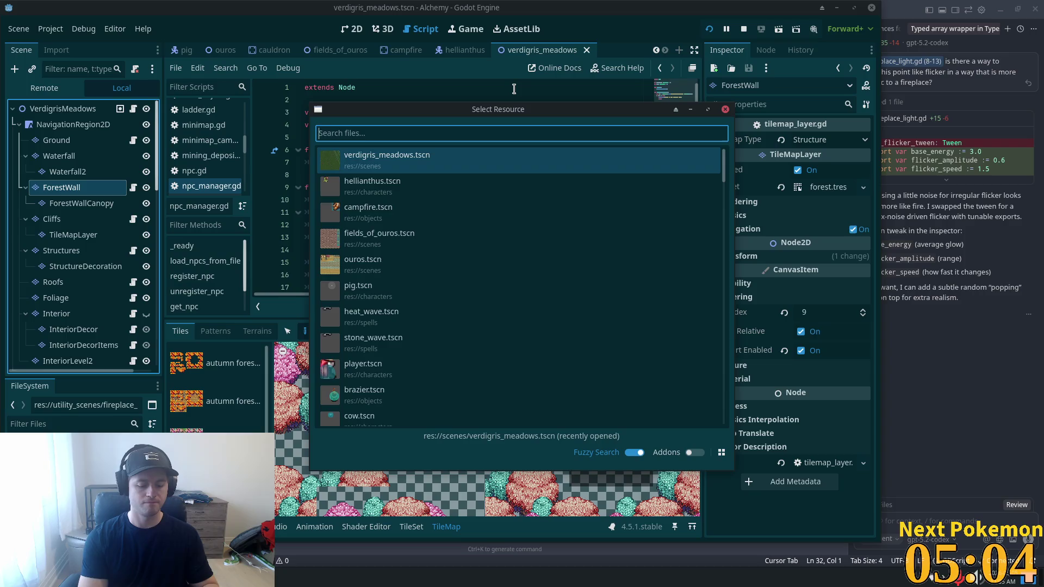
text(bog fro)
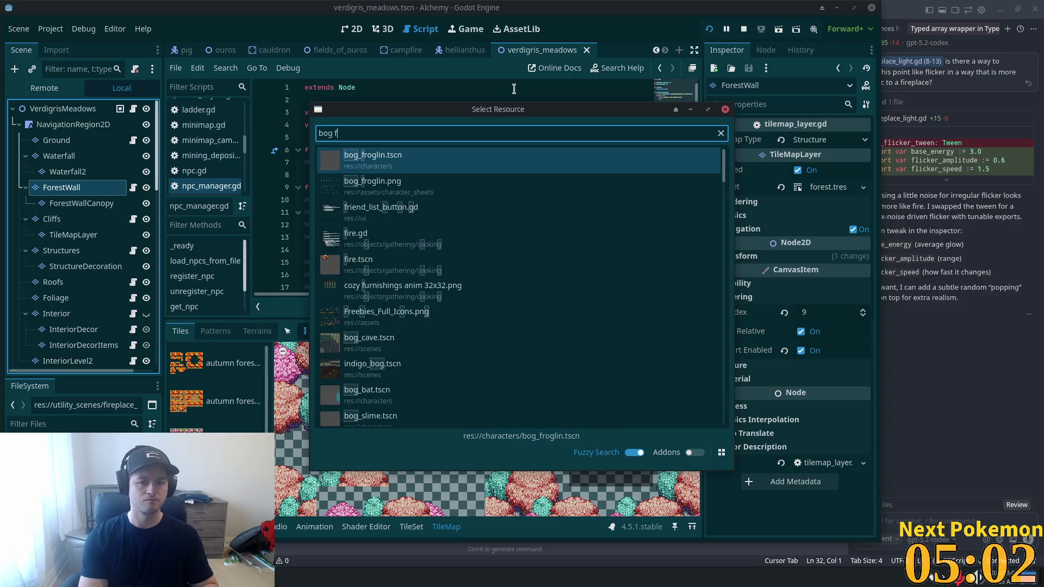
click(435, 164)
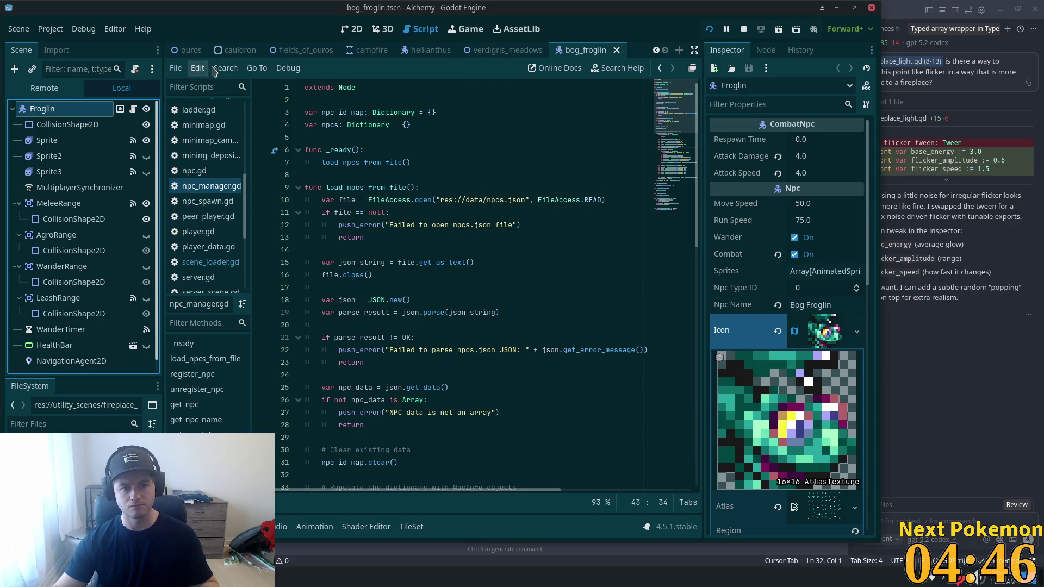
key(alt+Tab)
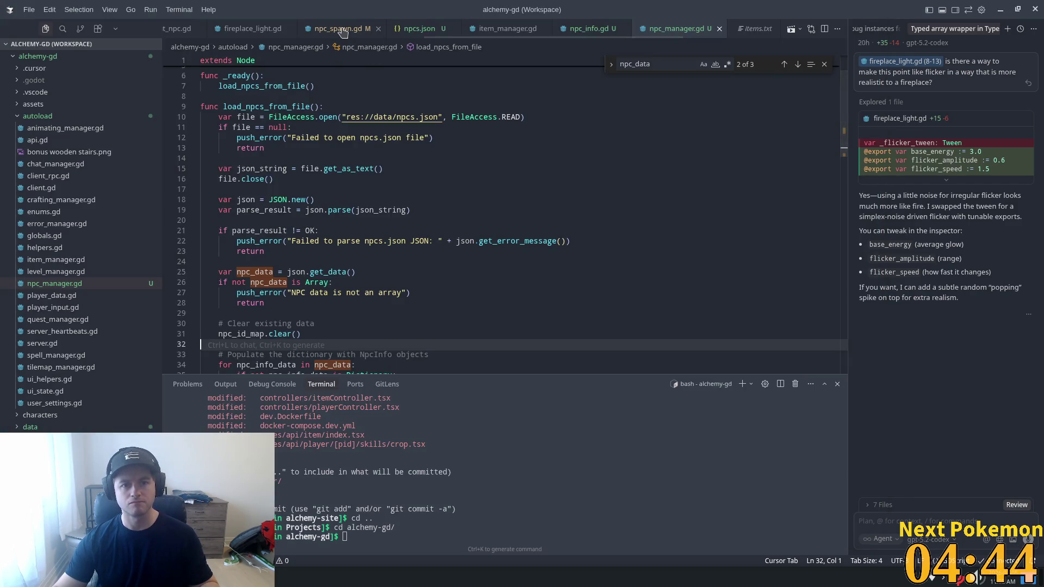
- In npc_spawn.gd, highlight the npc_id used on line 15 for the NPC info lookup
click(338, 28)
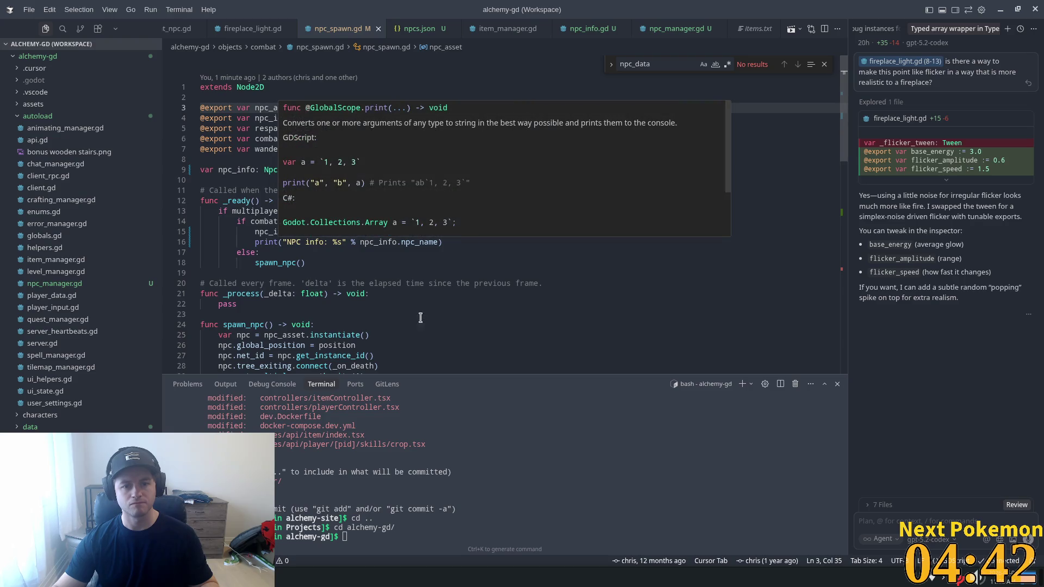
double_click(428, 231)
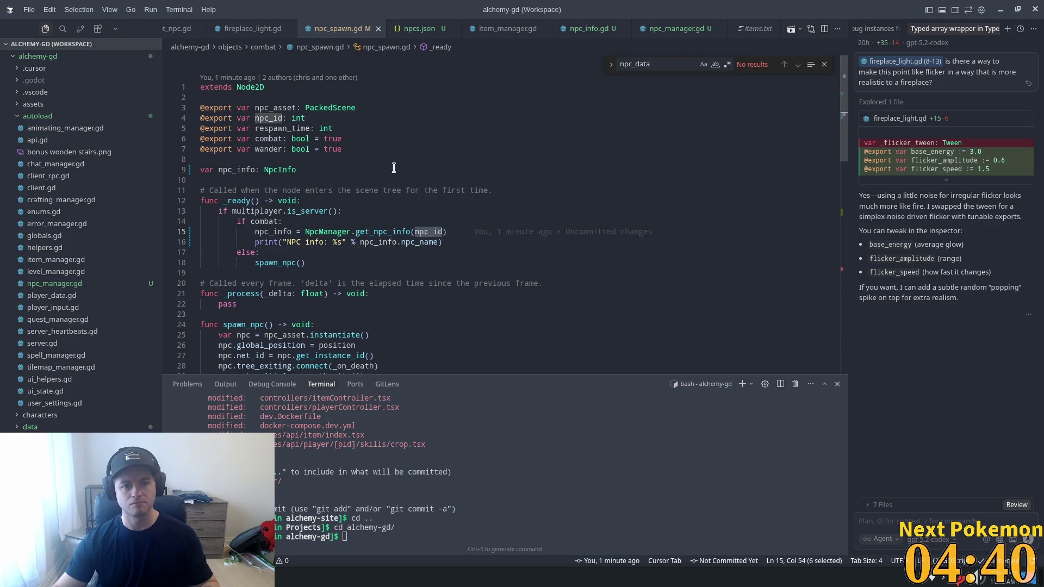
key(alt+Tab)
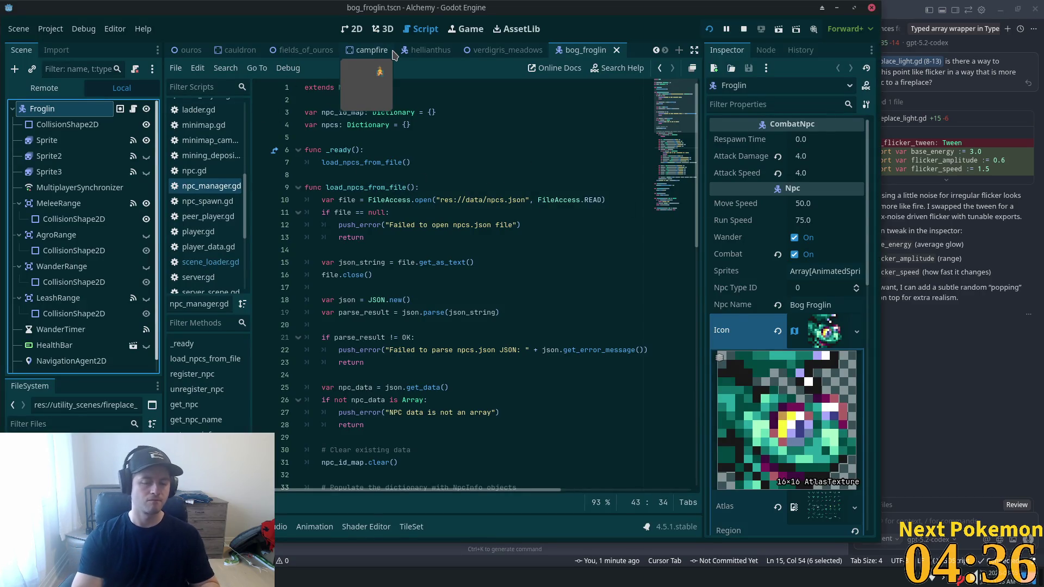
- Open bog_cave.tscn, expand the Froglins group and select the first spawner, NpcSpawnFroglin
key(ctrl+shift+o)
text(bog)
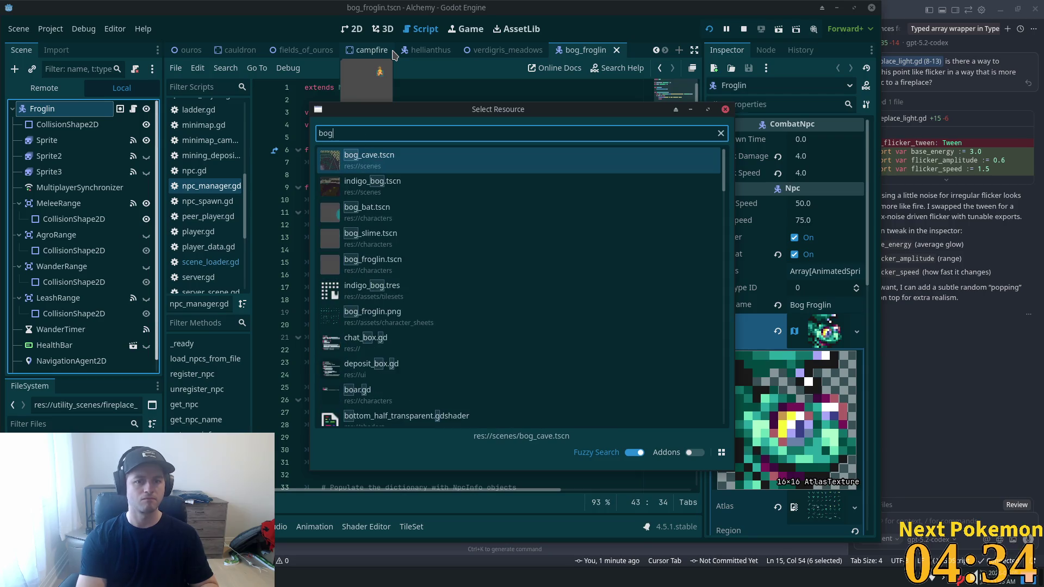
click(409, 165)
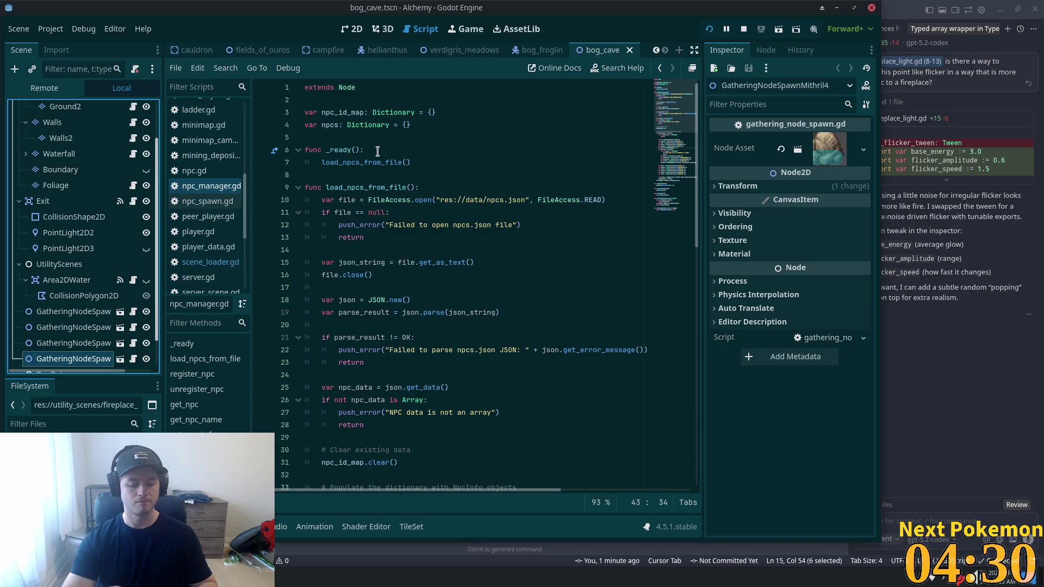
key(ctrl+shift+o)
key(Escape)
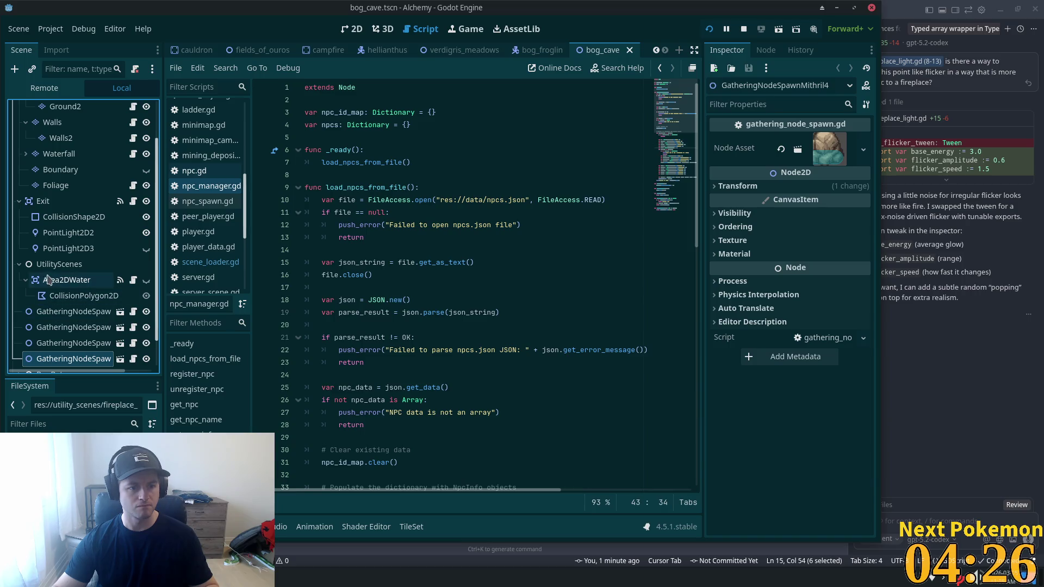
scroll(60, 304, down, 2)
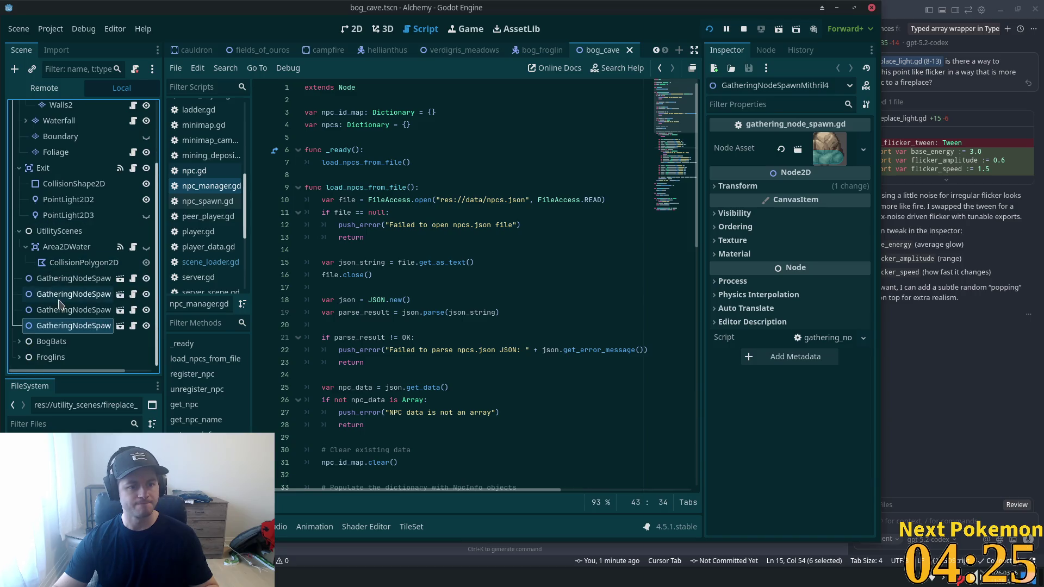
click(48, 357)
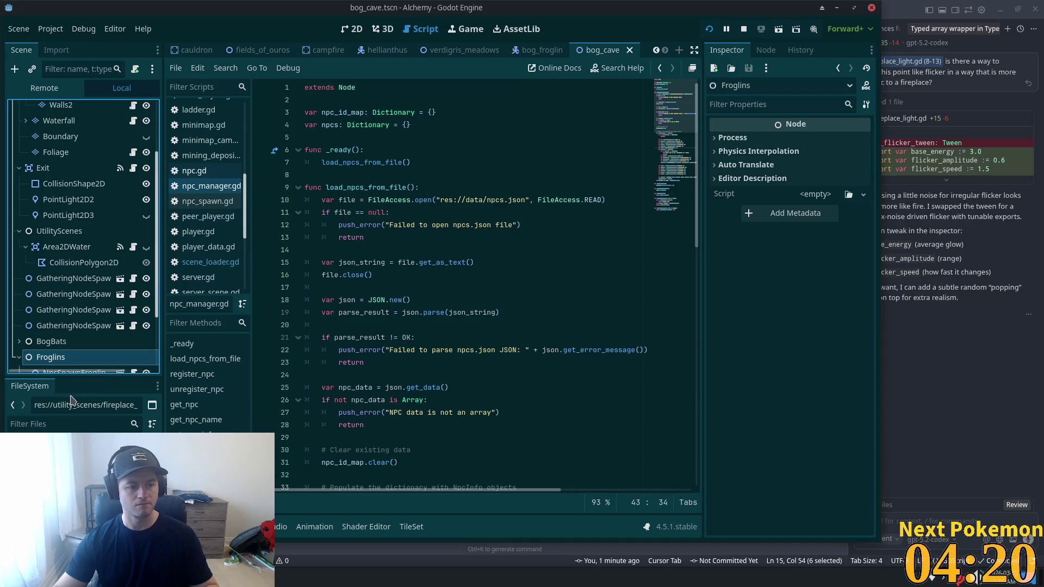
scroll(30, 354, down, 3)
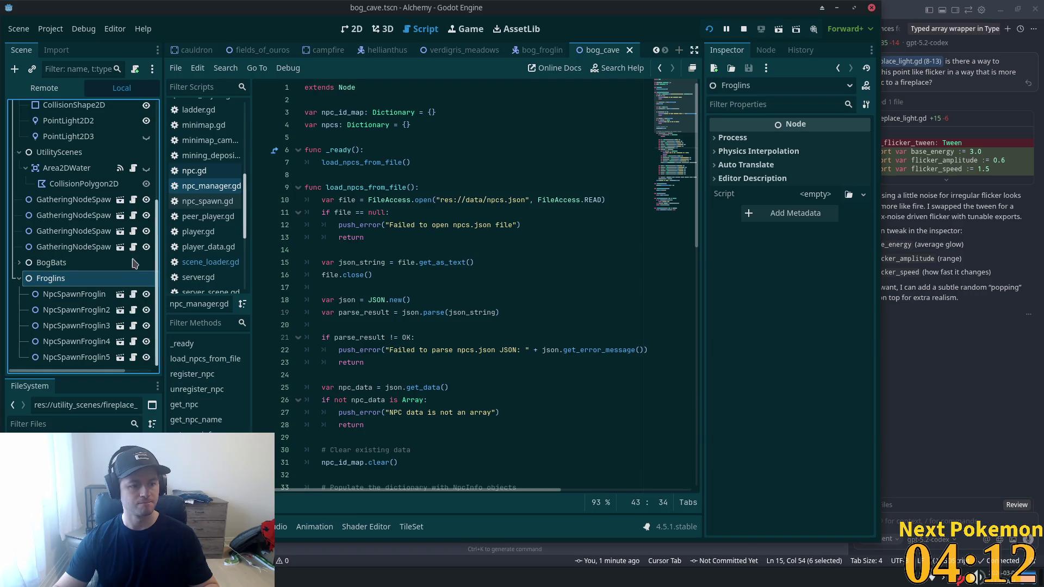
click(75, 294)
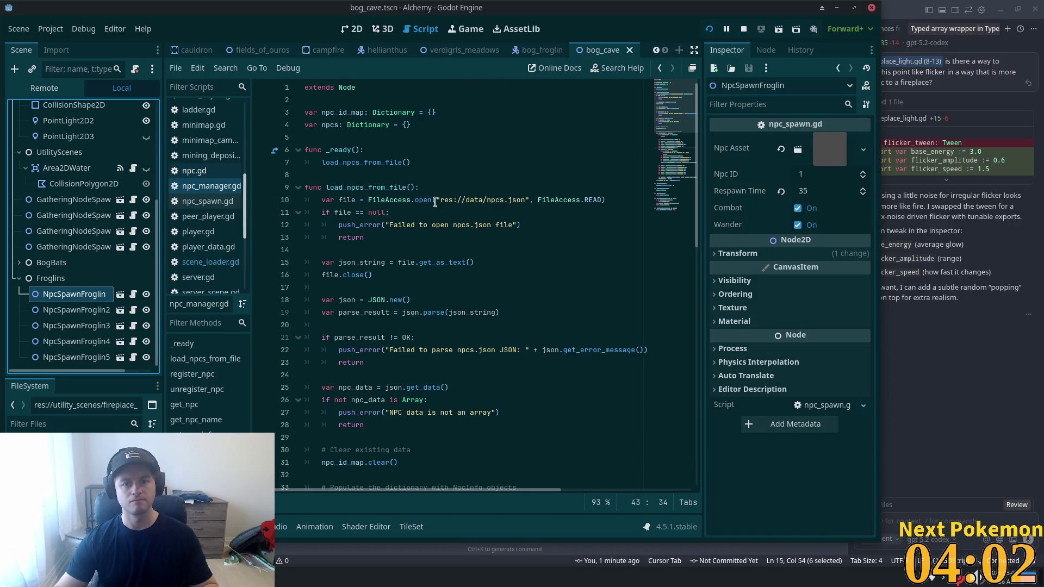
- Search npcs.json in Cursor to confirm the Bog Froglin entry has id 15
key(alt+Tab)
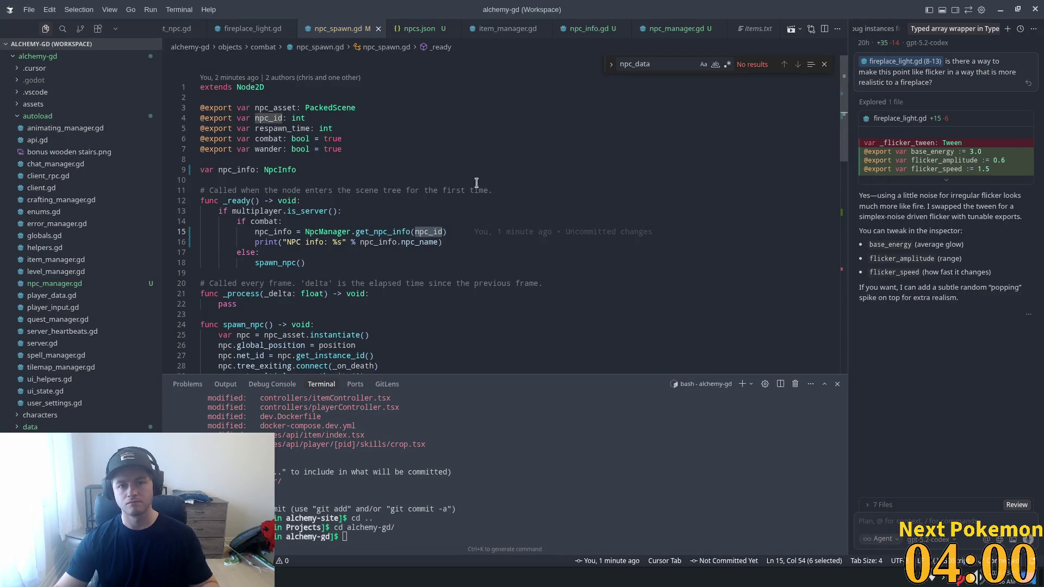
click(420, 28)
scroll(427, 163, down, 5)
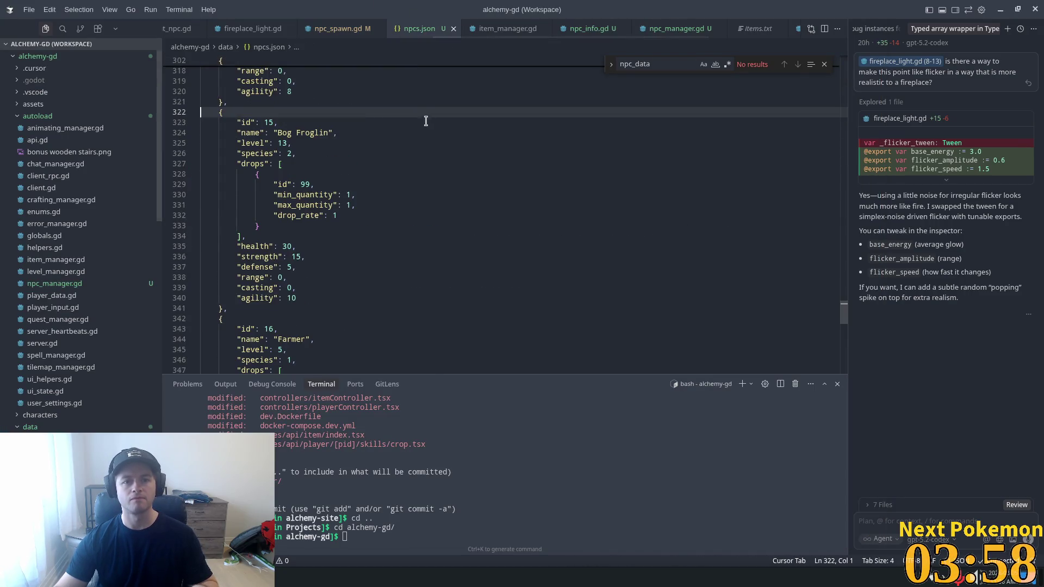
click(430, 123)
key(ctrl+f)
text(f)
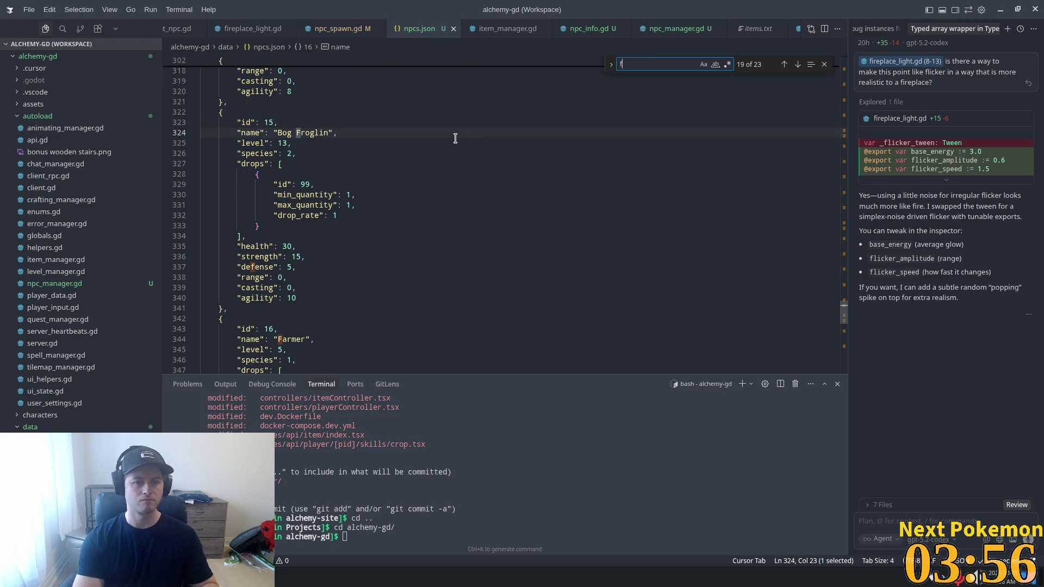
key(alt+Tab)
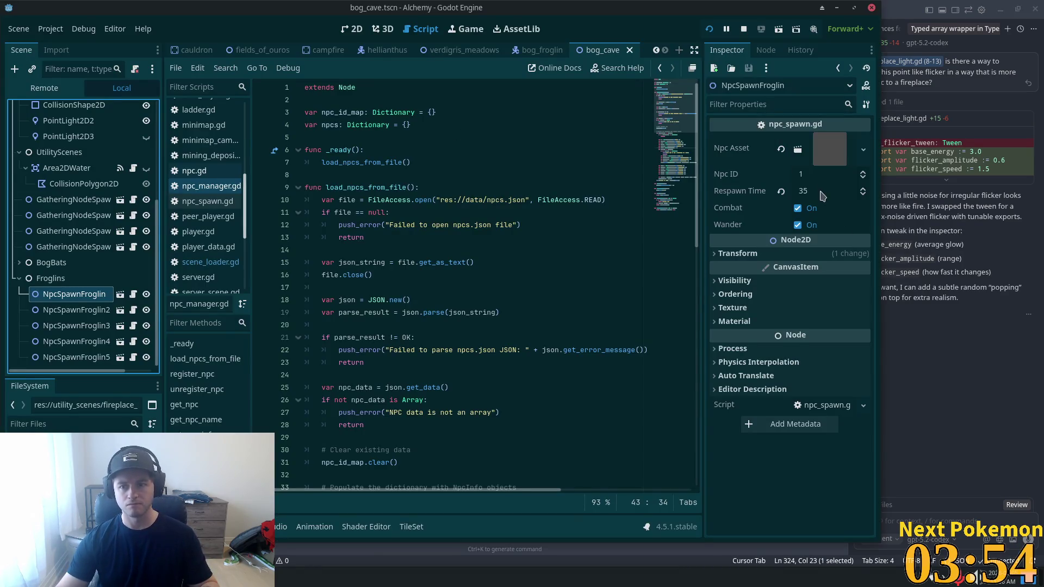
- Set NpcSpawnFroglin's Npc ID to 15 and run the game to test the spawner
click(809, 176)
key(Return)
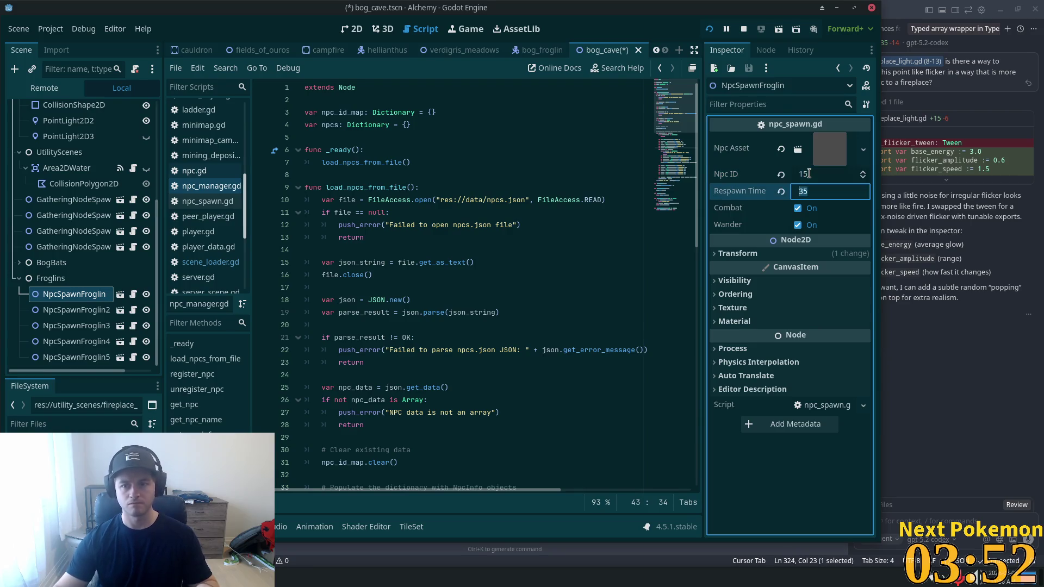
key(alt+Tab)
mouse_move(844, 306)
mouse_down()
mouse_move(846, 33)
mouse_move(844, 226)
mouse_up()
key(alt+Tab)
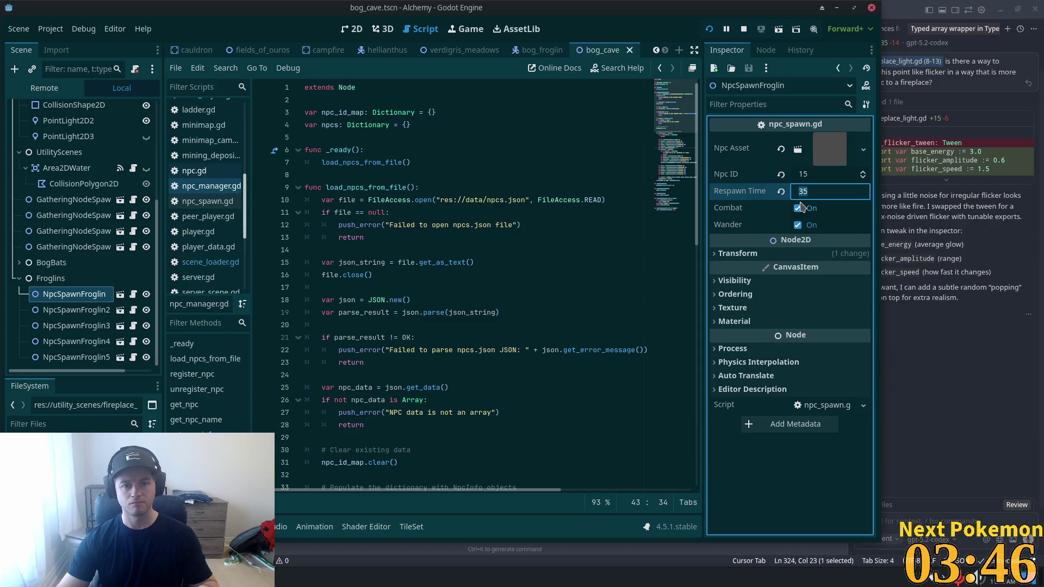
click(709, 30)
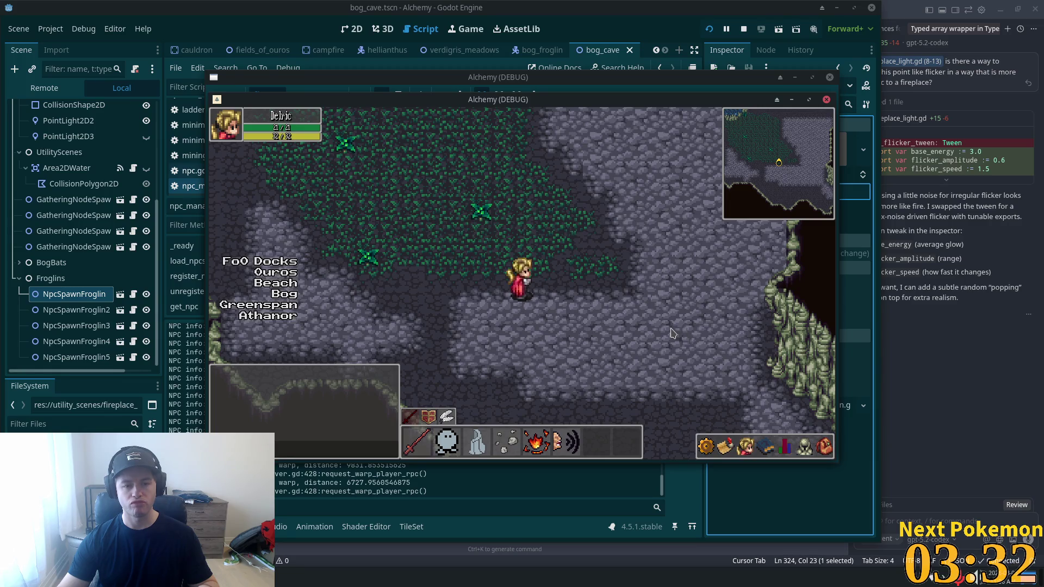
key(alt+Tab)
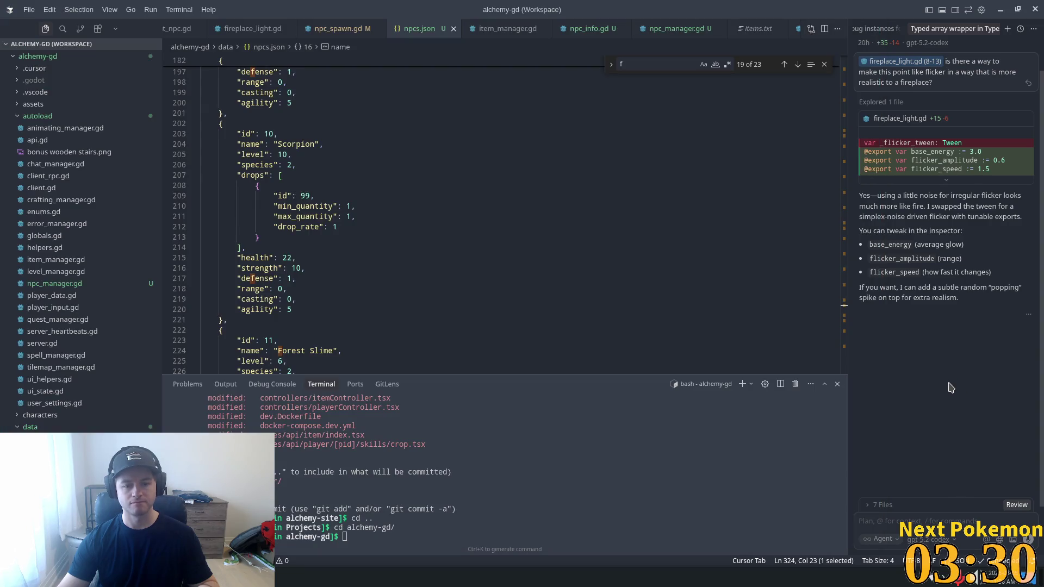
- Review spawn_npc's setup, combat assignment and null-info fallback print in npc_spawn.gd
click(330, 32)
scroll(298, 196, down, 7)
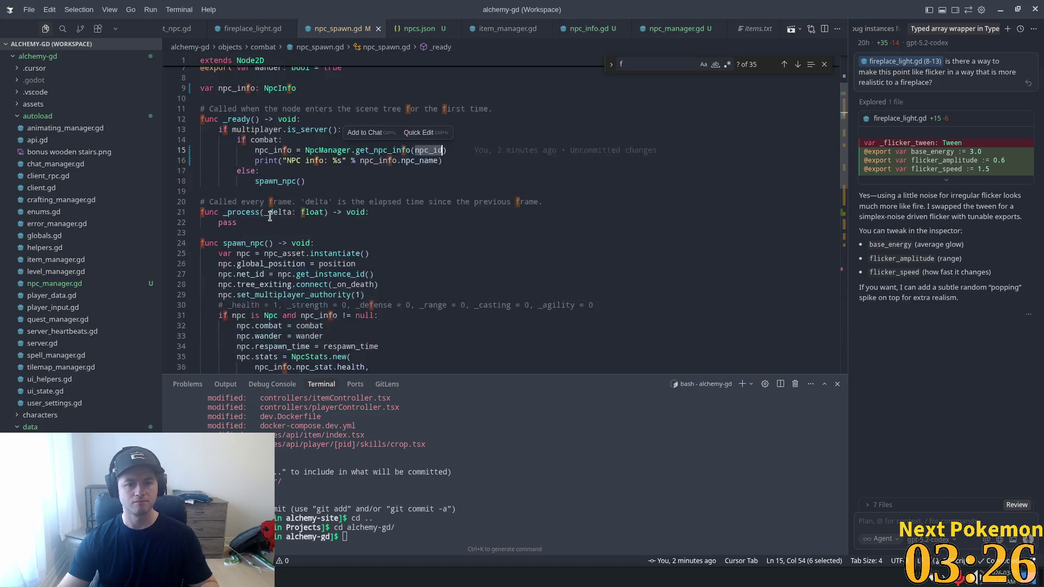
click(240, 159)
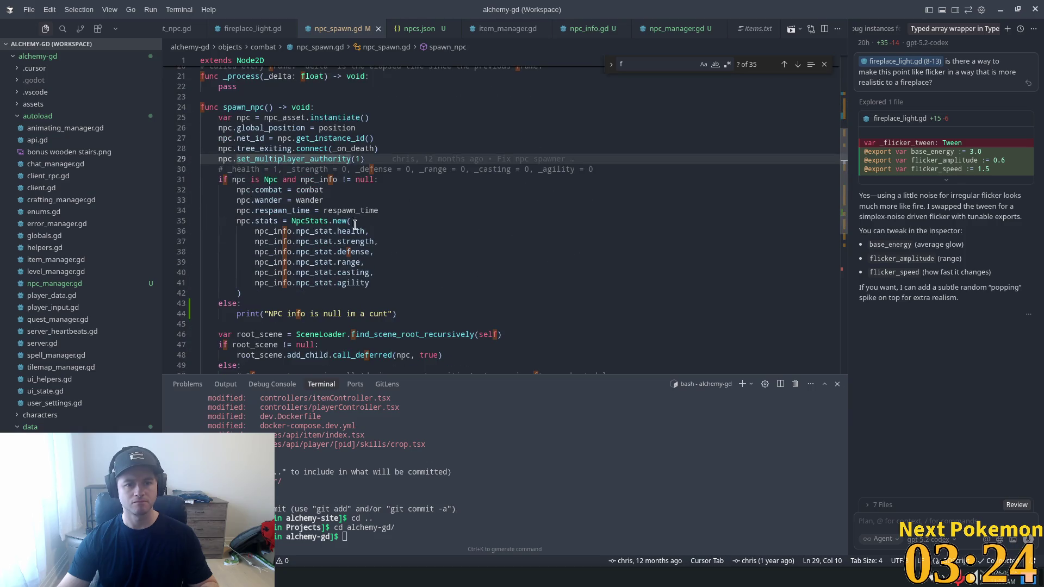
click(322, 180)
click(417, 189)
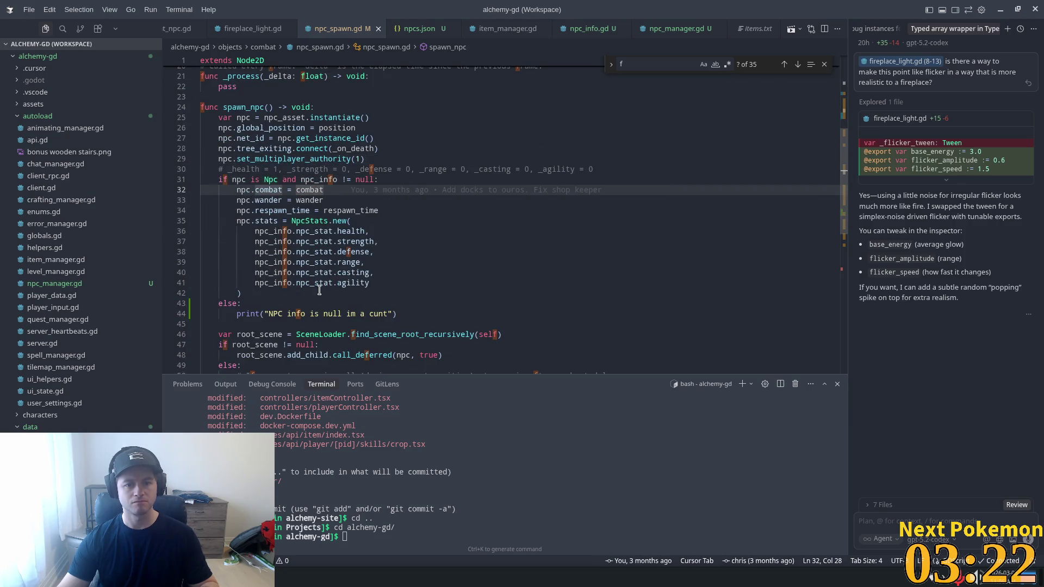
click(248, 294)
click(241, 314)
click(269, 294)
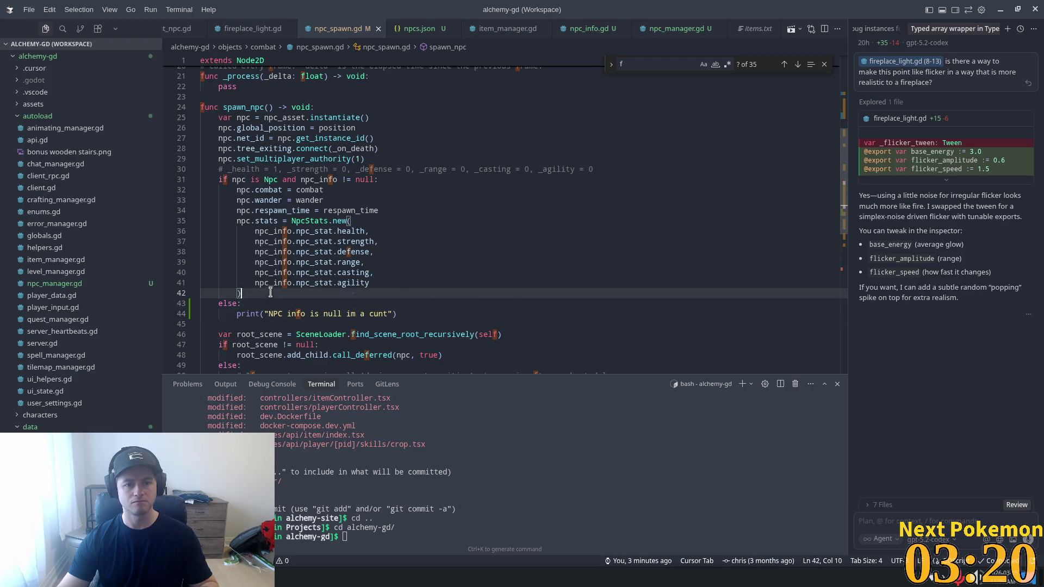
scroll(271, 291, down, 4)
scroll(276, 284, up, 5)
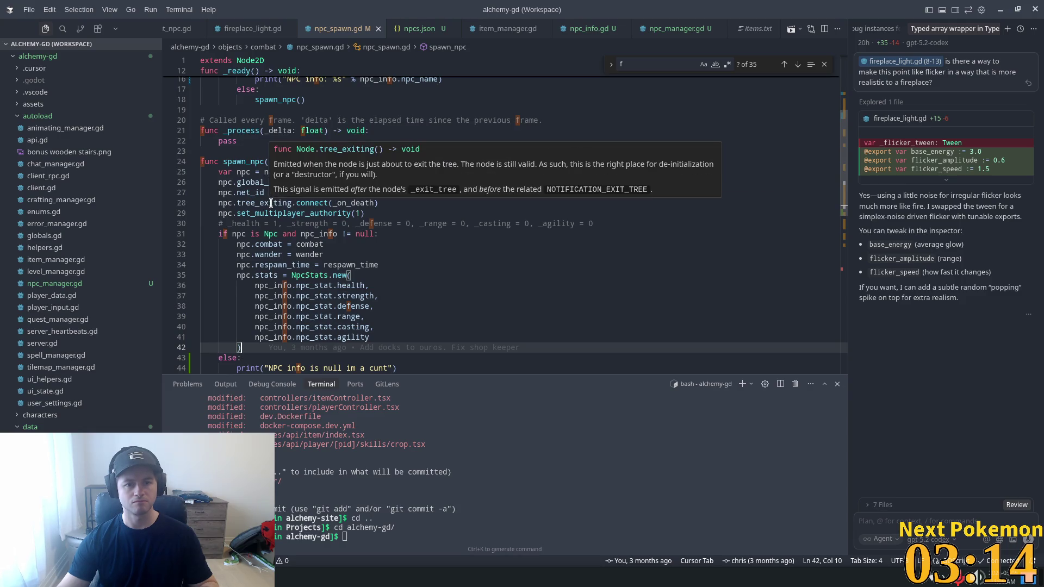
- Print the NPC name inside spawn_npc's valid-info branch using the suggested line
click(385, 235)
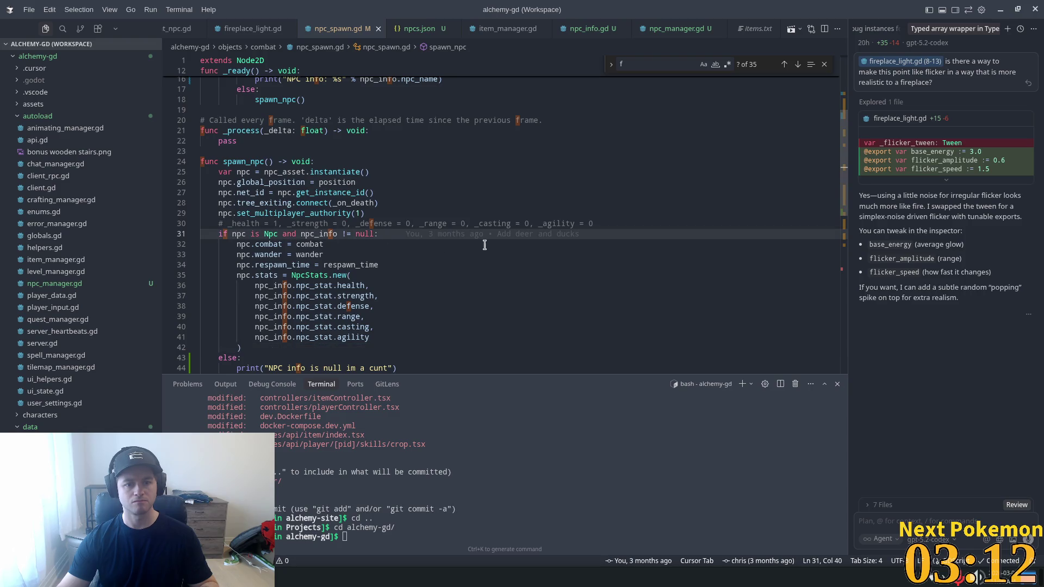
key(Return)
text(prin)
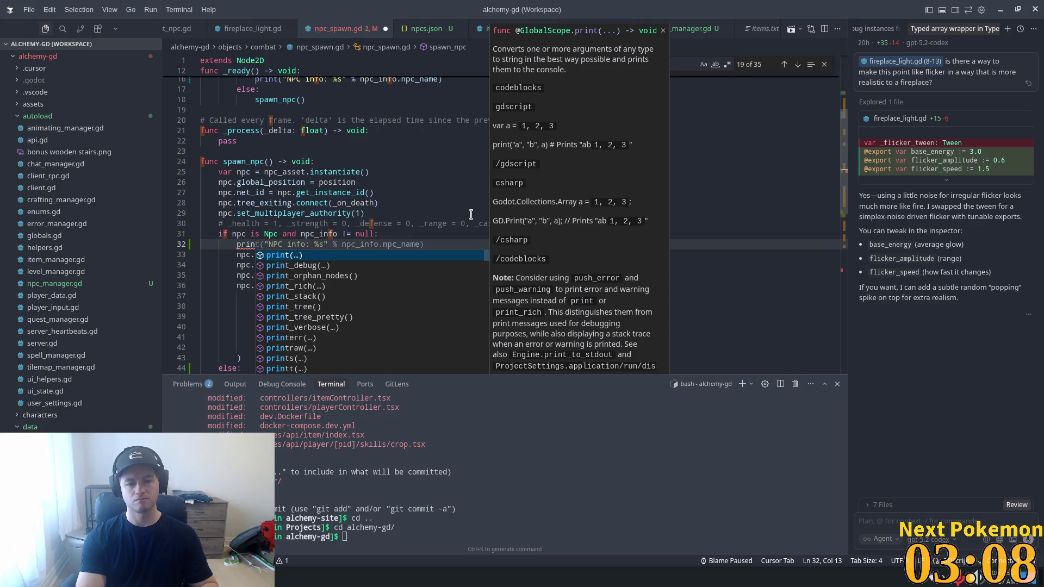
key(Tab)
- Delete the duplicate NPC info print from _ready
scroll(457, 209, up, 4)
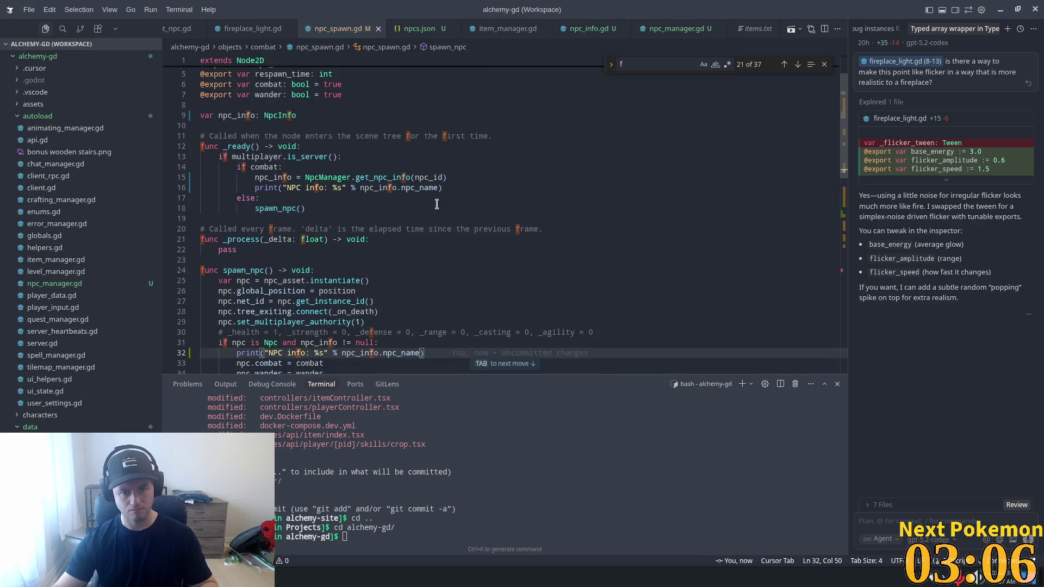
click(453, 177)
key(shift+Down)
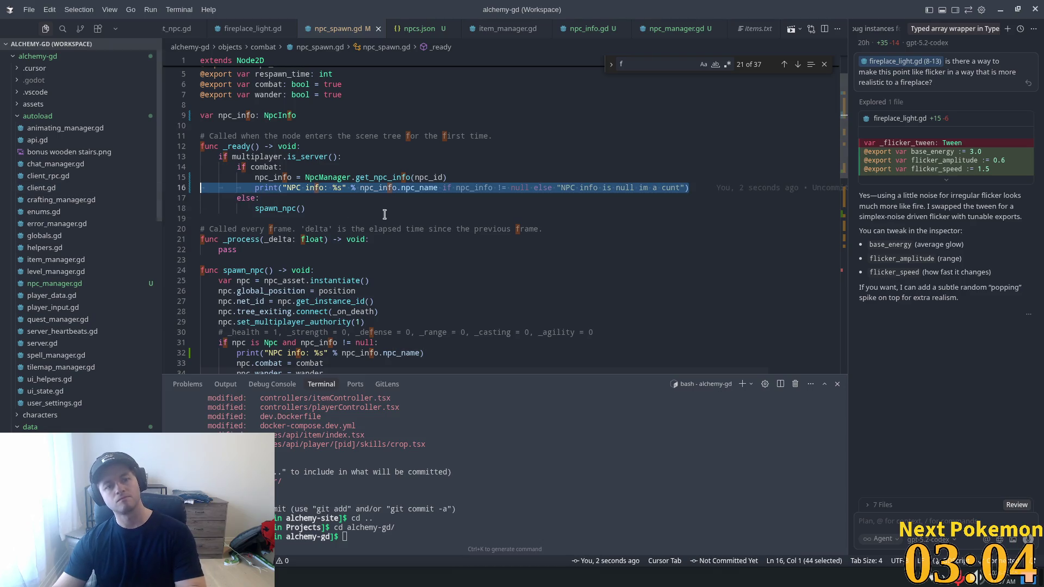
key(BackSpace)
- Trace the root_scene lookup, the add_child call and every use of spawn_npc and npc
scroll(380, 239, down, 6)
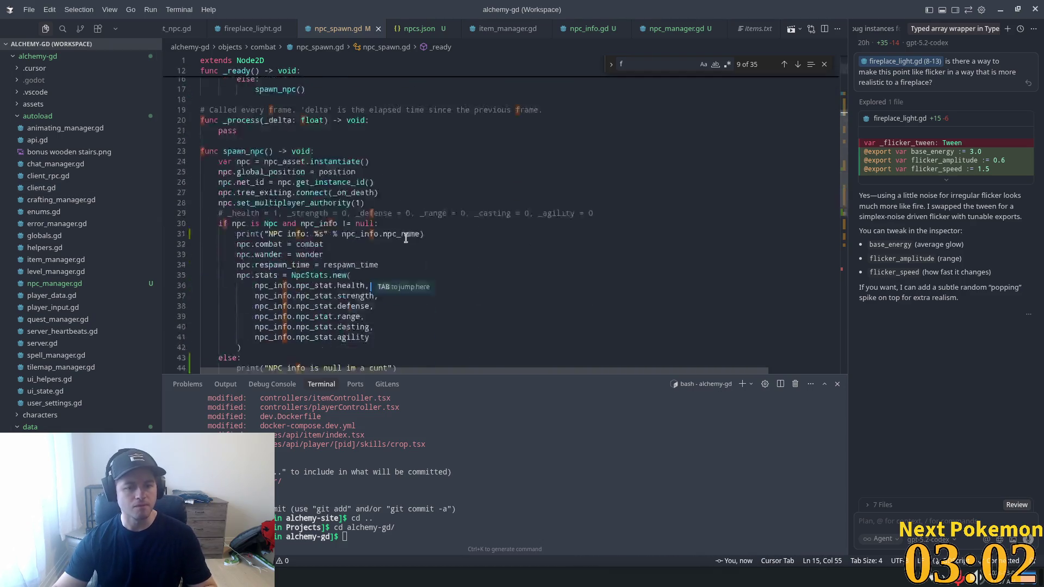
scroll(432, 288, down, 4)
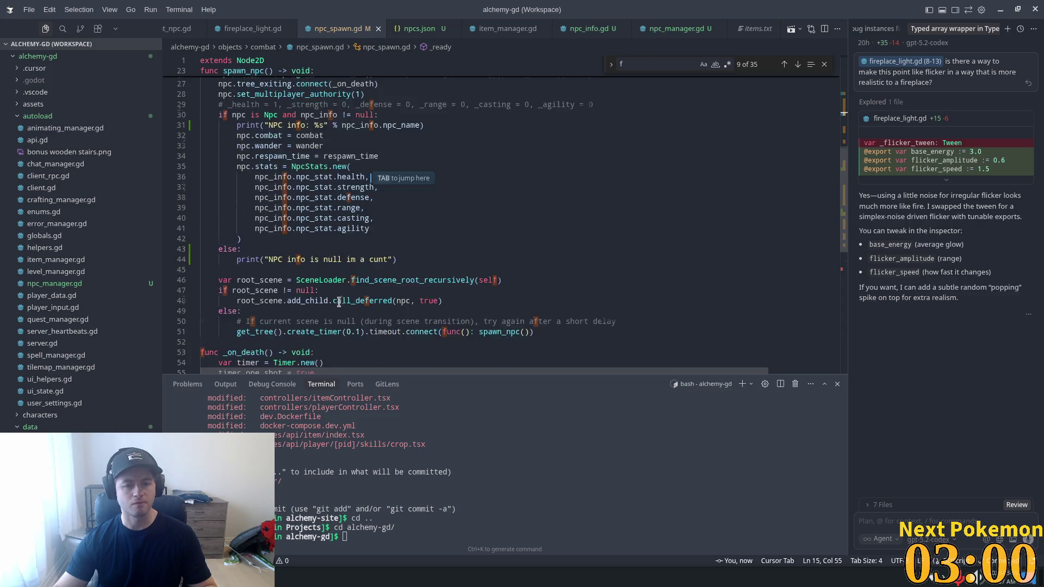
click(259, 189)
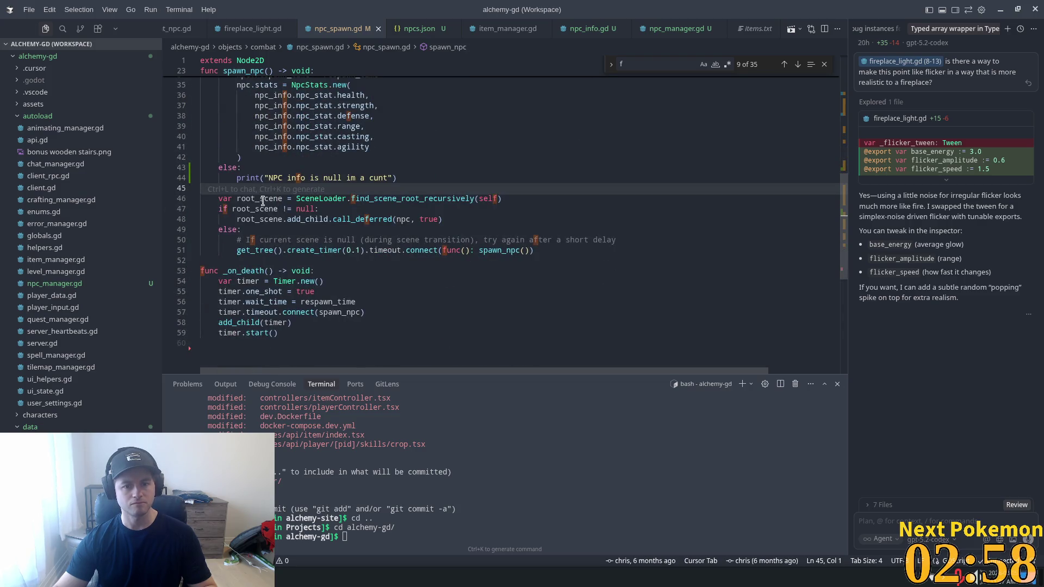
click(233, 209)
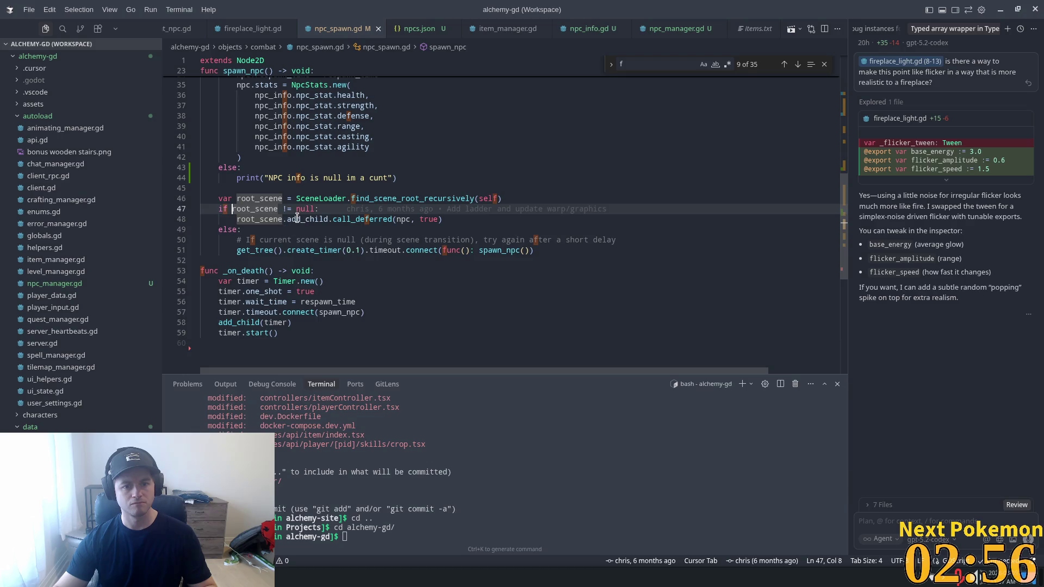
mouse_move(313, 218)
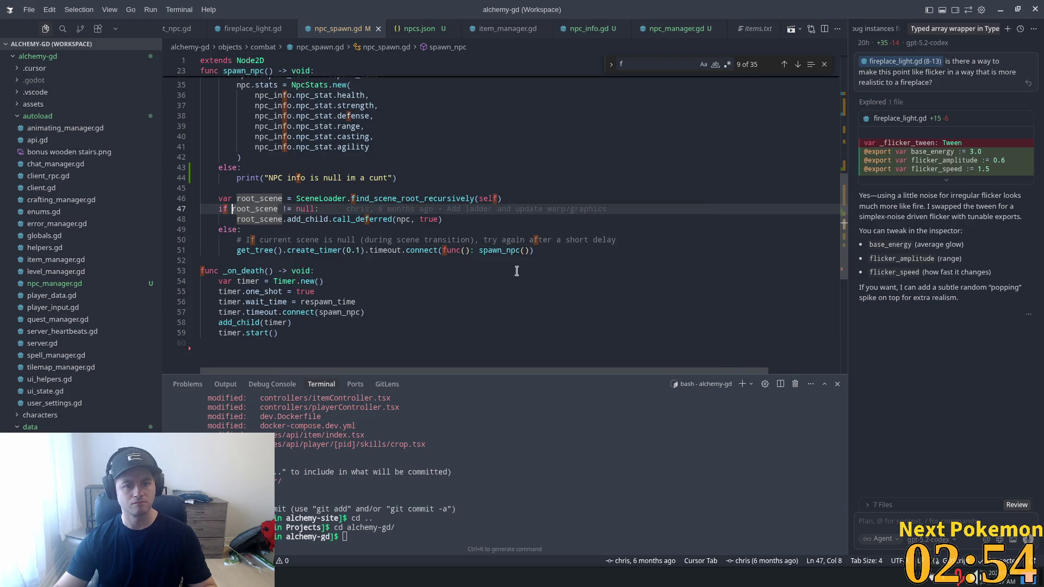
click(434, 259)
click(419, 239)
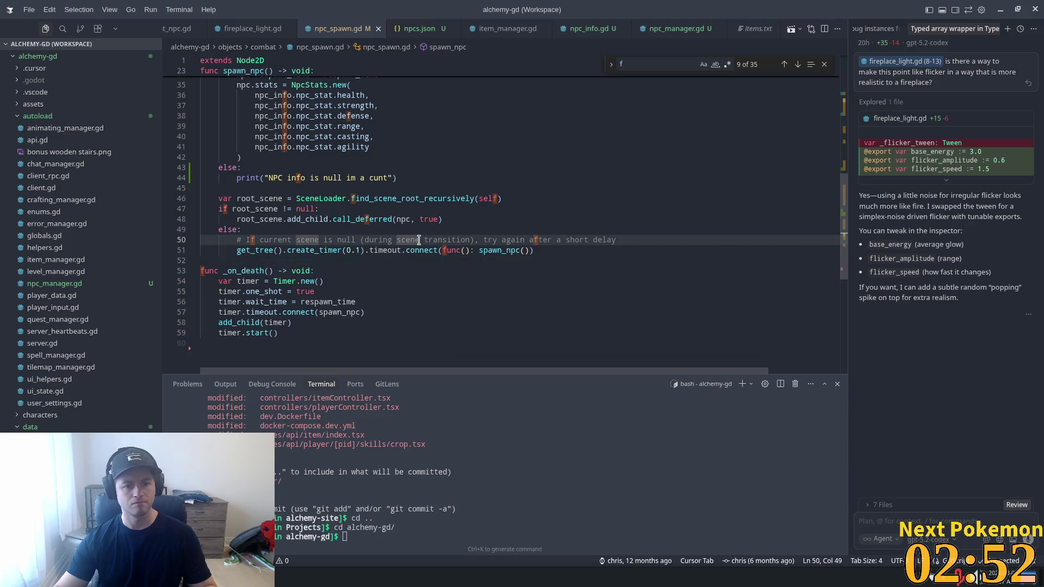
double_click(499, 250)
scroll(536, 290, up, 1)
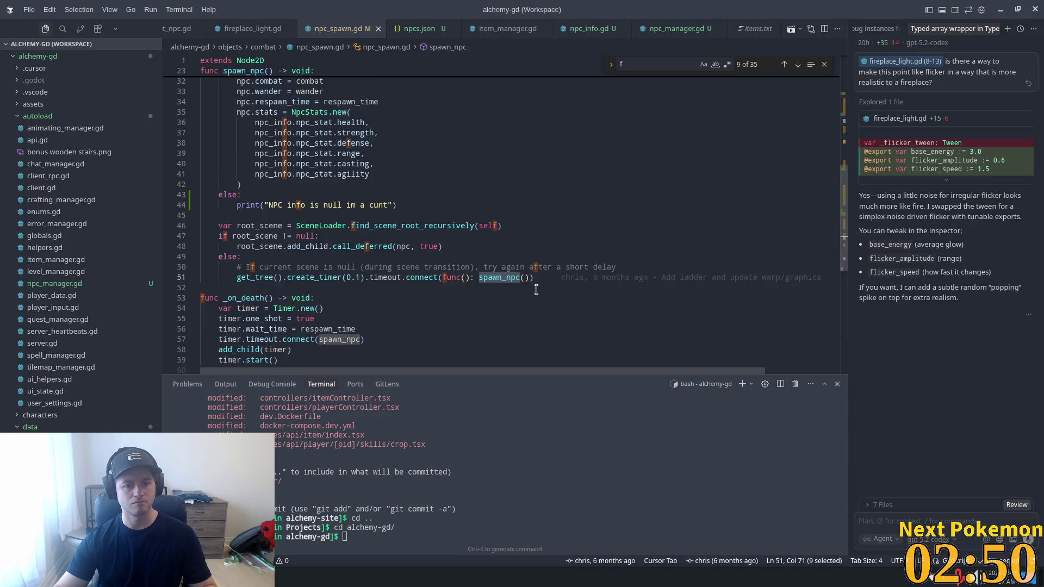
scroll(330, 244, up, 5)
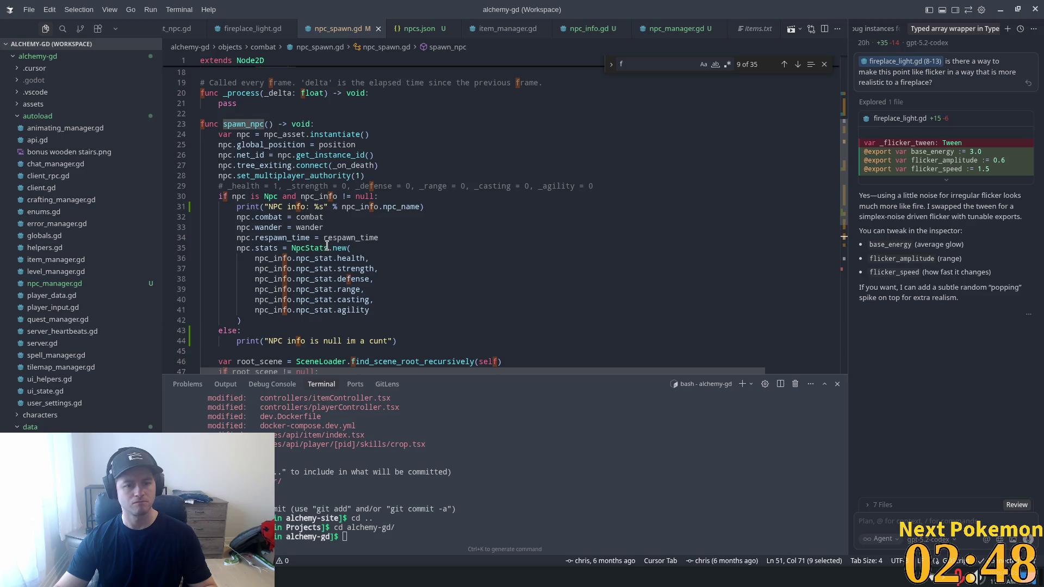
double_click(245, 228)
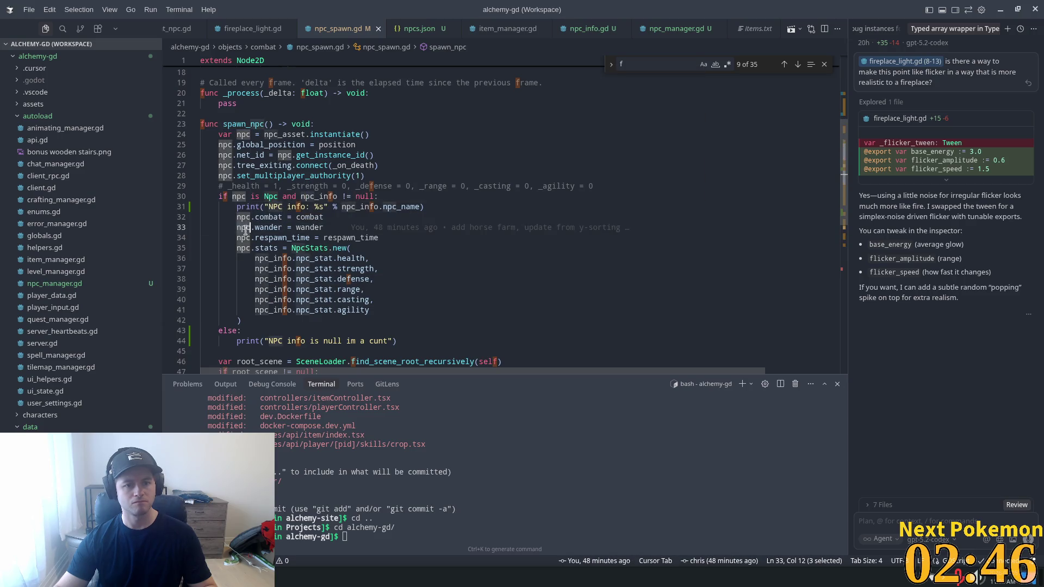
scroll(489, 273, down, 3)
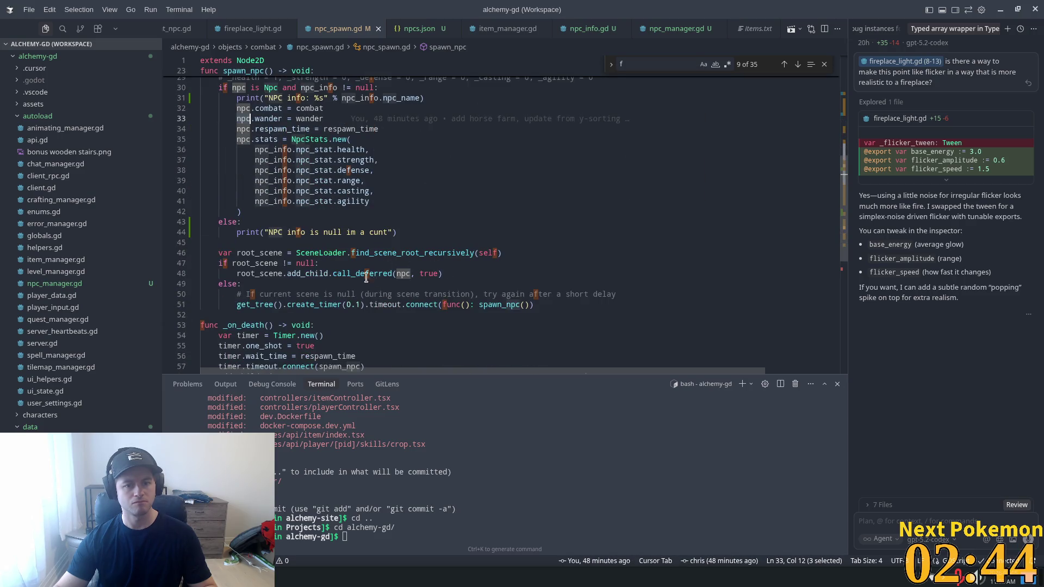
- Add an 'Adding NPC to scene' print under the root_scene check and save npc_spawn.gd
double_click(328, 270)
click(342, 253)
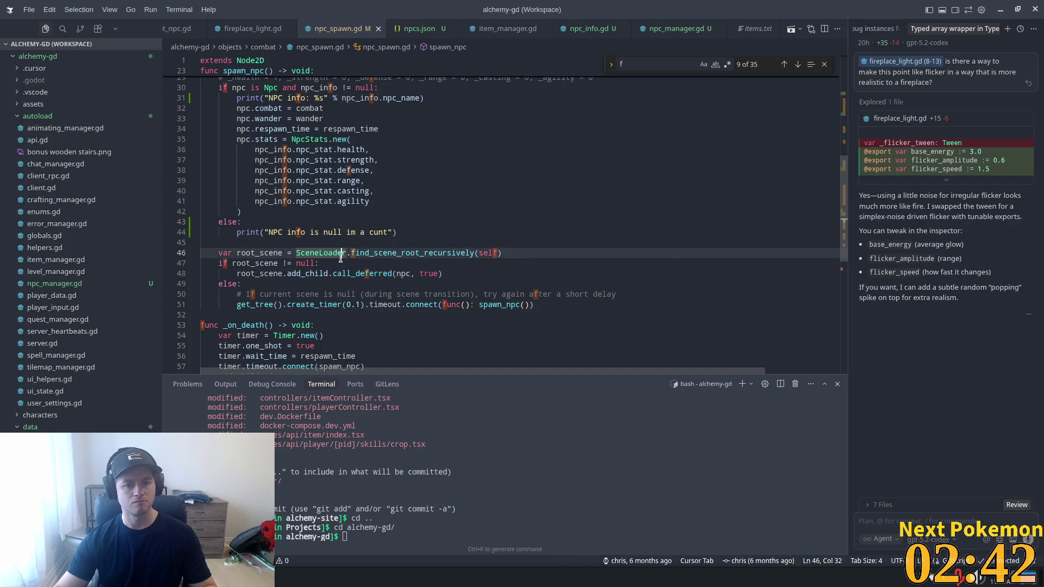
key(Down)
key(Return)
text(print)
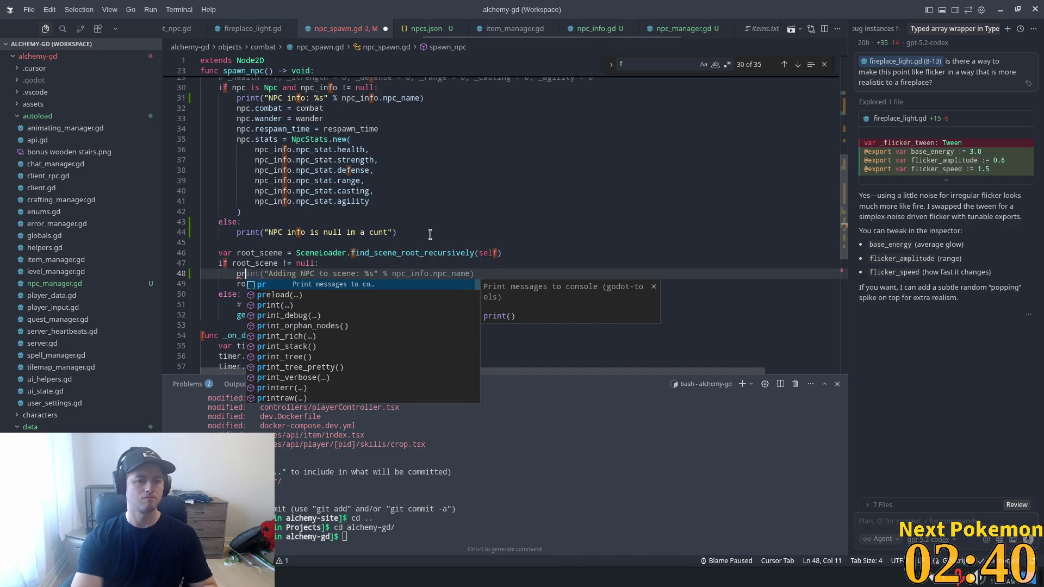
key(Tab)
key(ctrl+s)
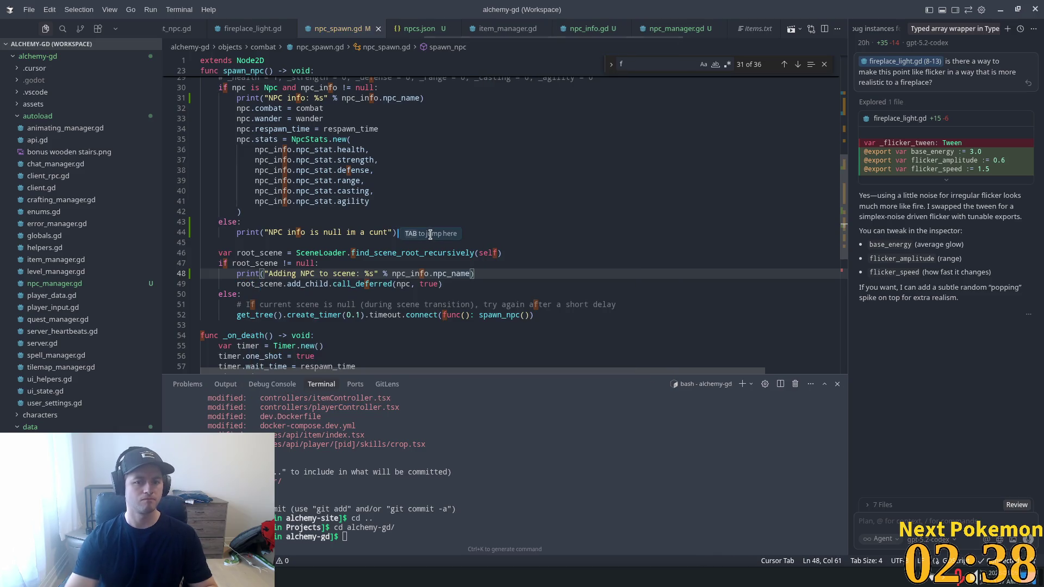
key(alt+Tab)
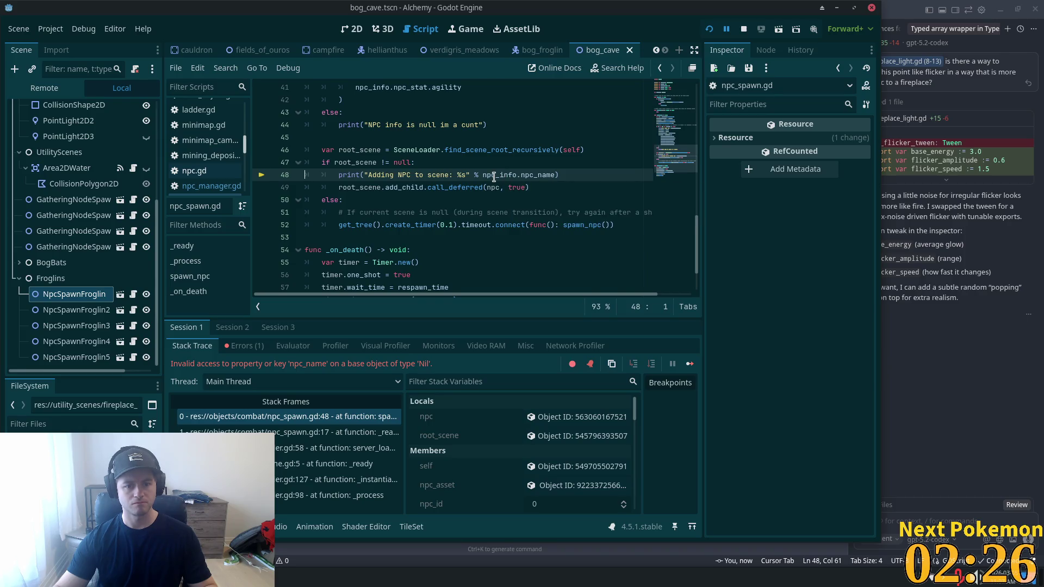
- Add an 'if npc_info != null:' check below the root_scene null check in npc_spawn.gd
double_click(494, 177)
scroll(475, 285, up, 3)
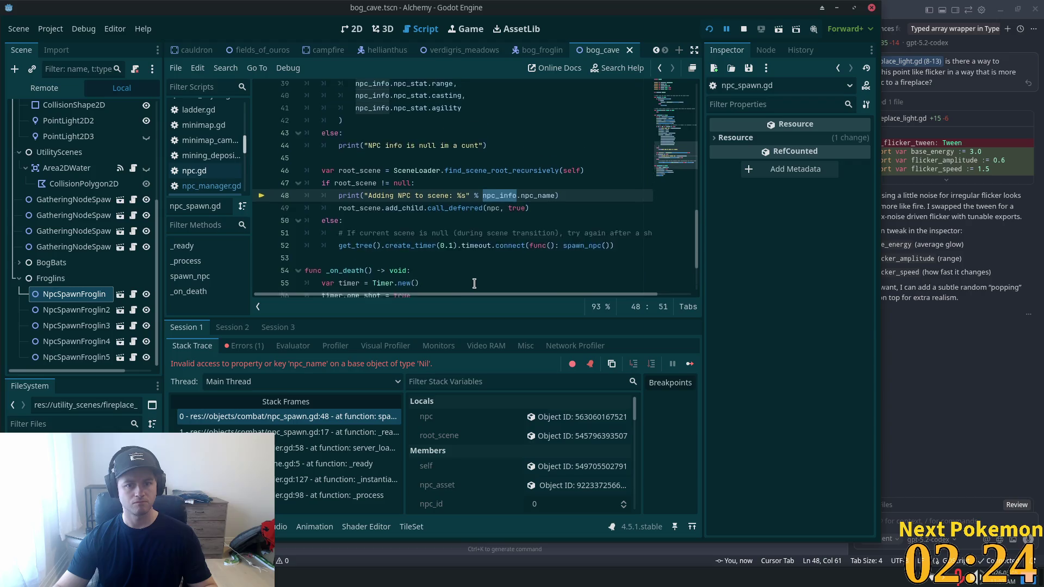
scroll(475, 285, down, 1)
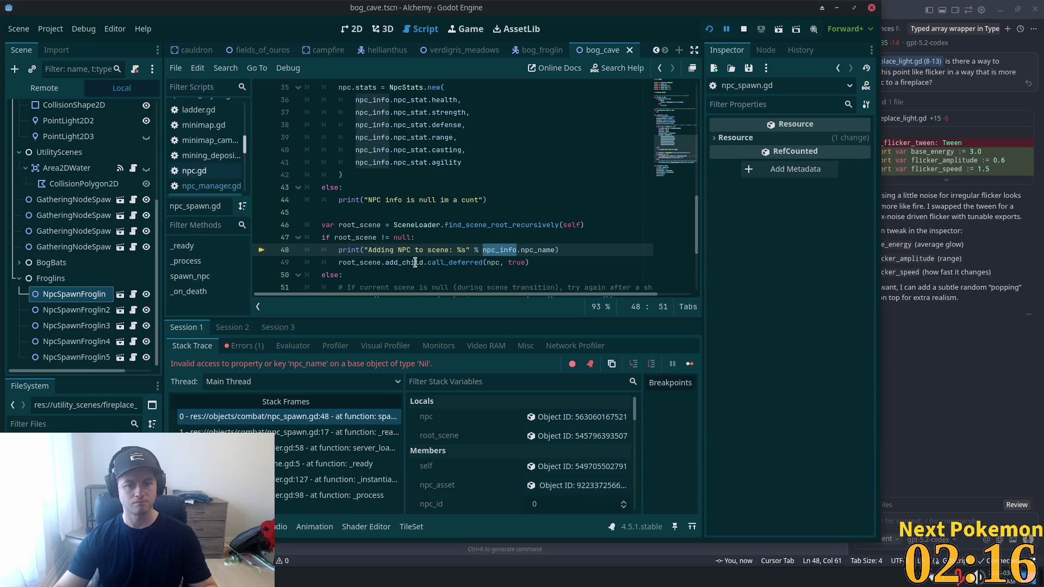
scroll(461, 225, up, 12)
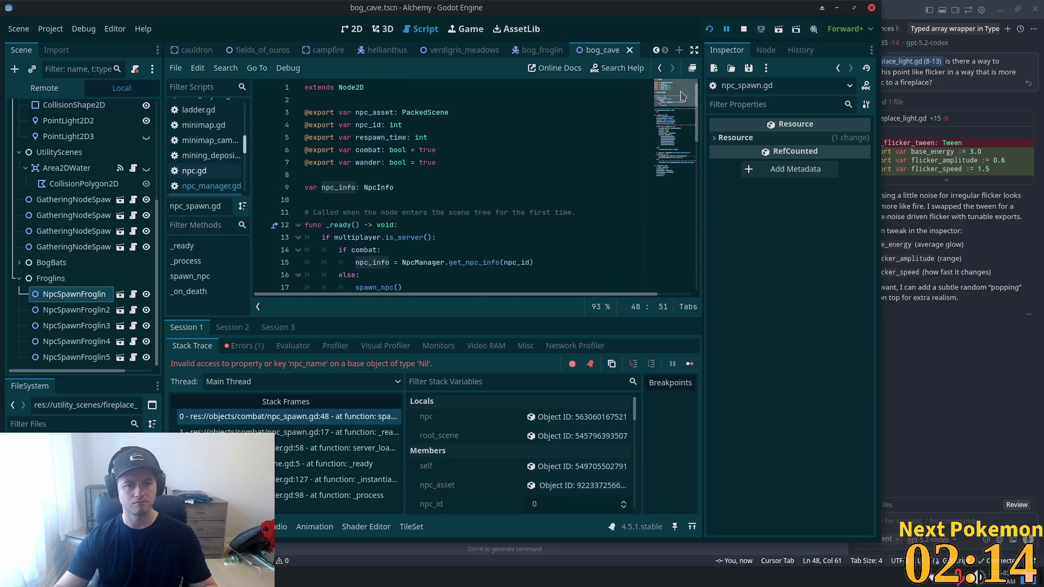
drag(669, 107, 635, 172)
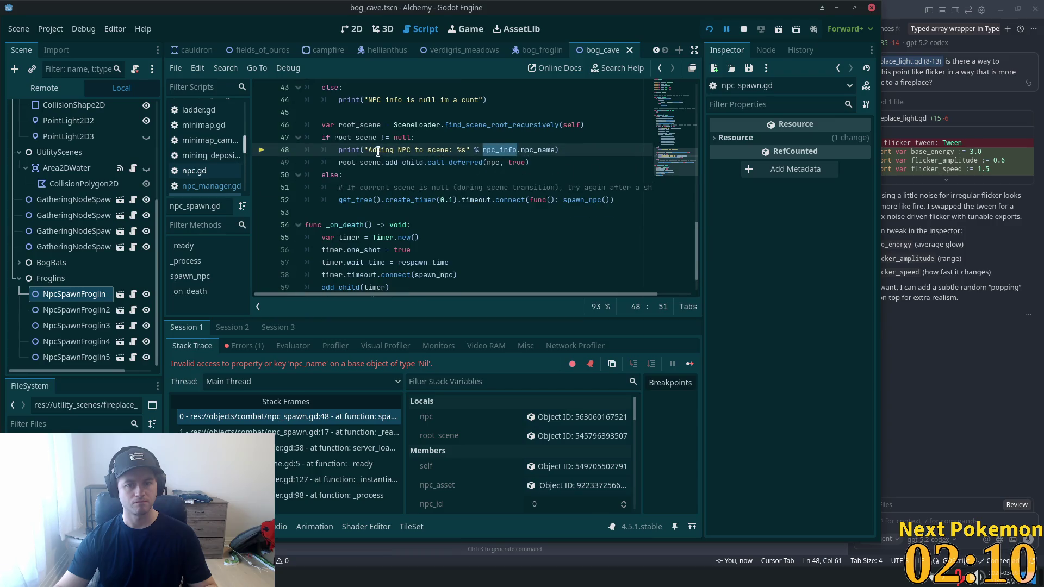
scroll(517, 218, up, 2)
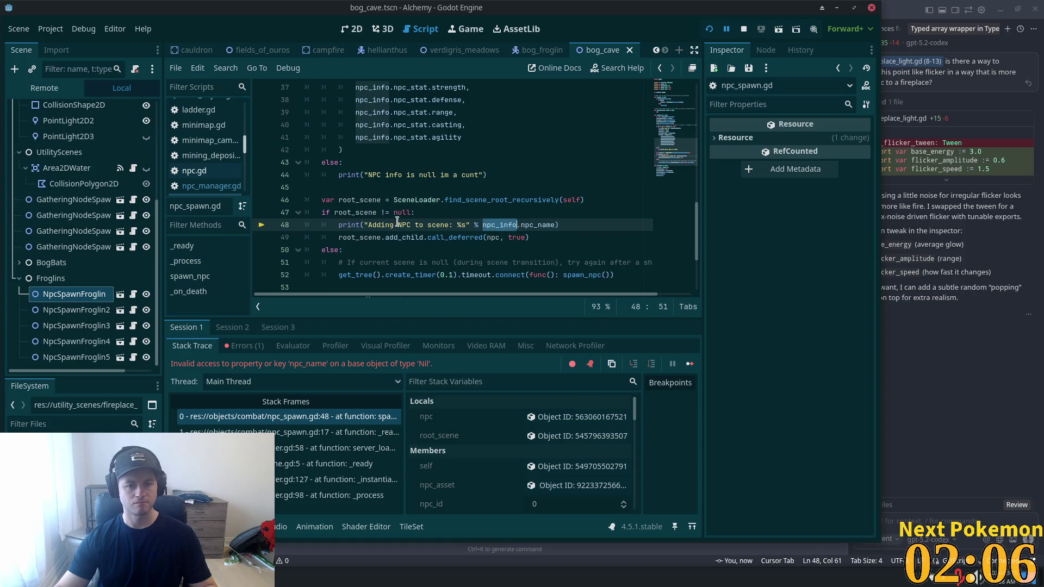
click(428, 212)
key(Return)
text(if )
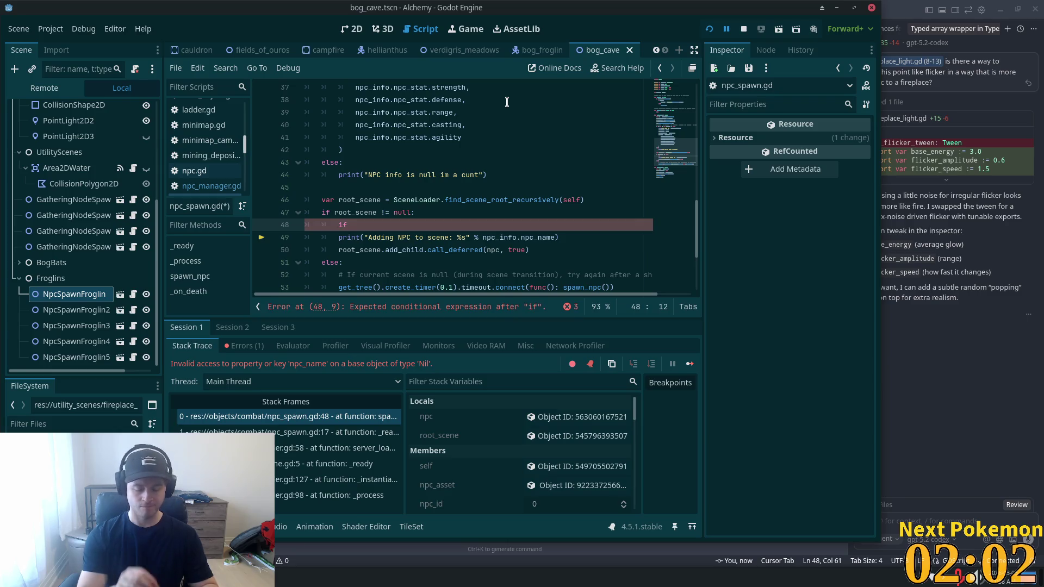
text(npc)
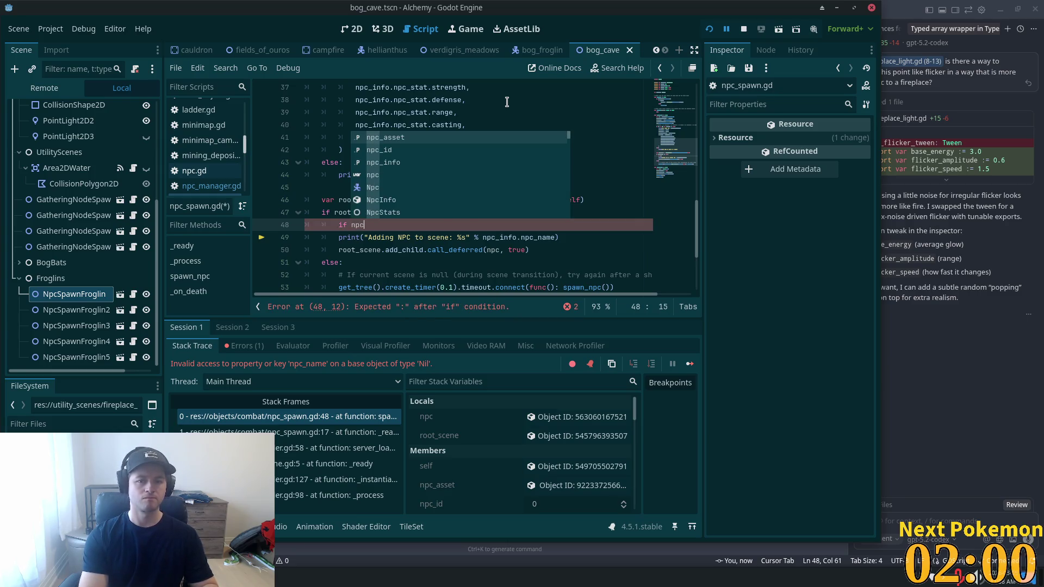
text(_info != null)
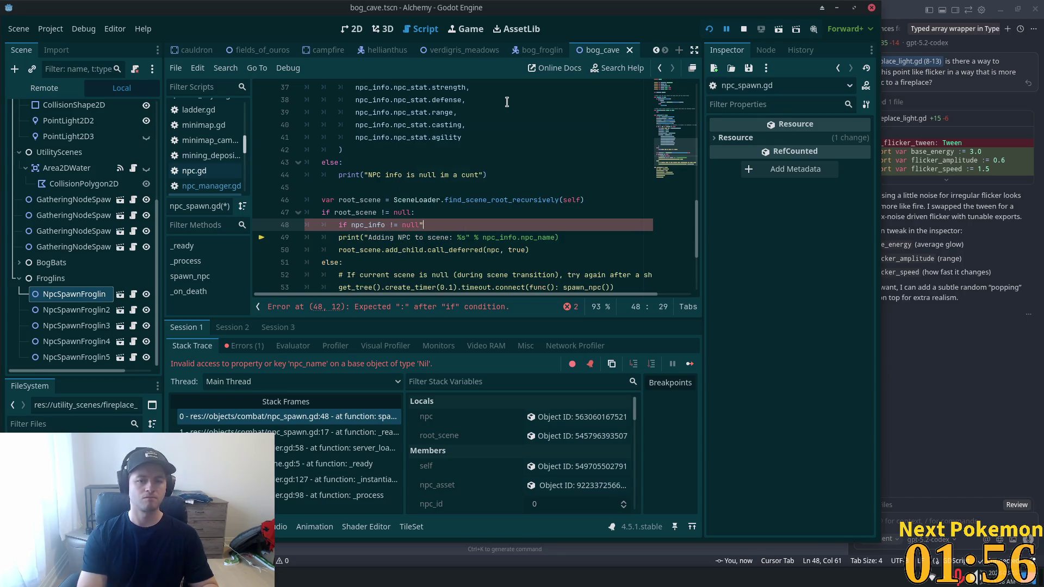
text(:)
- Indent the 'Adding NPC to scene' print under the new check and relaunch the game
key(Down)
key(Home)
key(Tab)
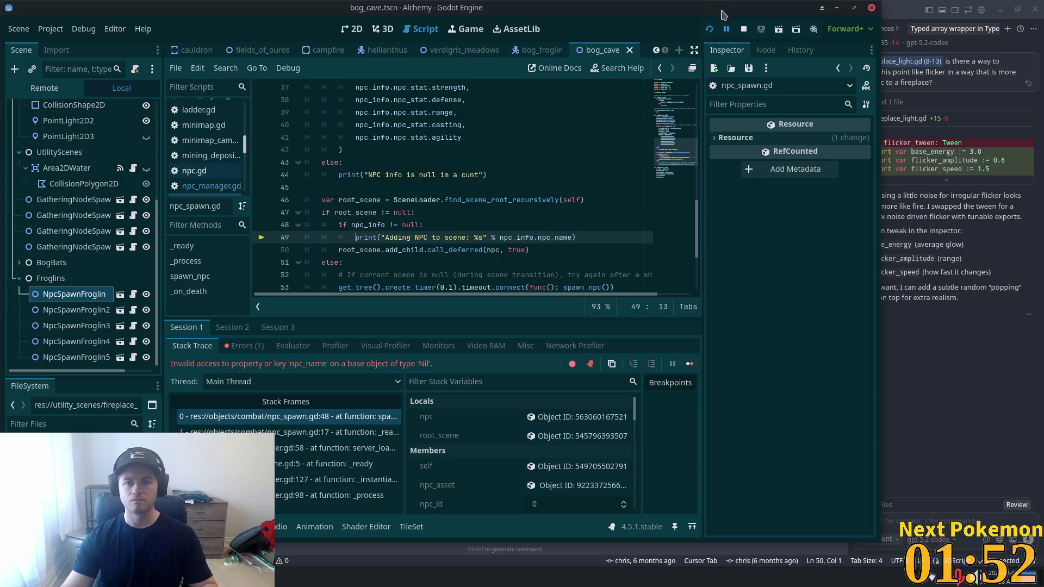
click(710, 30)
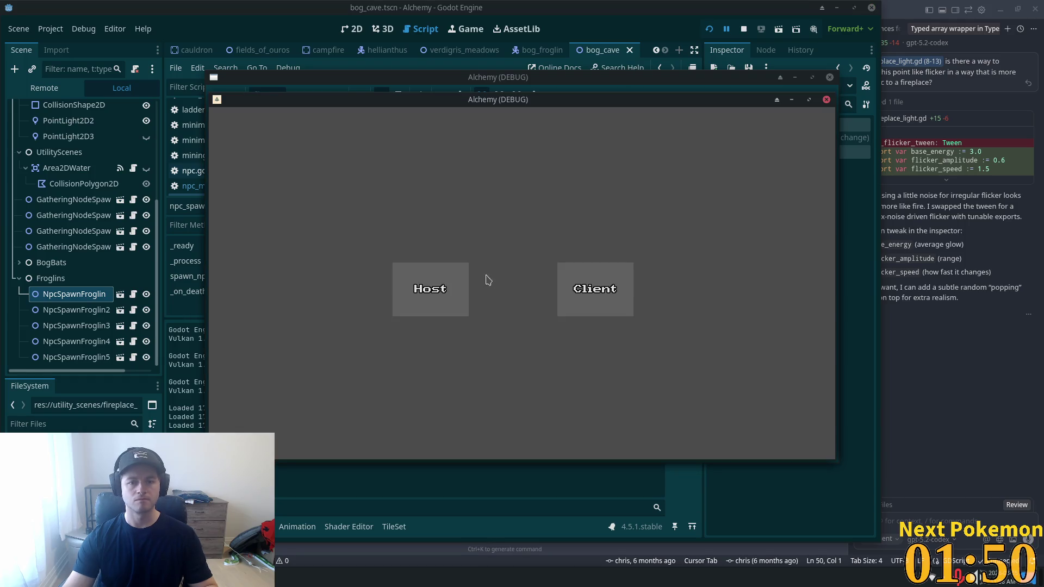
- Host and quick-login, then read the Output log: Loaded 17 NPCs and repeated NPC-info-null messages
click(416, 285)
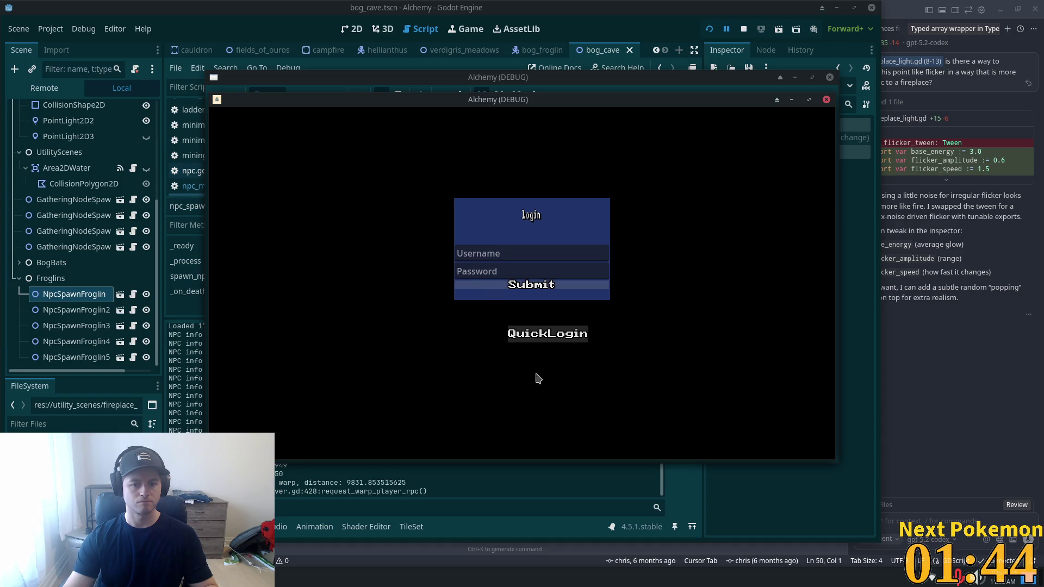
click(547, 333)
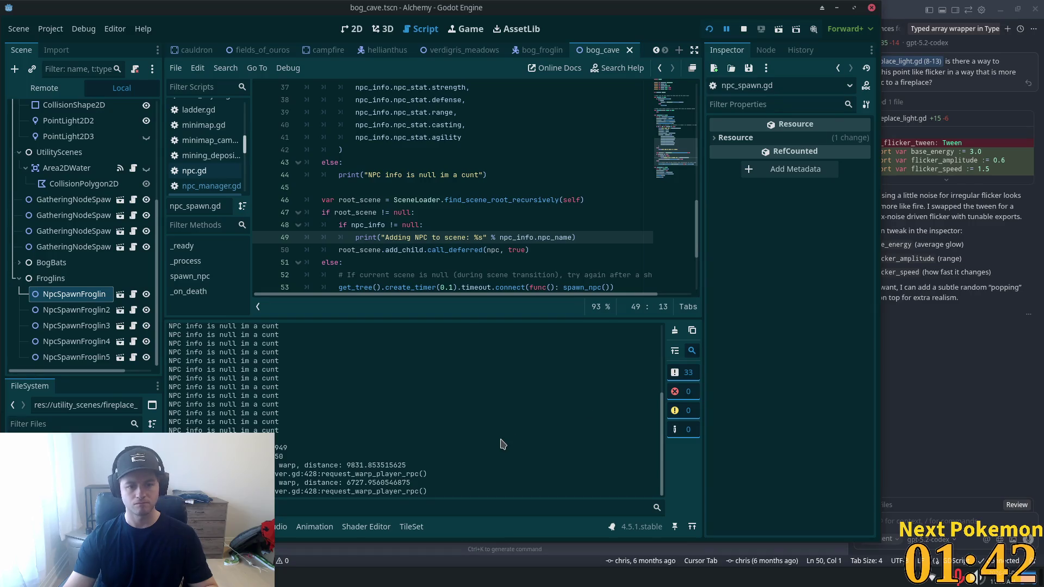
scroll(503, 445, up, 10)
scroll(506, 441, down, 6)
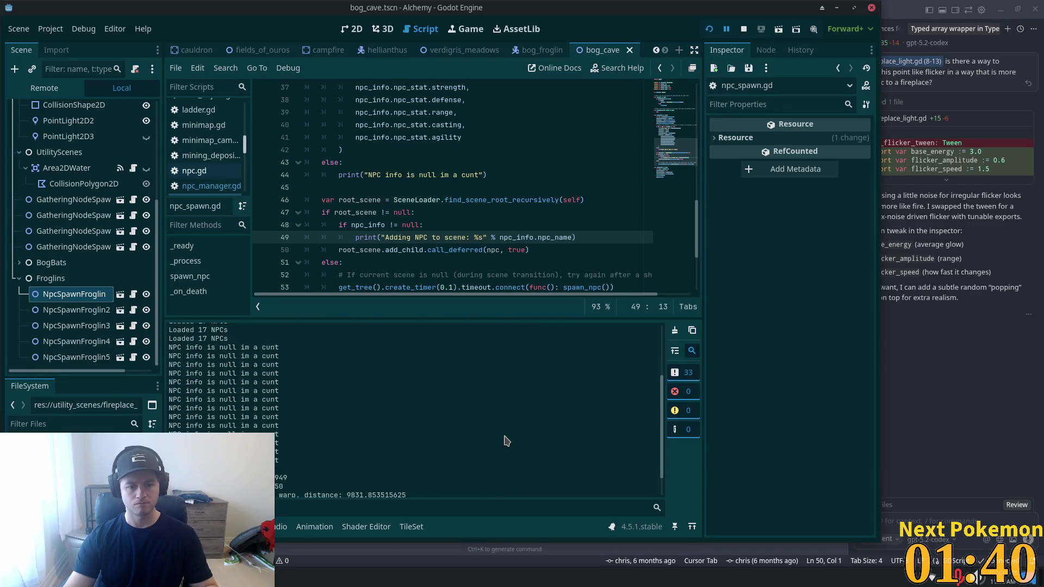
scroll(506, 441, up, 5)
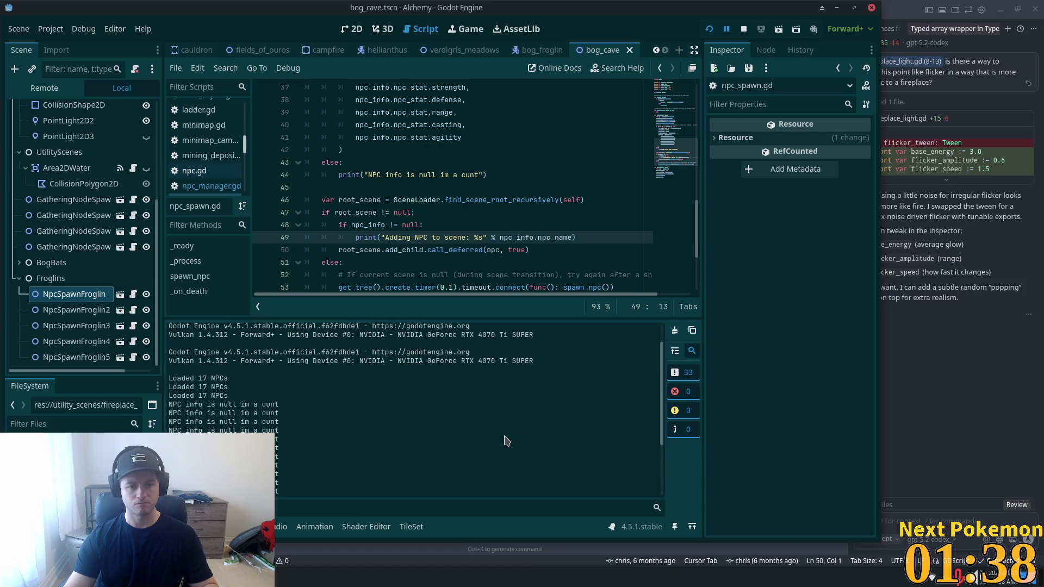
scroll(505, 438, down, 3)
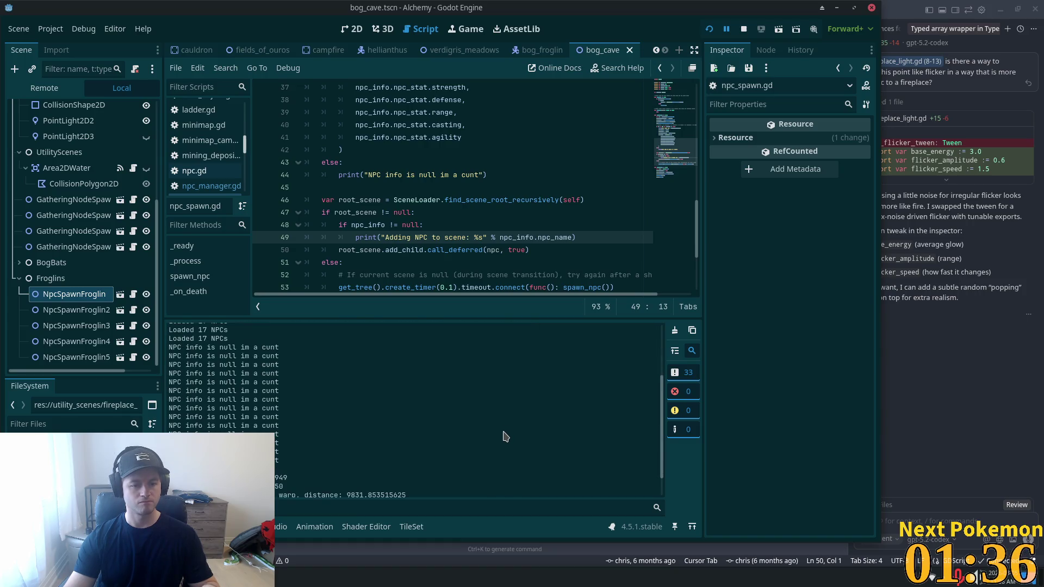
scroll(506, 436, down, 1)
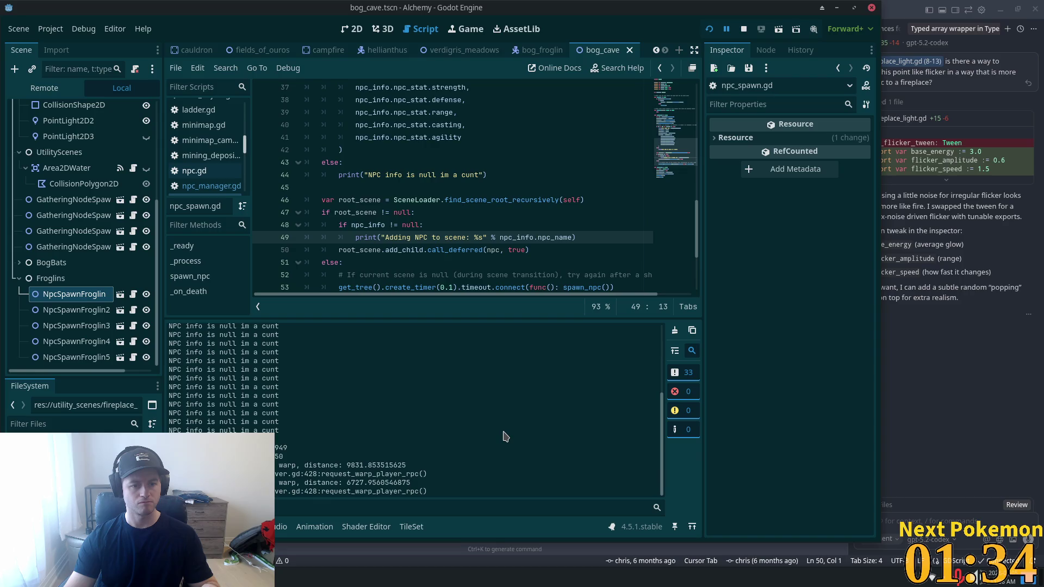
key(F5)
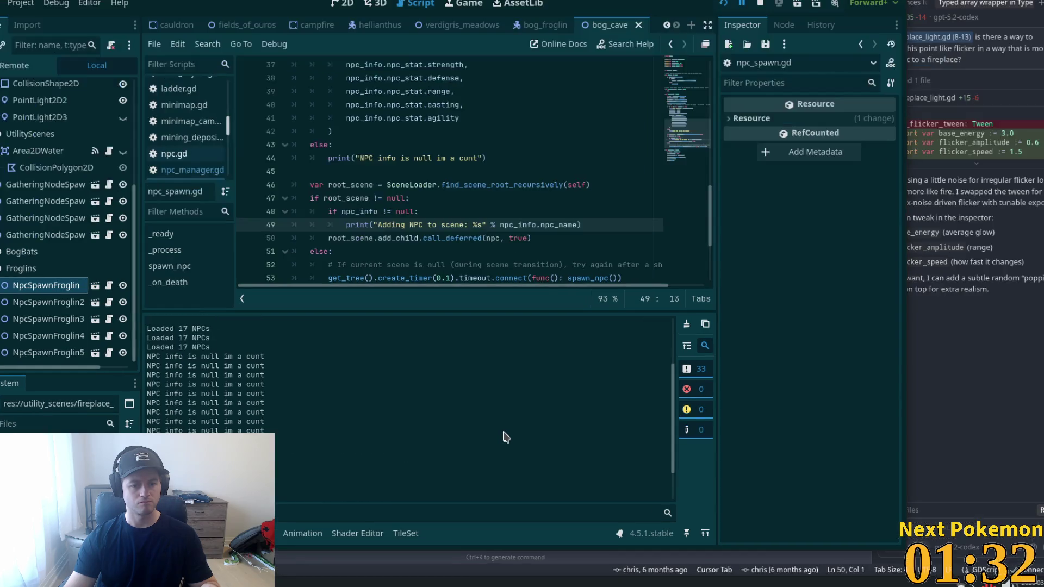
key(alt+Tab)
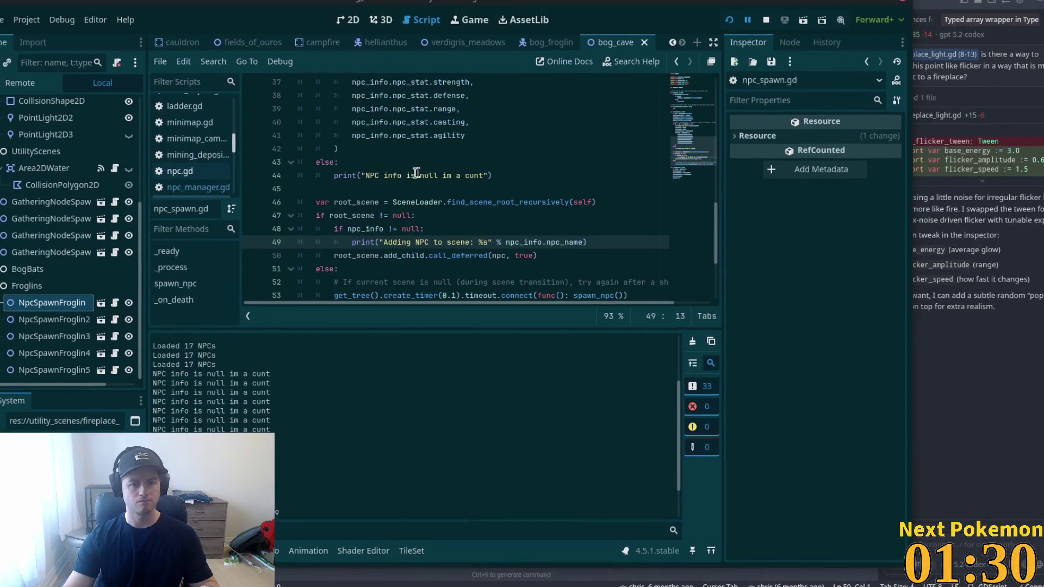
scroll(269, 180, down, 1)
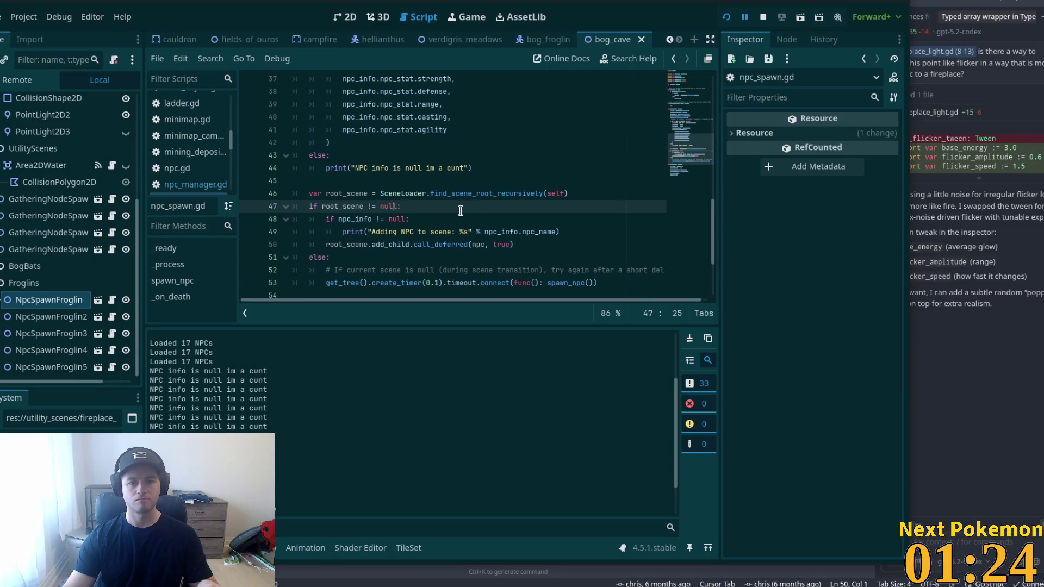
scroll(462, 211, left, 1)
scroll(465, 212, down, 1)
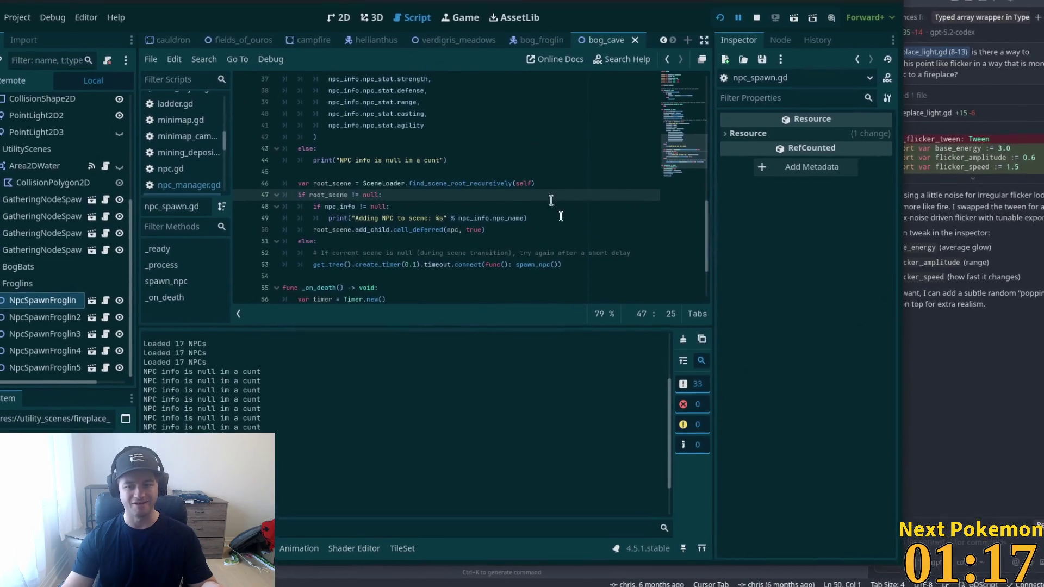
scroll(571, 244, down, 1)
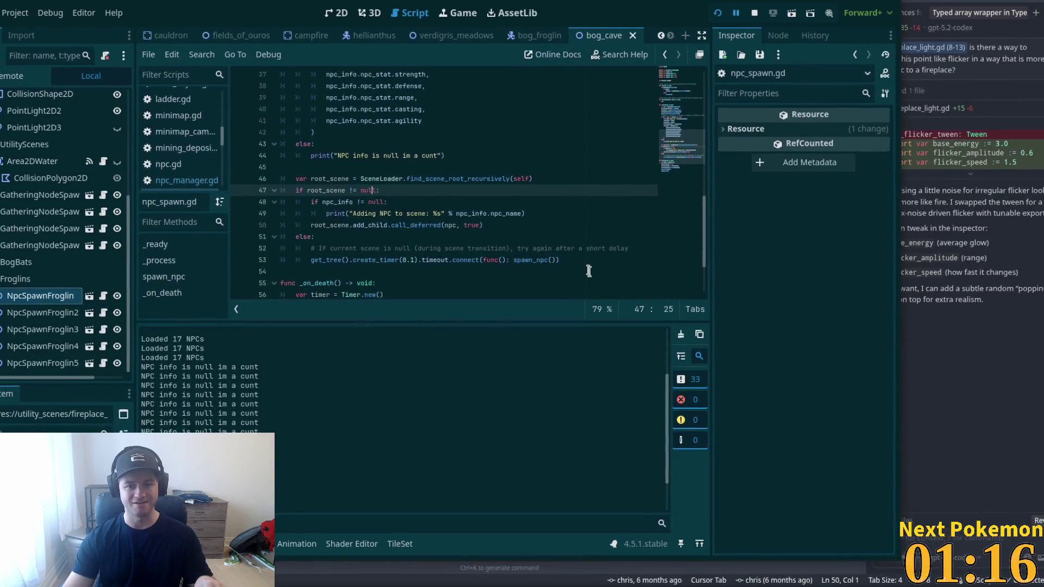
scroll(584, 267, up, 4)
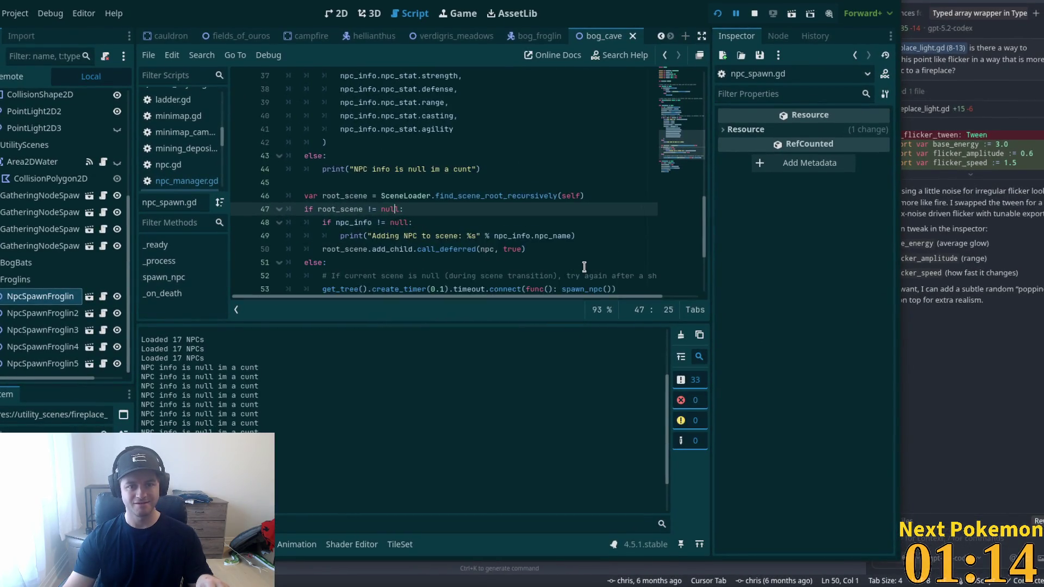
scroll(584, 267, down, 2)
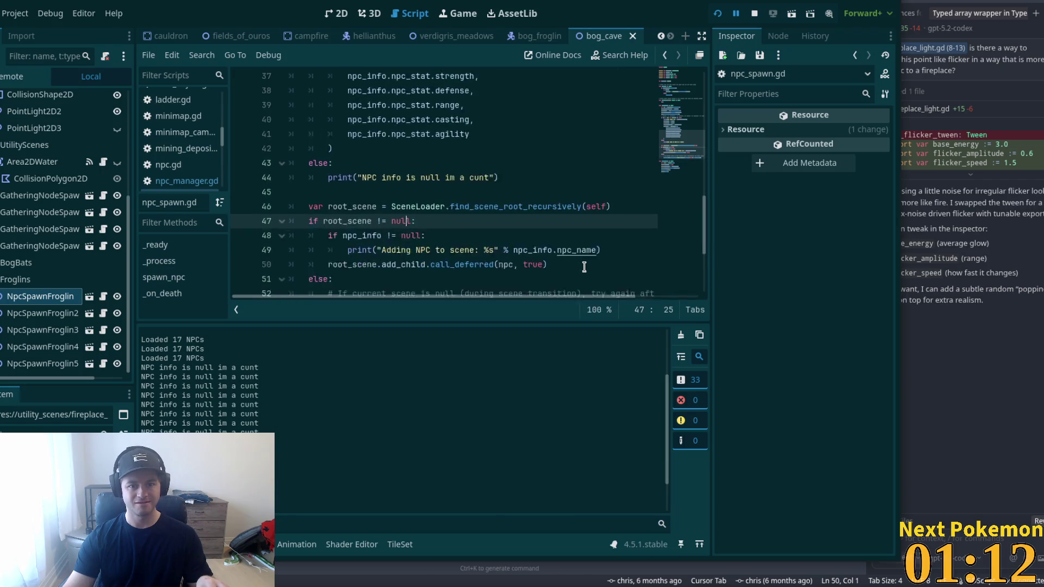
scroll(584, 267, down, 2)
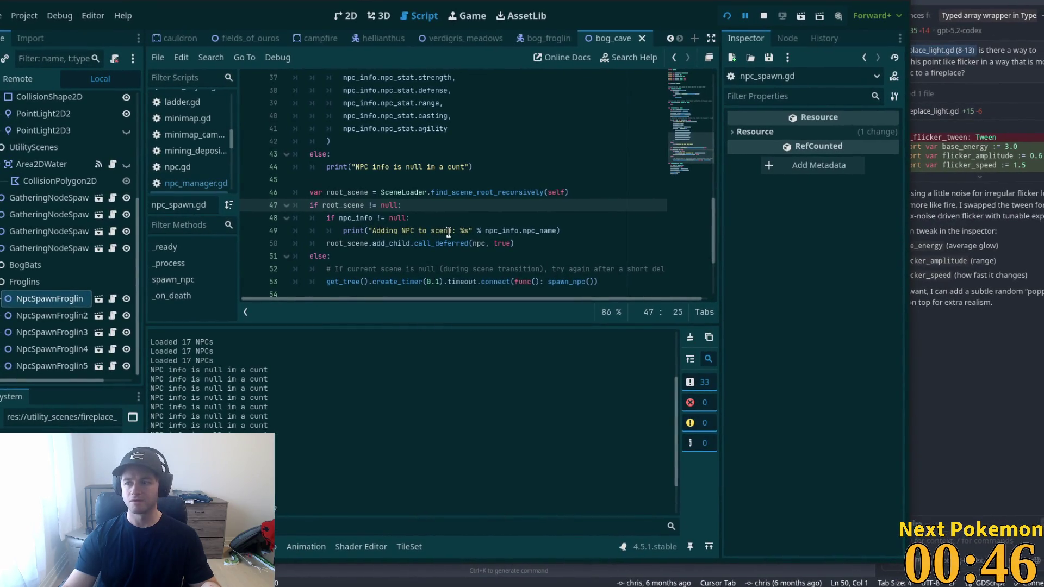
scroll(449, 232, down, 1)
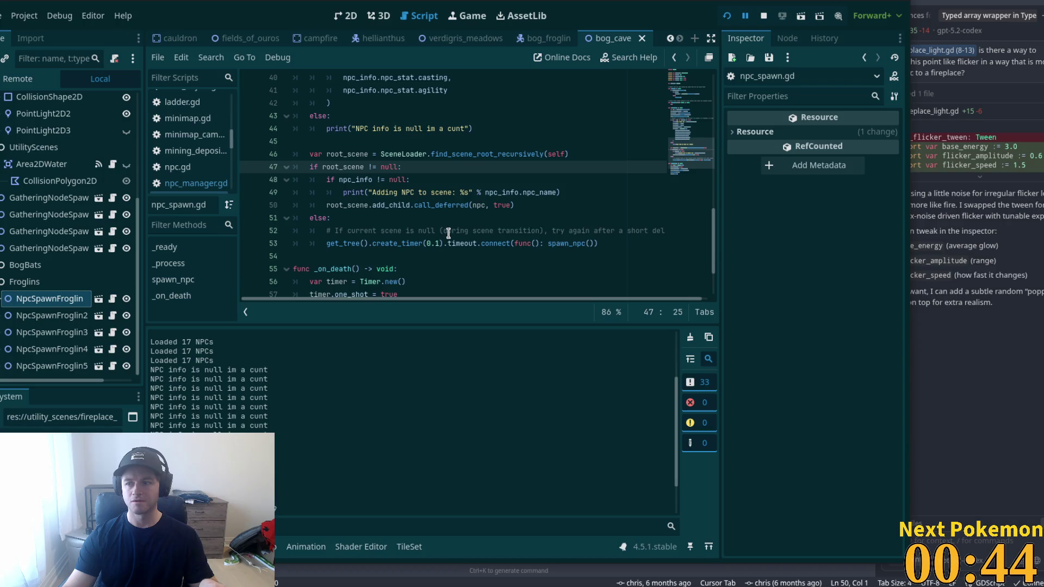
scroll(449, 232, right, 1)
scroll(449, 233, left, 1)
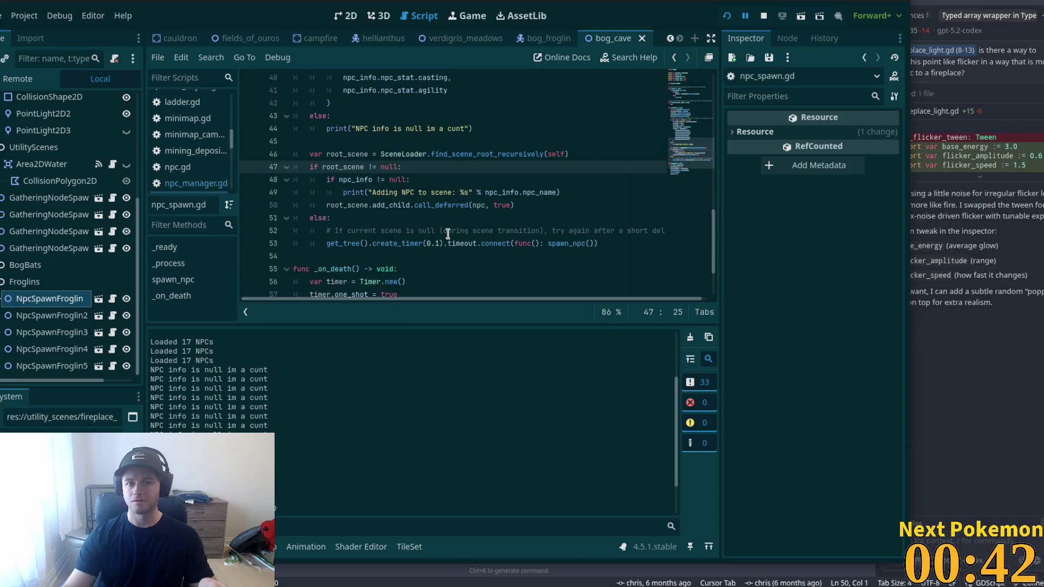
scroll(444, 239, down, 1)
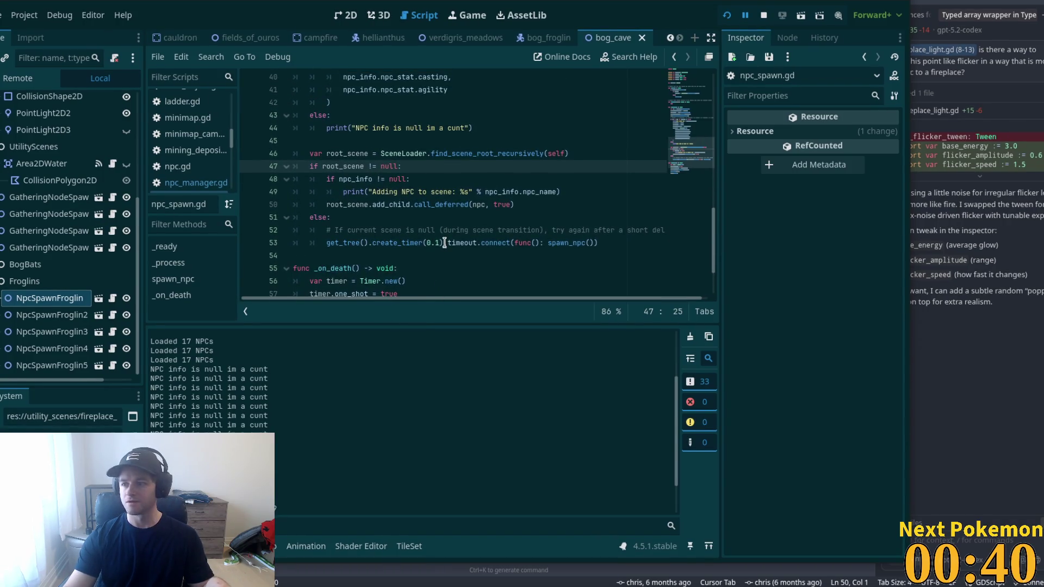
text(-)
- Delete the stray character inside null on line 47 and position the caret after line 50
key(BackSpace)
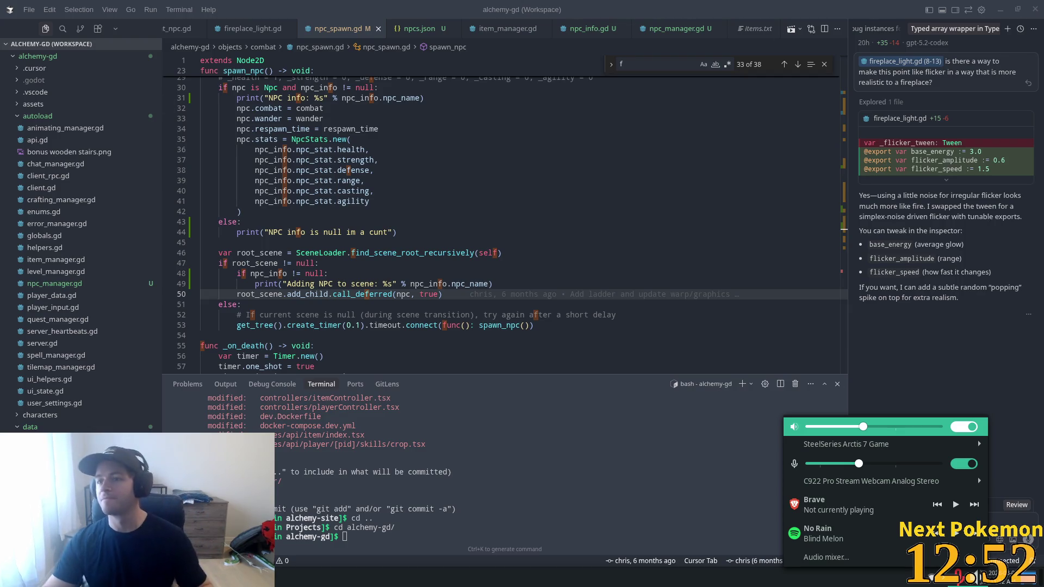
key(Escape)
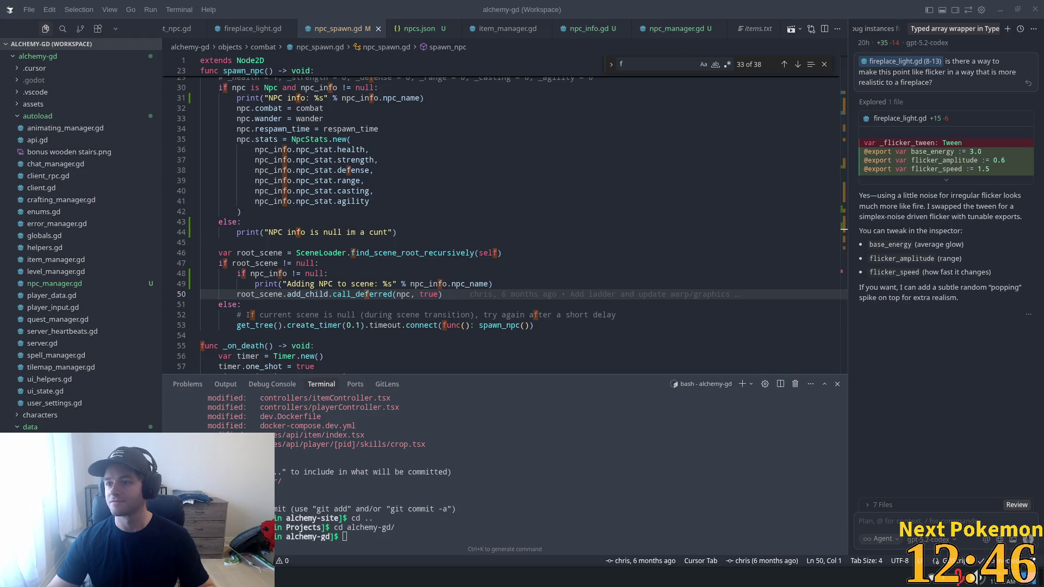
click(468, 212)
scroll(362, 245, down, 1)
click(363, 246)
click(522, 266)
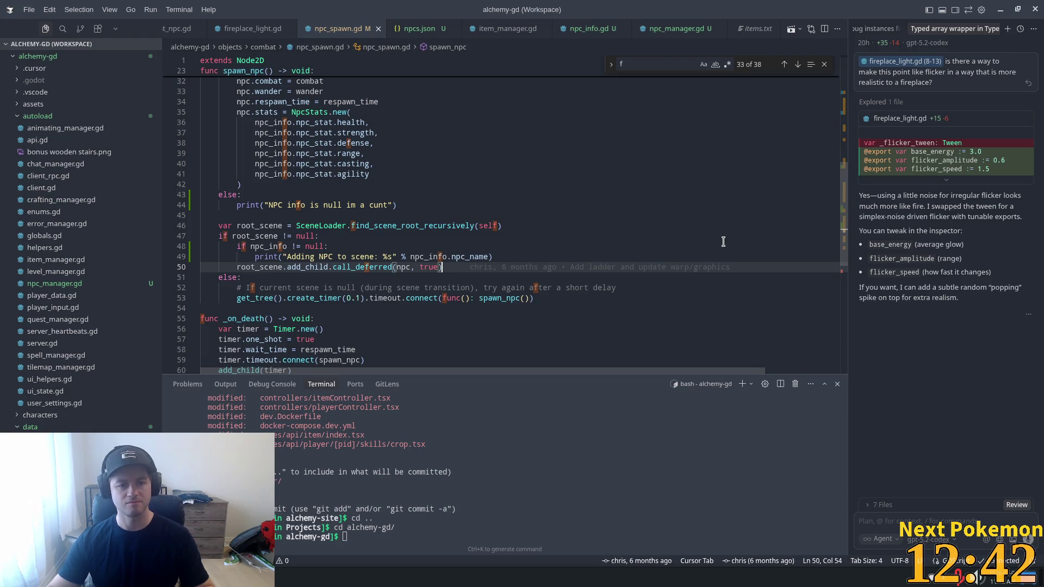
key(Return)
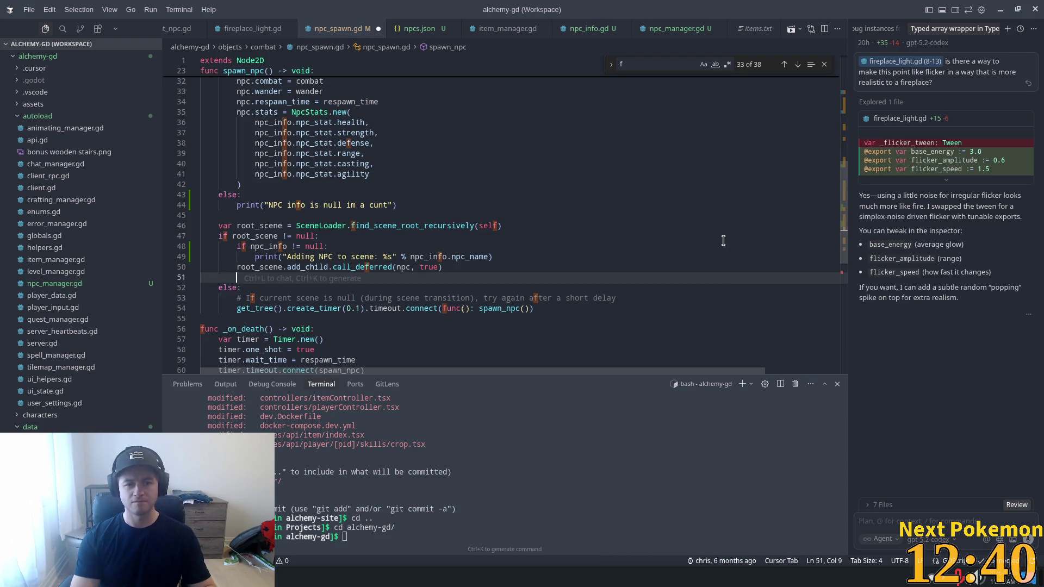
key(ctrl+z)
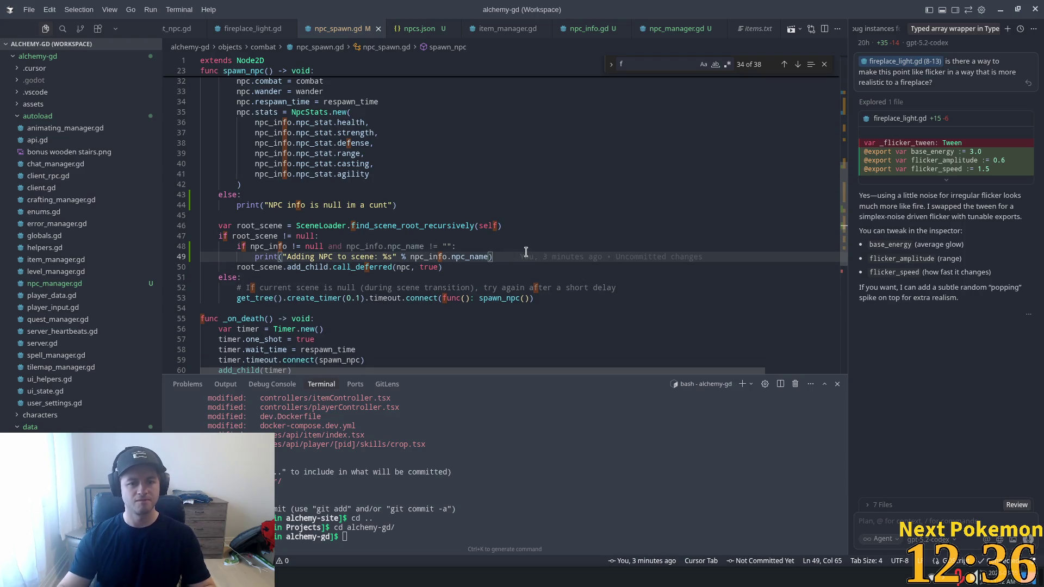
- Add an else branch printing the NPC-info-null message with a trailing 2, and save npc_spawn.gd
key(Return)
key(BackSpace)
key(BackSpace)
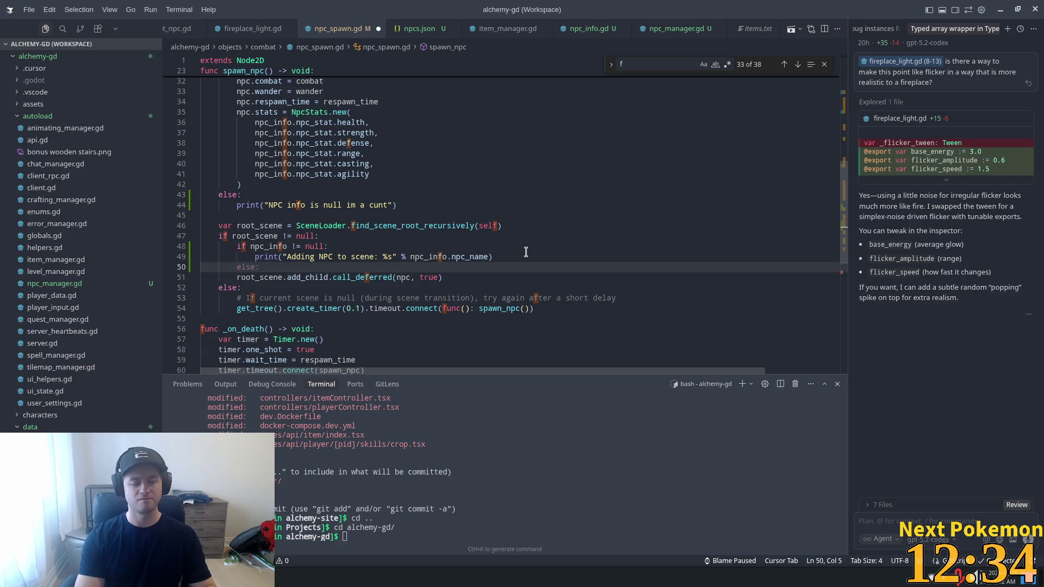
text(else:)
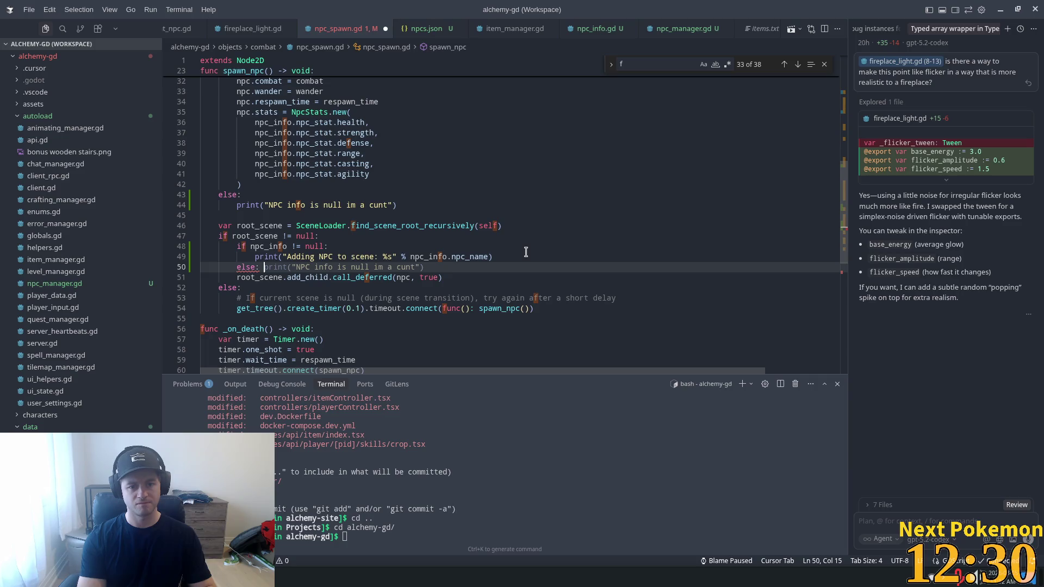
key(Tab)
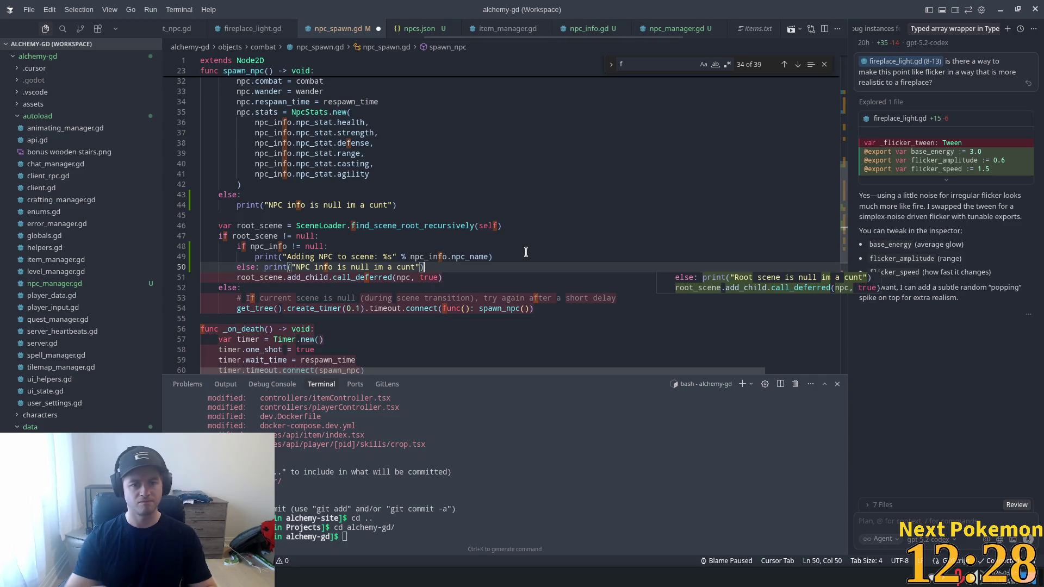
key(Up)
key(Up)
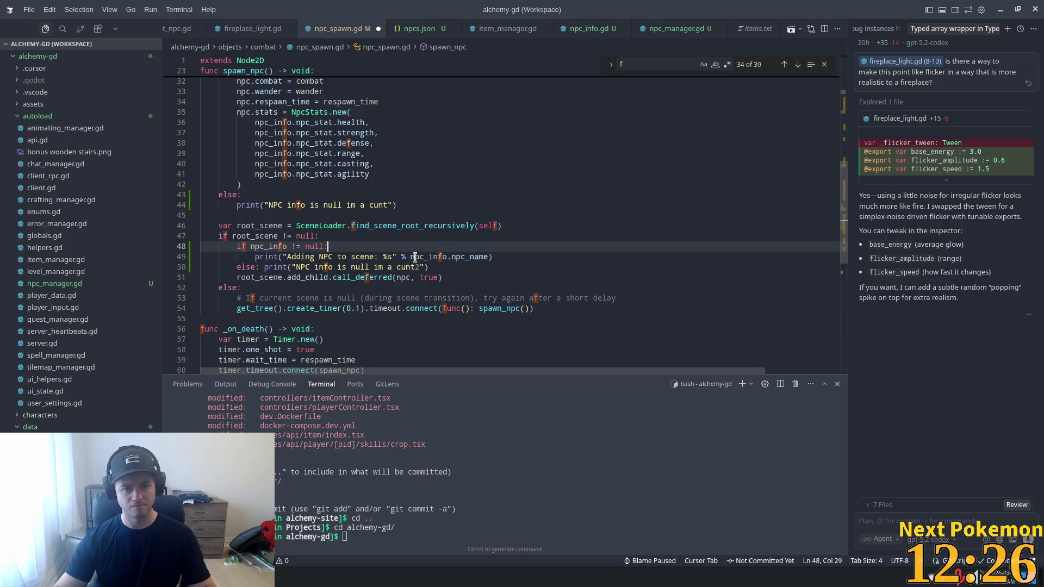
click(419, 267)
key(ctrl+s)
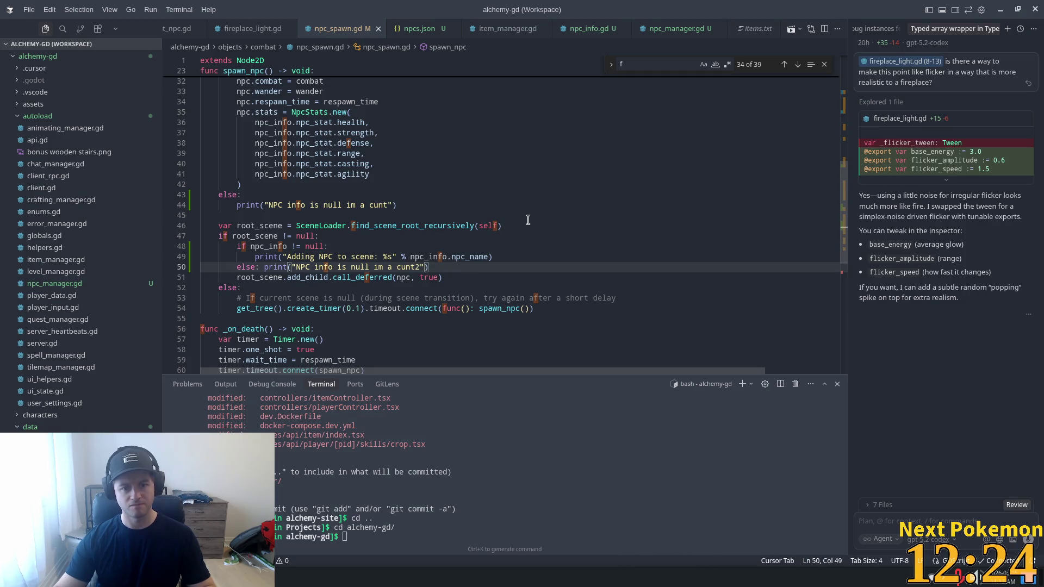
key(alt+Tab)
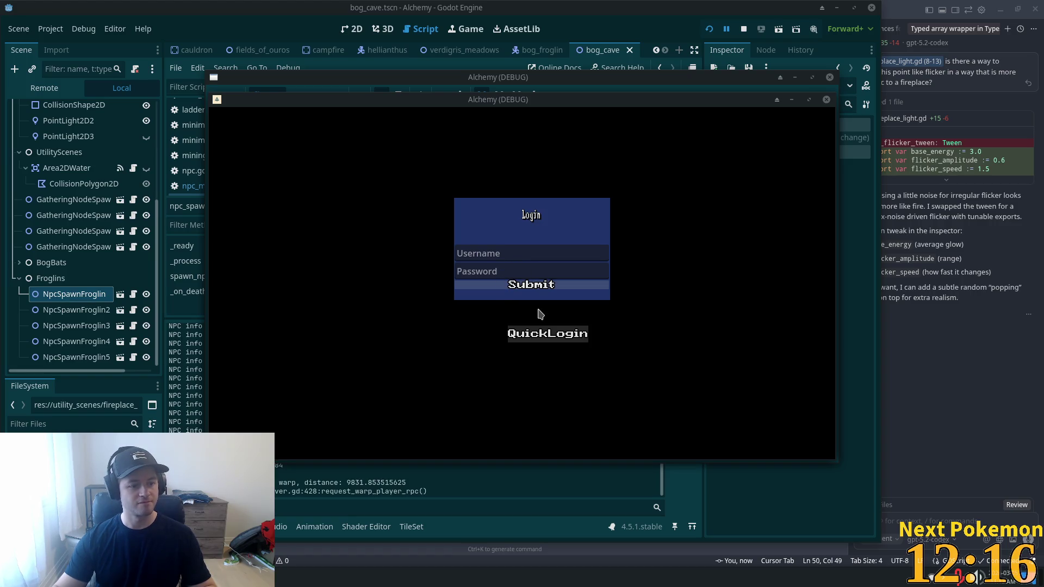
- Rerun the game with F5 and review spawn_npc, selecting npc_info in the line 30 null check
click(285, 498)
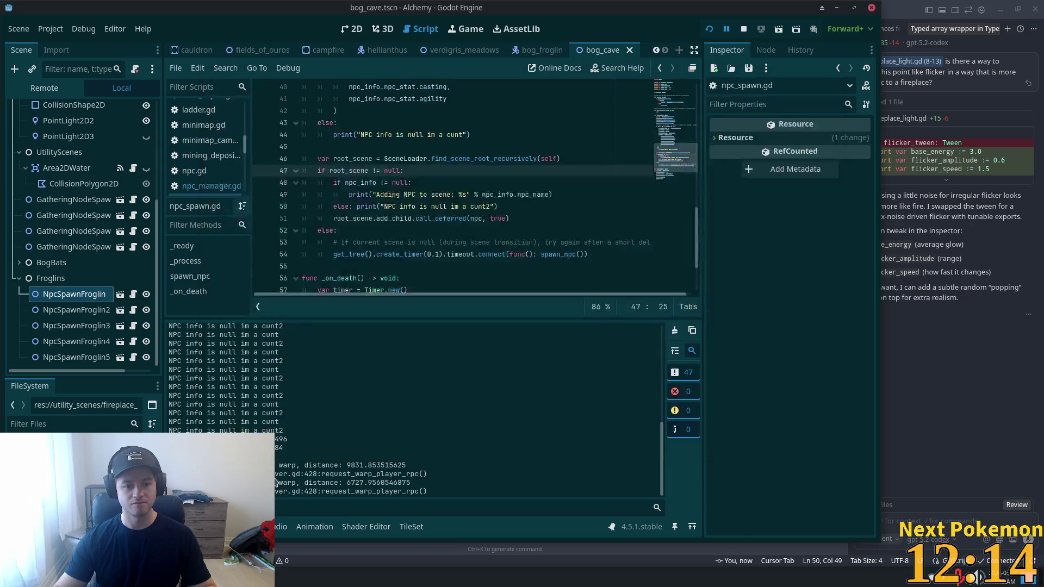
key(F5)
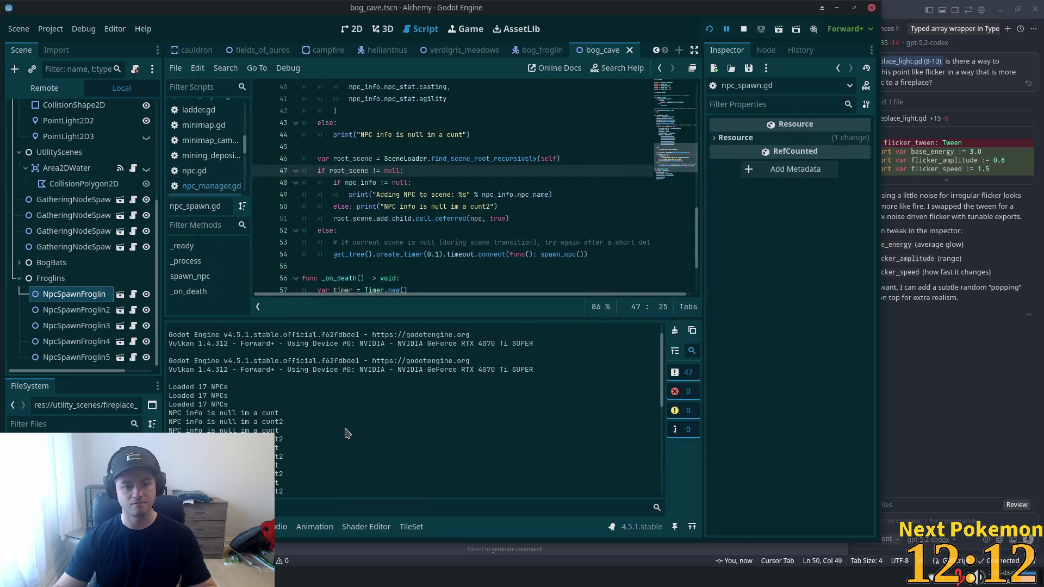
scroll(387, 173, up, 4)
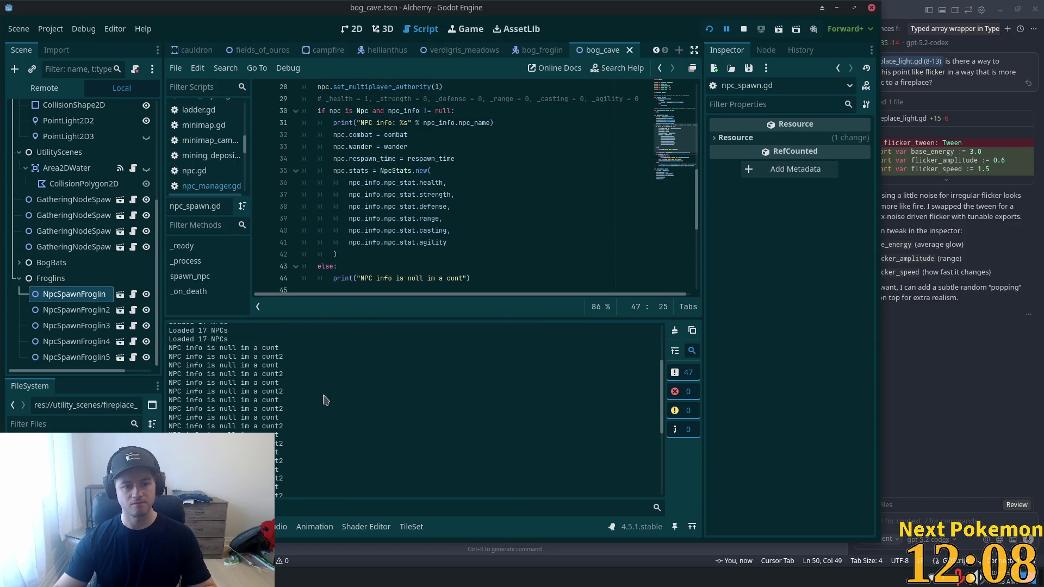
scroll(412, 111, up, 1)
scroll(411, 114, up, 2)
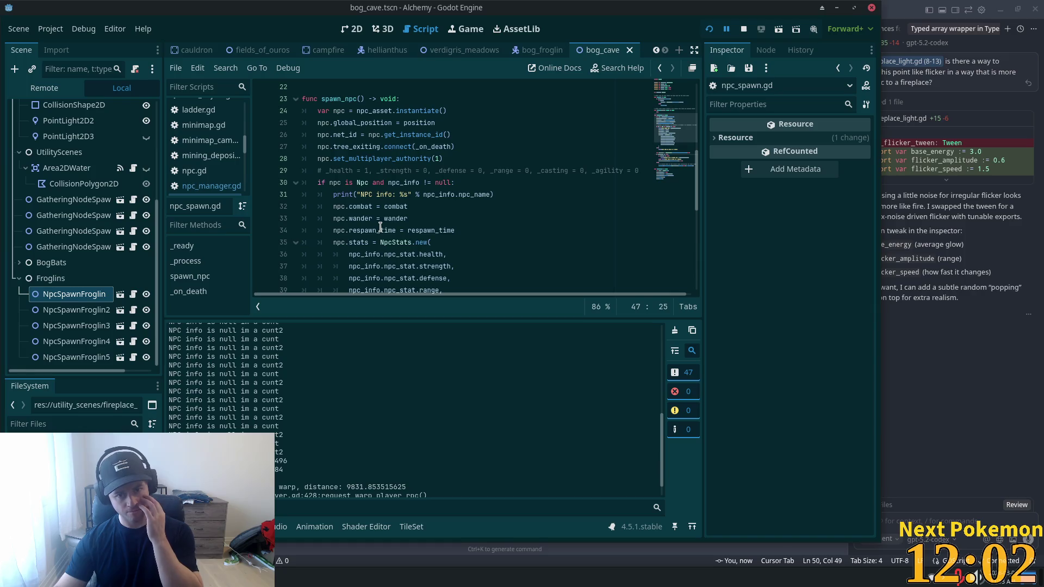
scroll(426, 204, up, 3)
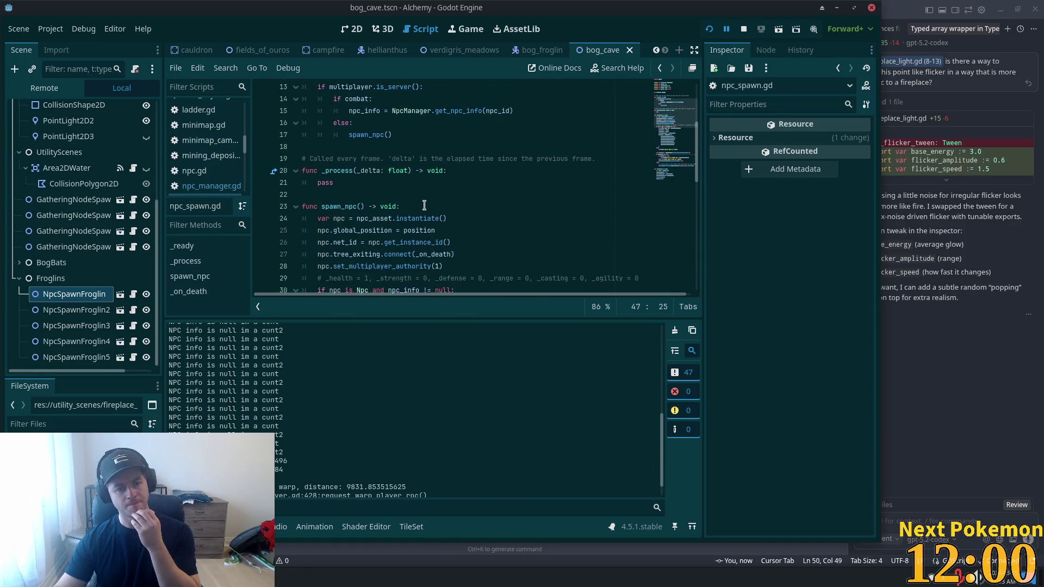
scroll(420, 211, down, 1)
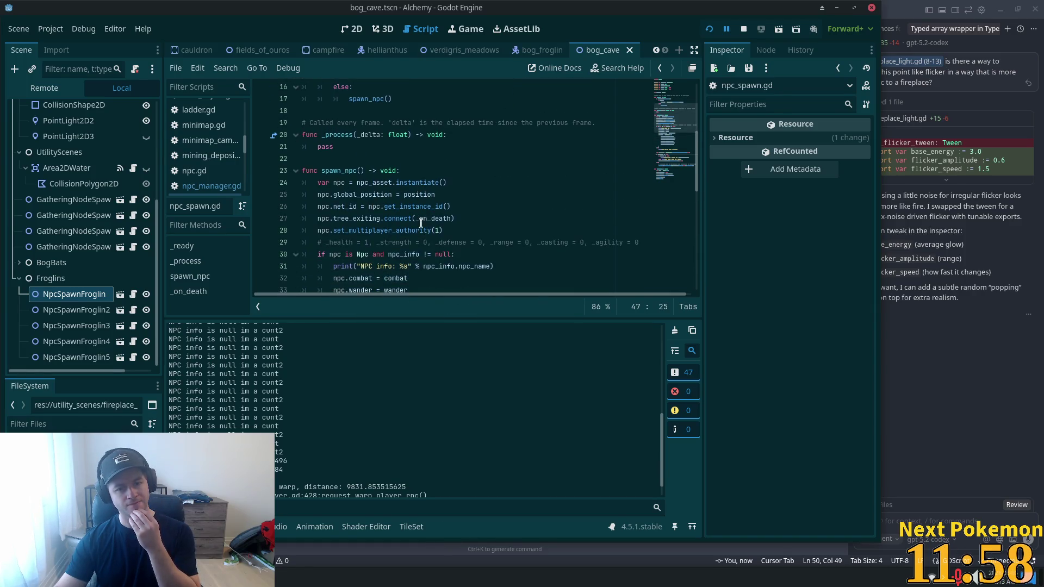
double_click(406, 254)
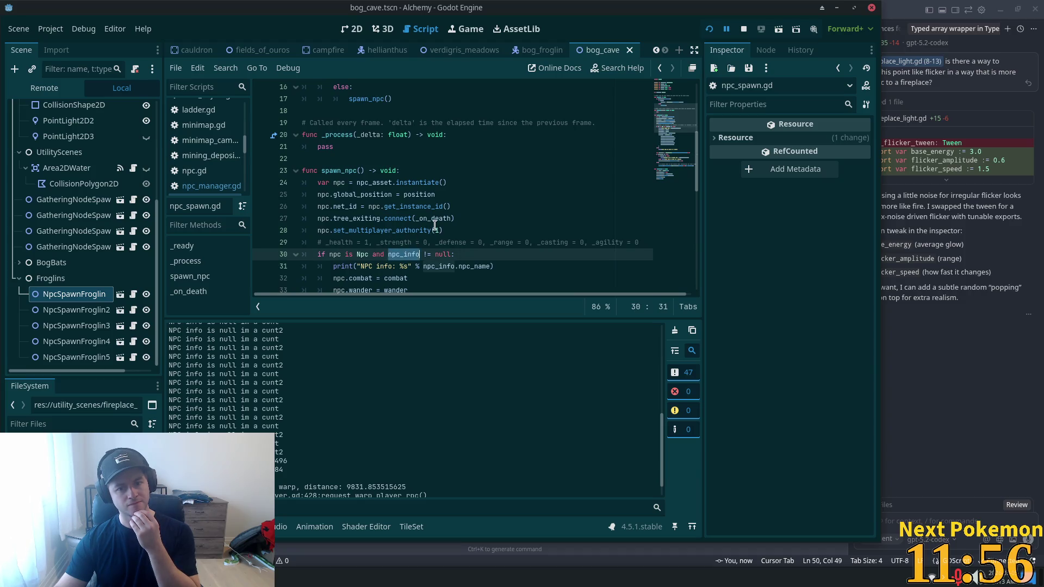
scroll(438, 212, up, 5)
scroll(445, 190, down, 2)
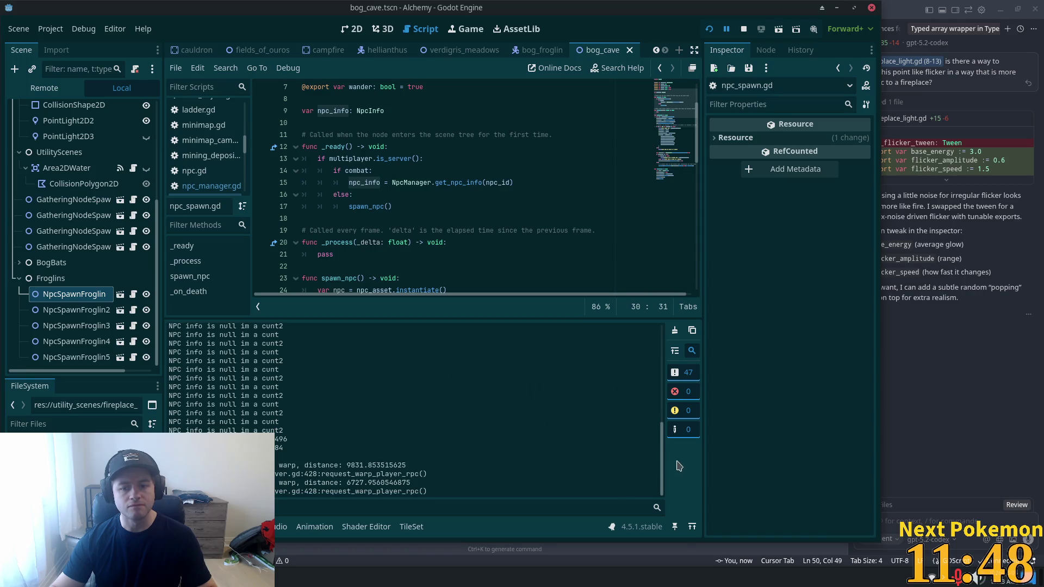
- Scroll the Output panel to the top to show the engine header and Loaded 17 NPCs lines
drag(661, 460, 661, 349)
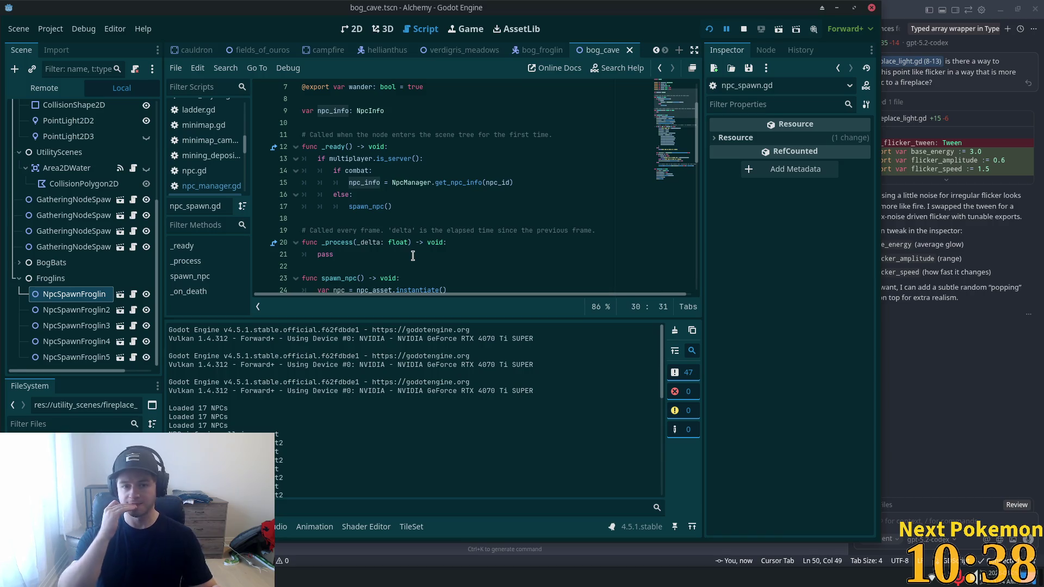
- Below the npc_info lookup on line 15, start a print of "combat npc info retrieved"
scroll(413, 256, up, 2)
click(412, 183)
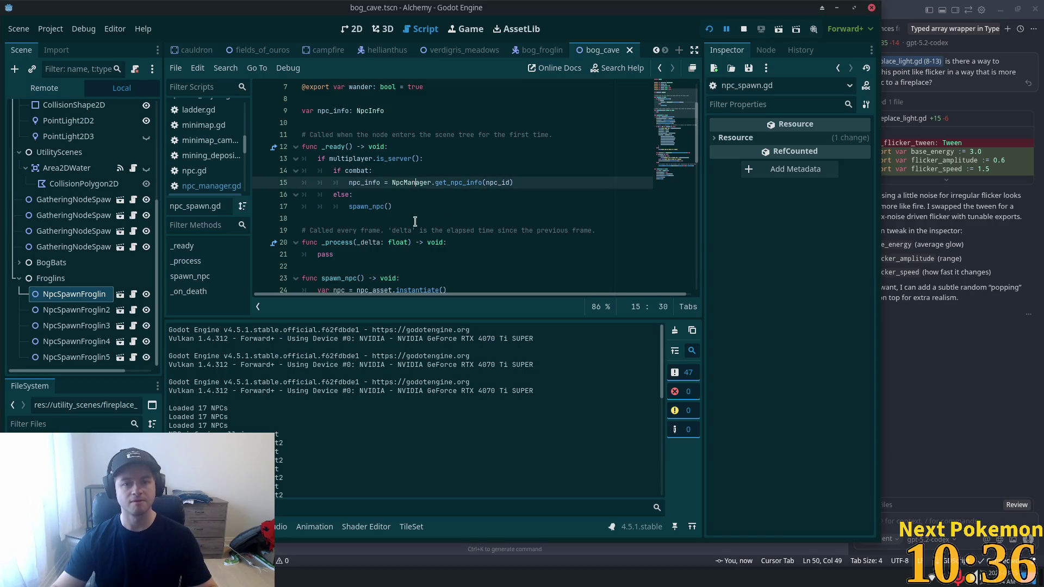
click(450, 254)
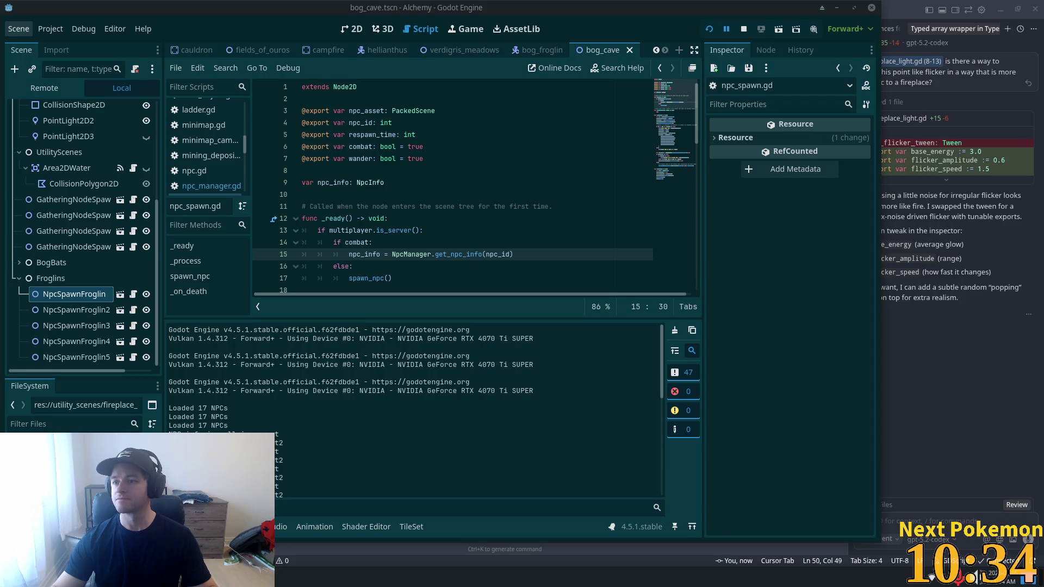
click(364, 218)
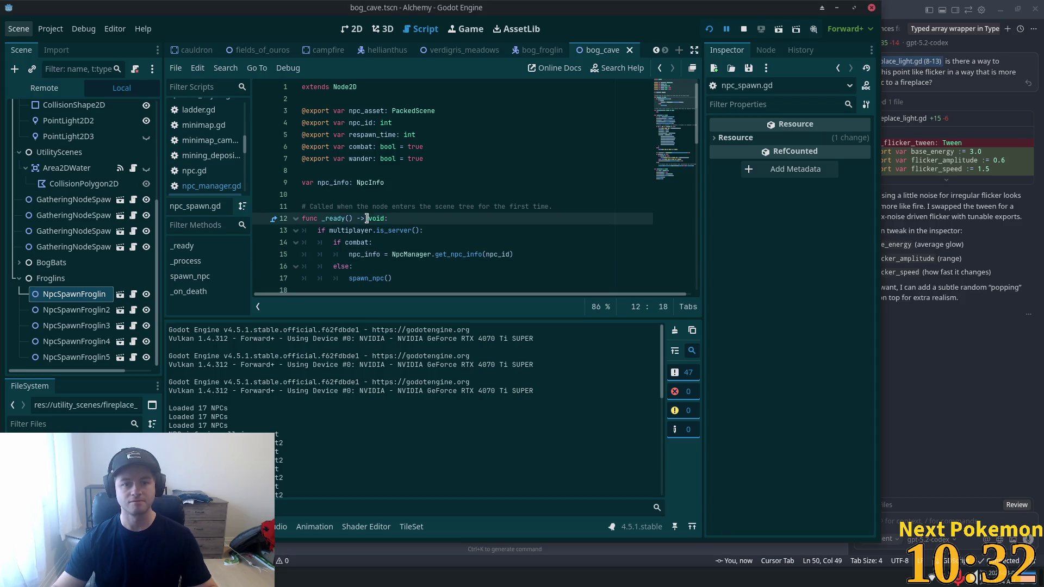
scroll(364, 218, down, 2)
click(402, 158)
click(488, 182)
click(526, 182)
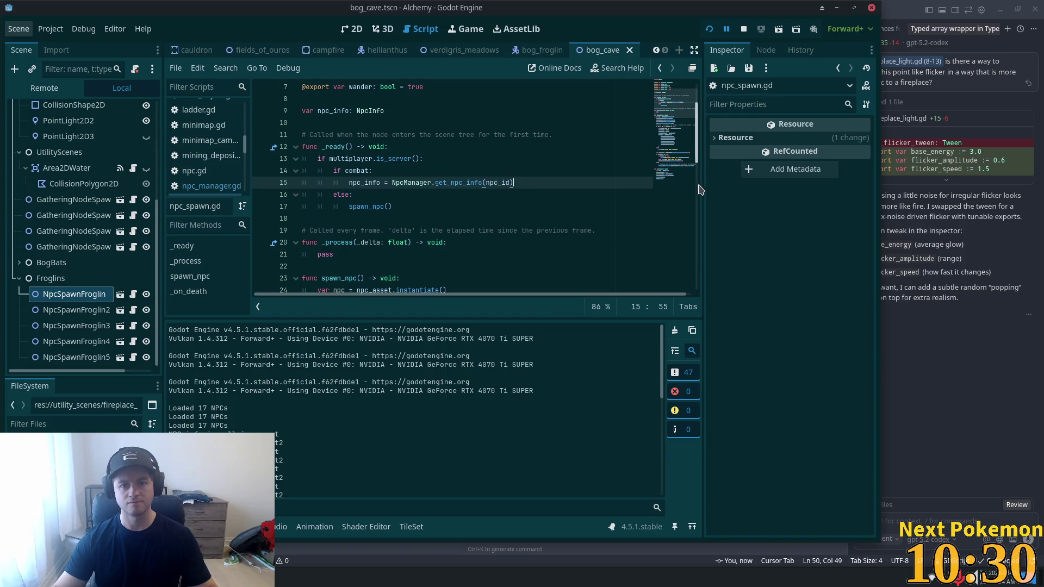
key(Return)
text(print)
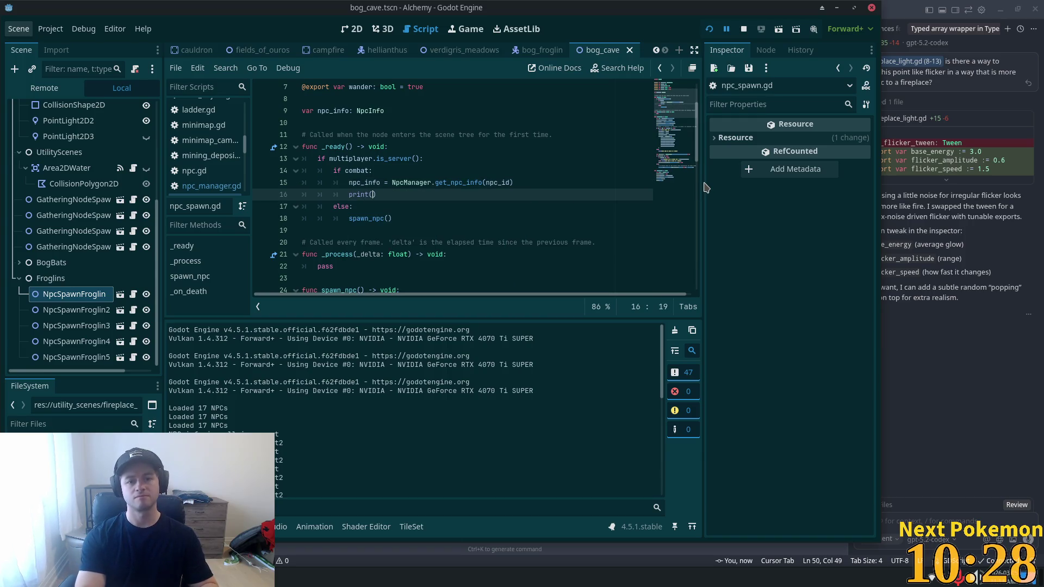
text((")
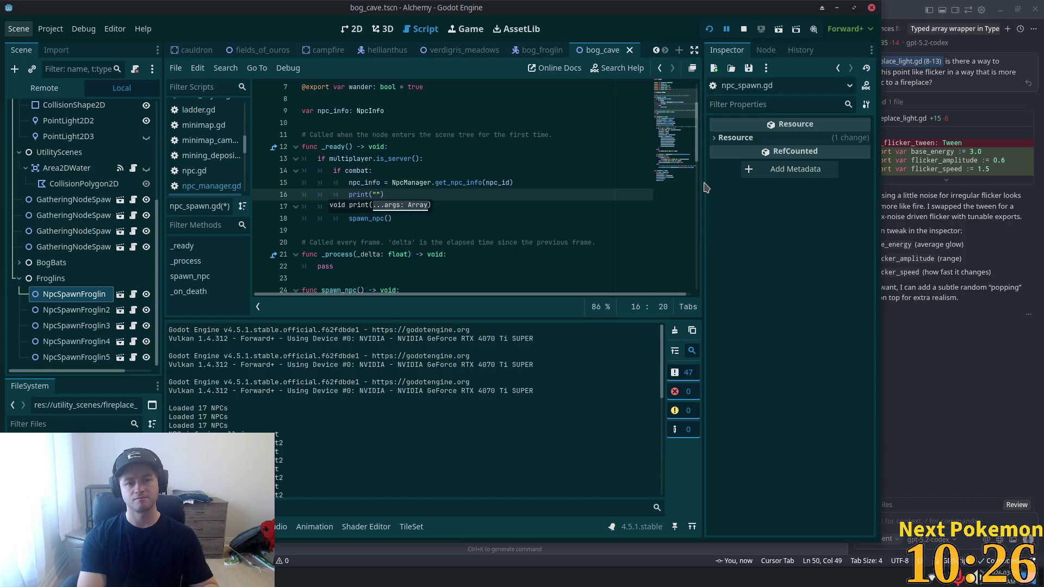
text(comba)
text(t n)
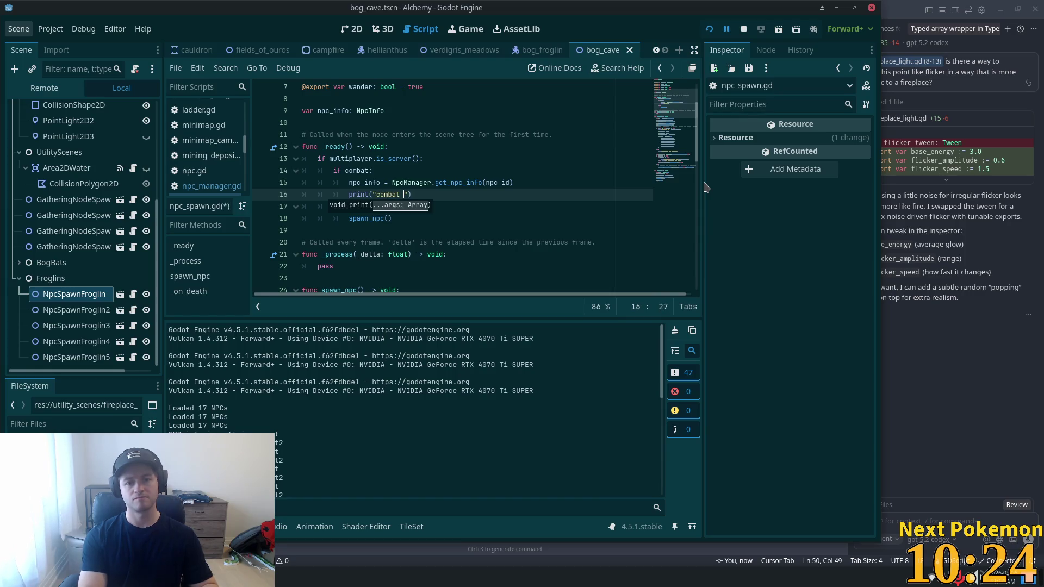
text(pc i)
key(BackSpace)
text(fo )
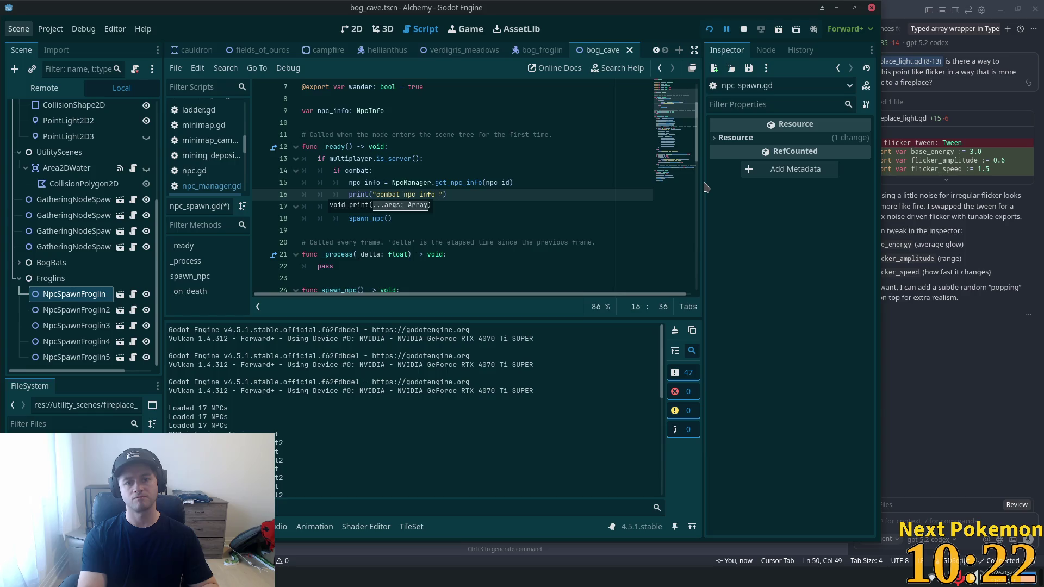
text(tiiv)
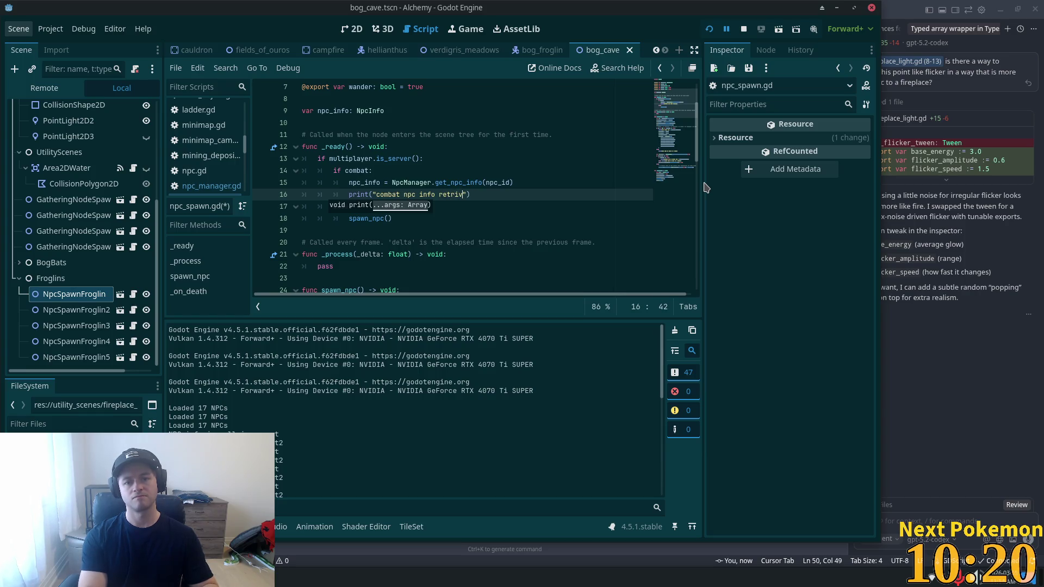
text(e)
text(")
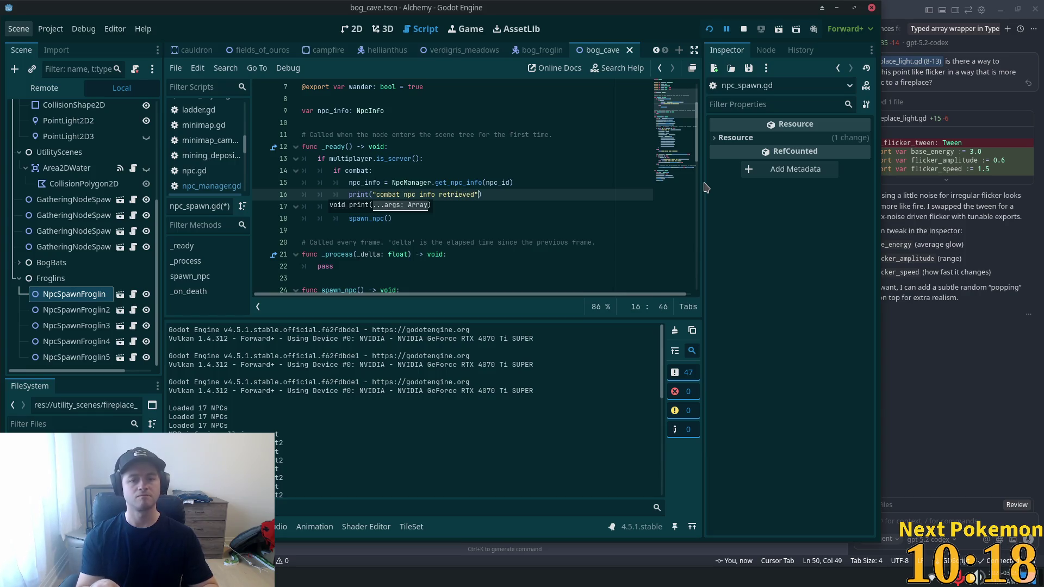
key(Left)
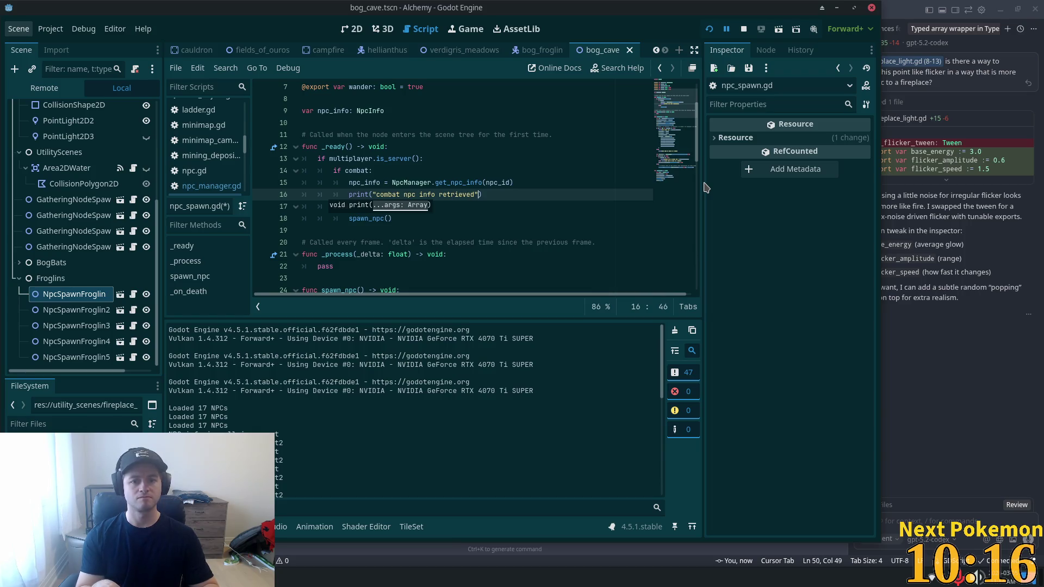
key(Left)
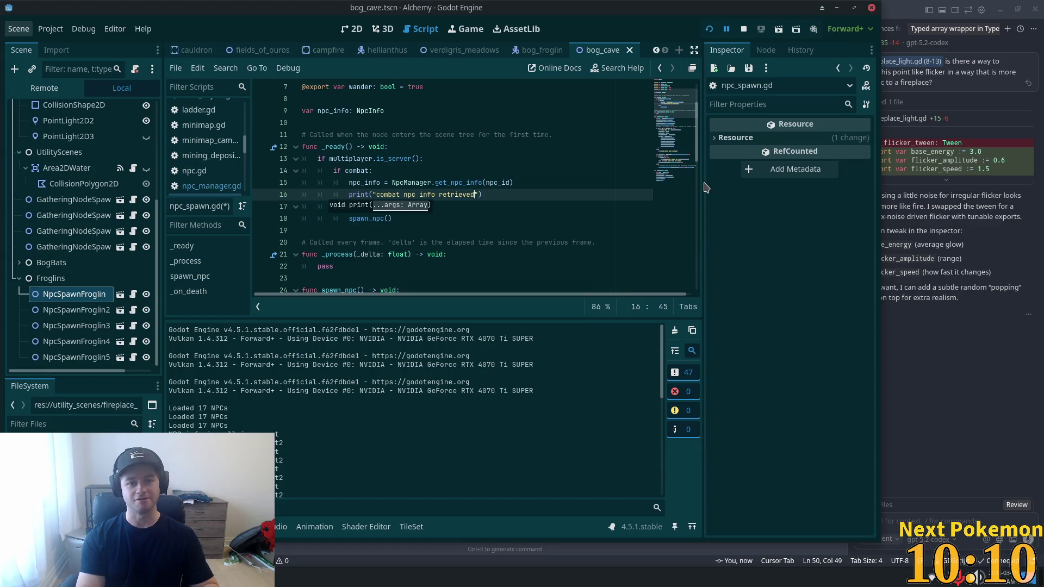
text("))
- Format the message with %s % npc_info.npc_name, save the script, and rerun the game
scroll(594, 253, down, 7)
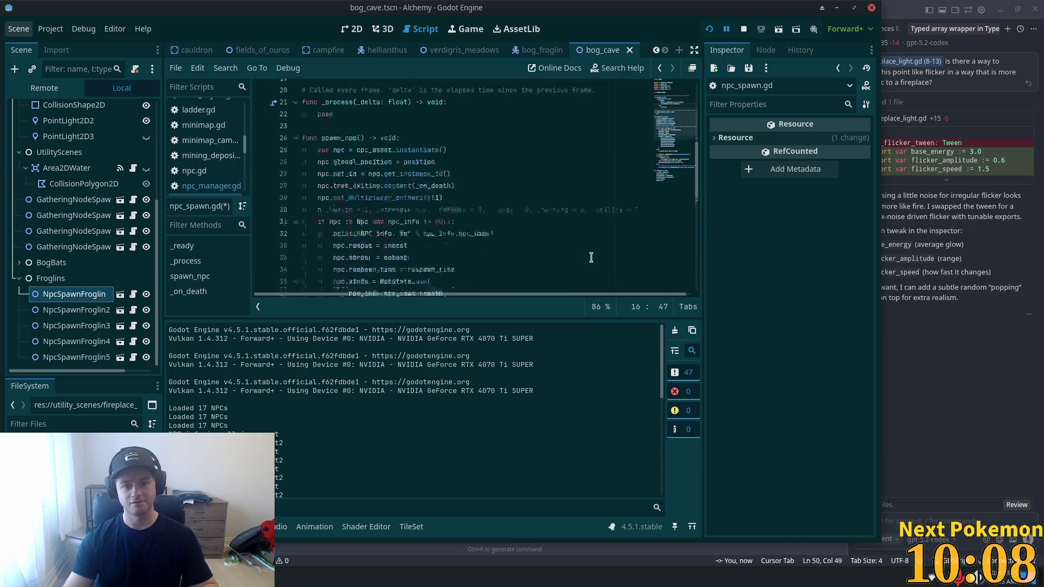
scroll(593, 253, up, 4)
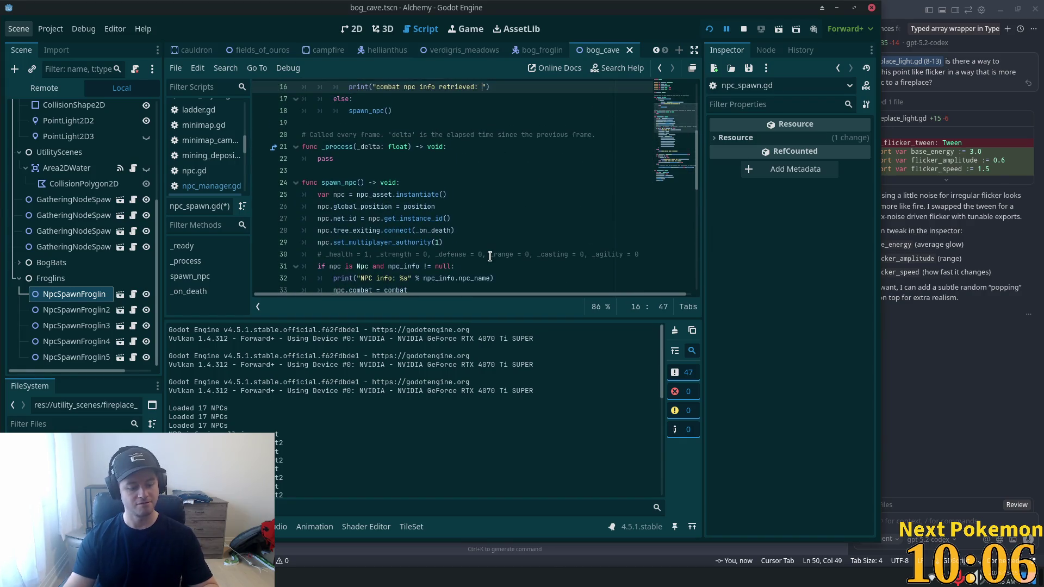
text(%s)
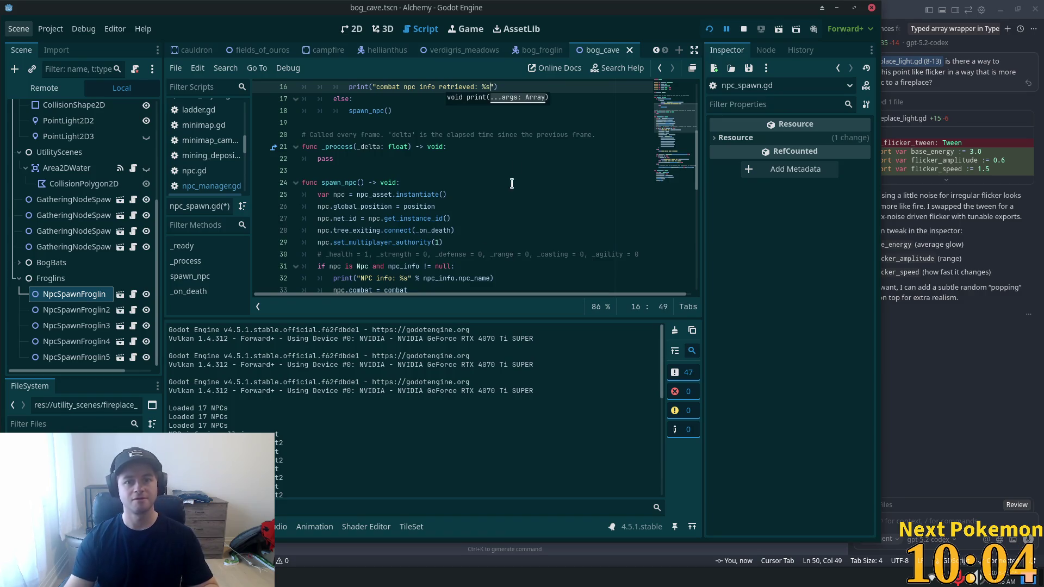
scroll(511, 260, up, 5)
key(Right)
scroll(491, 202, down, 6)
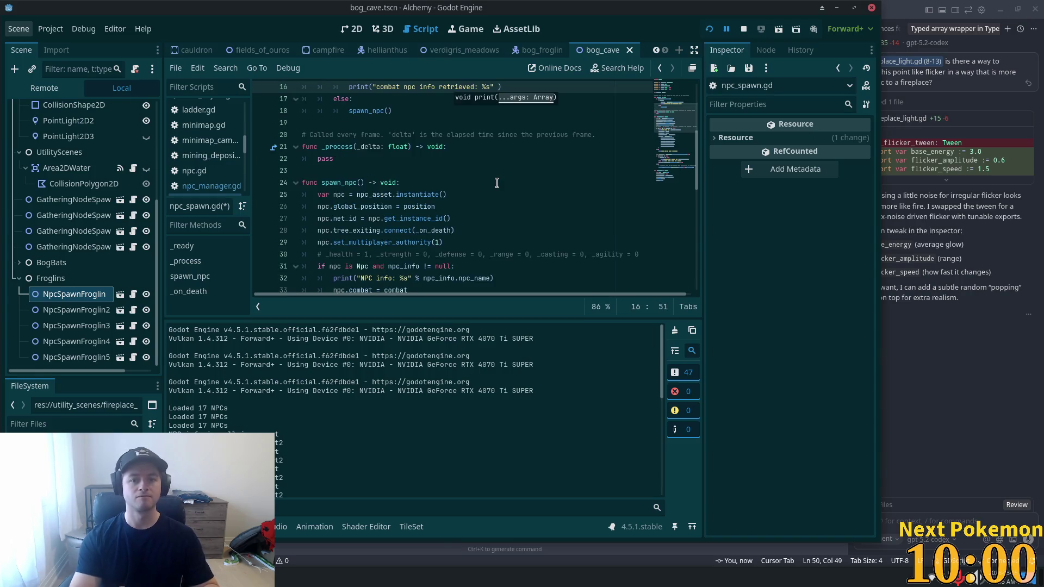
text(%)
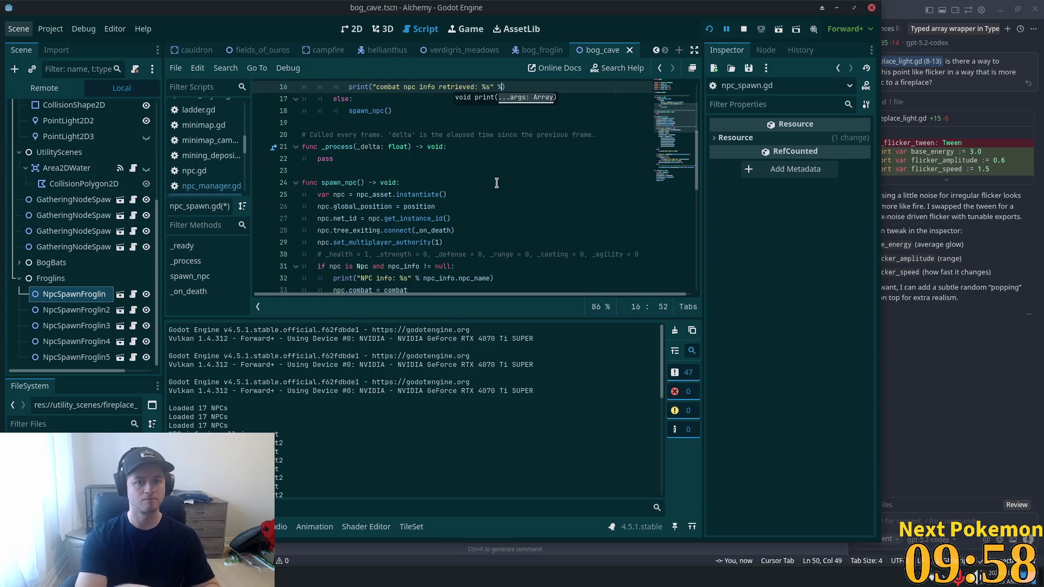
scroll(576, 196, up, 3)
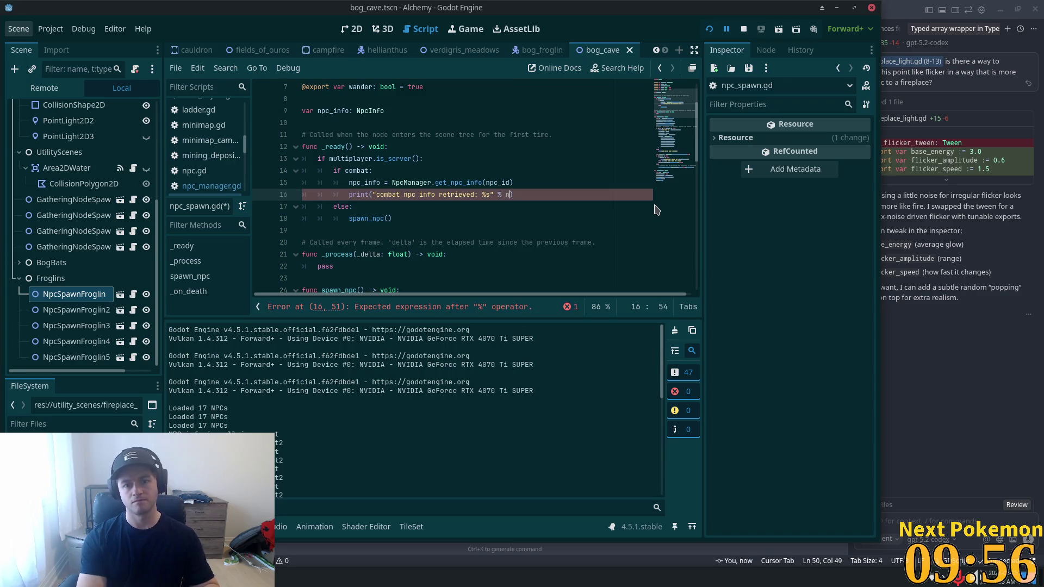
text(npc_info)
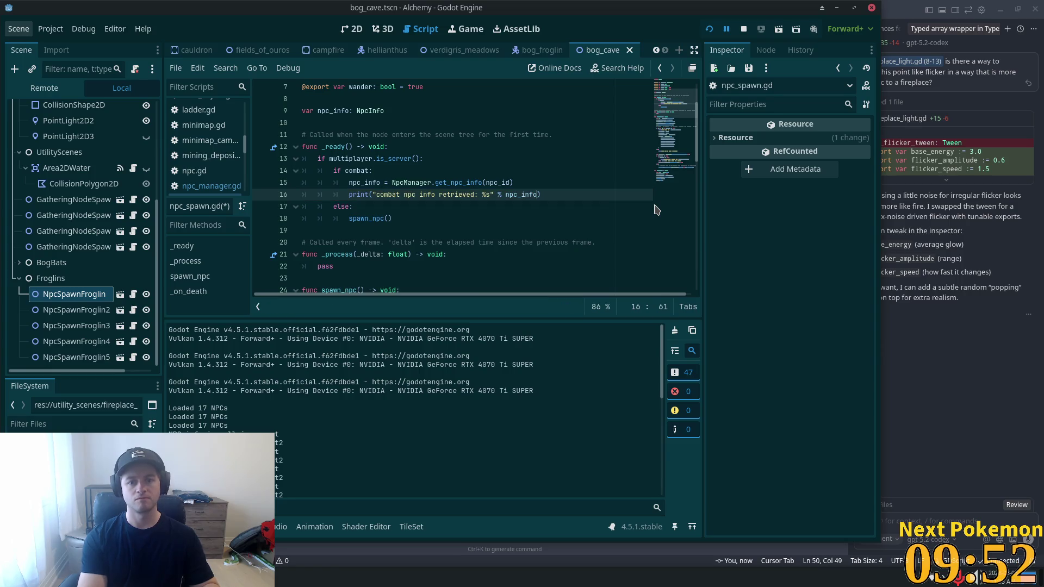
text(.npc_name)
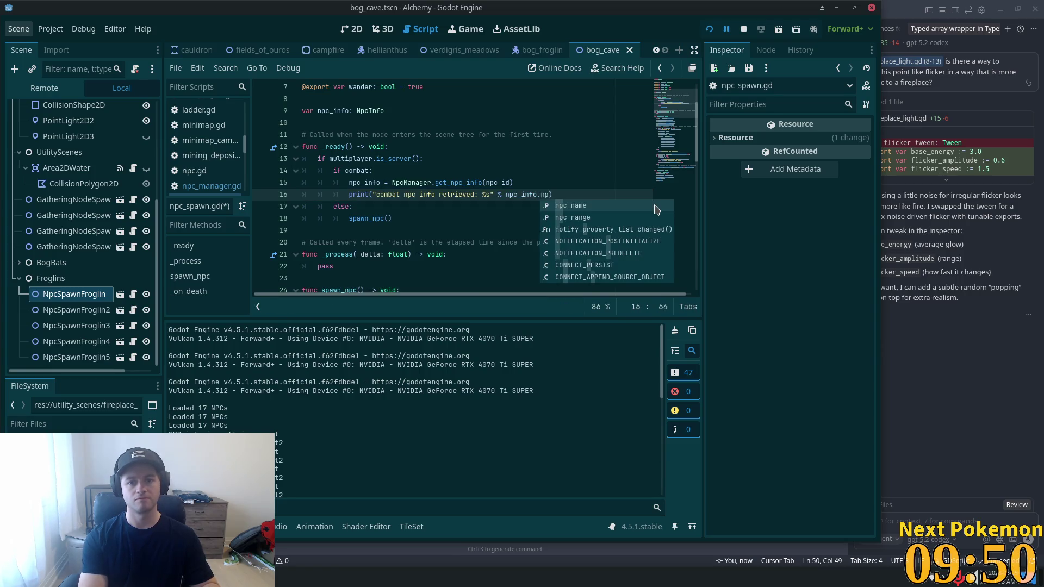
key(ctrl+s)
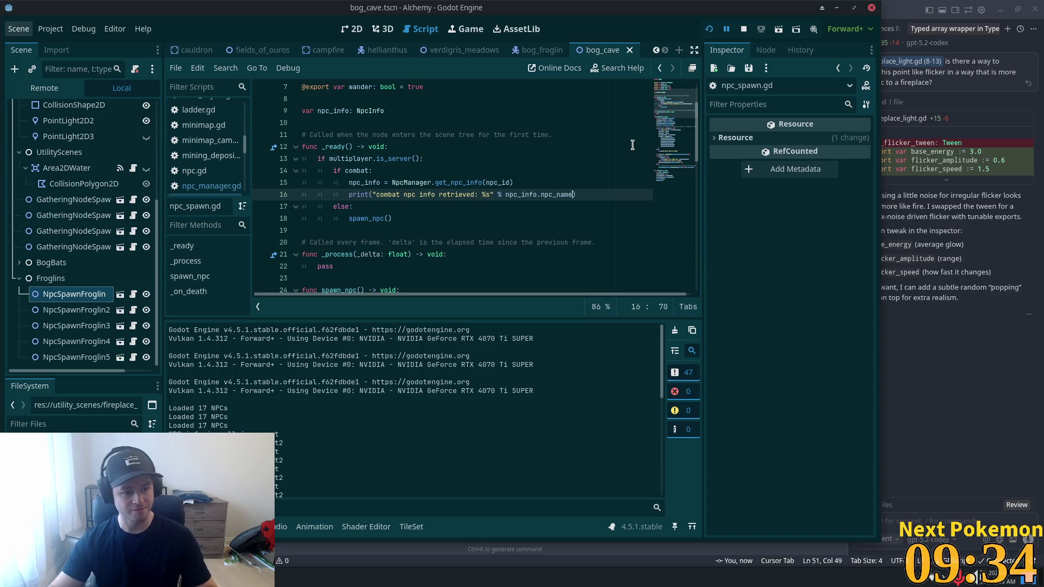
click(709, 29)
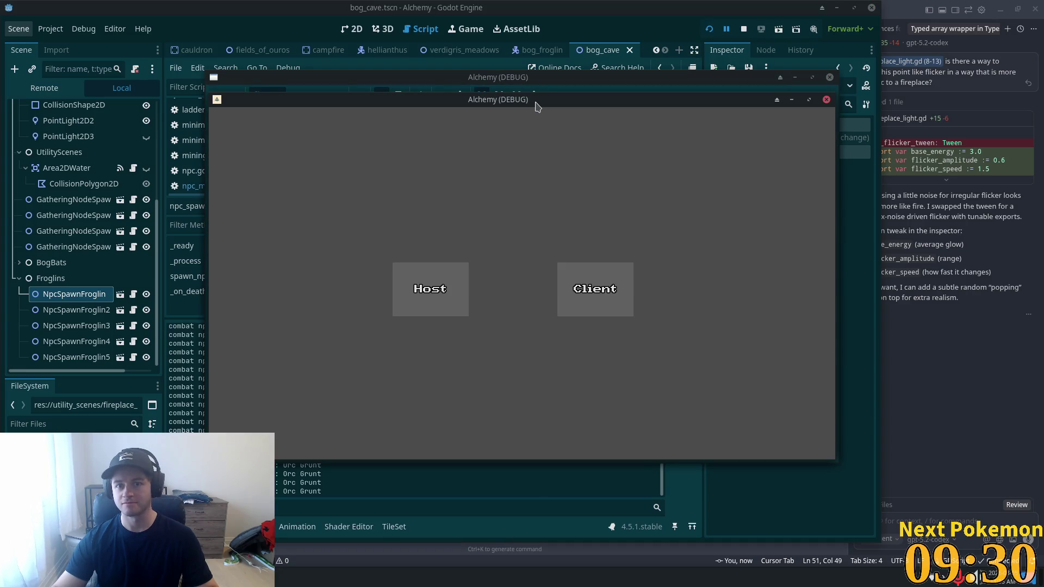
- Move the Alchemy game window up and return to the editor to see the combat log lines
mouse_move(537, 105)
mouse_down()
mouse_move(490, 121)
mouse_move(614, 42)
mouse_move(639, 87)
mouse_up()
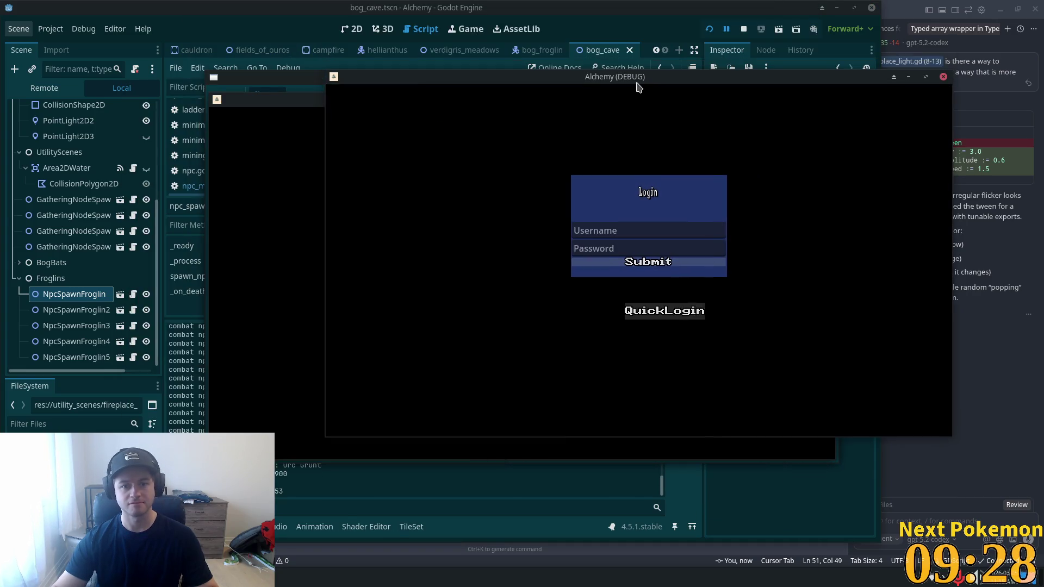
key(alt+Tab)
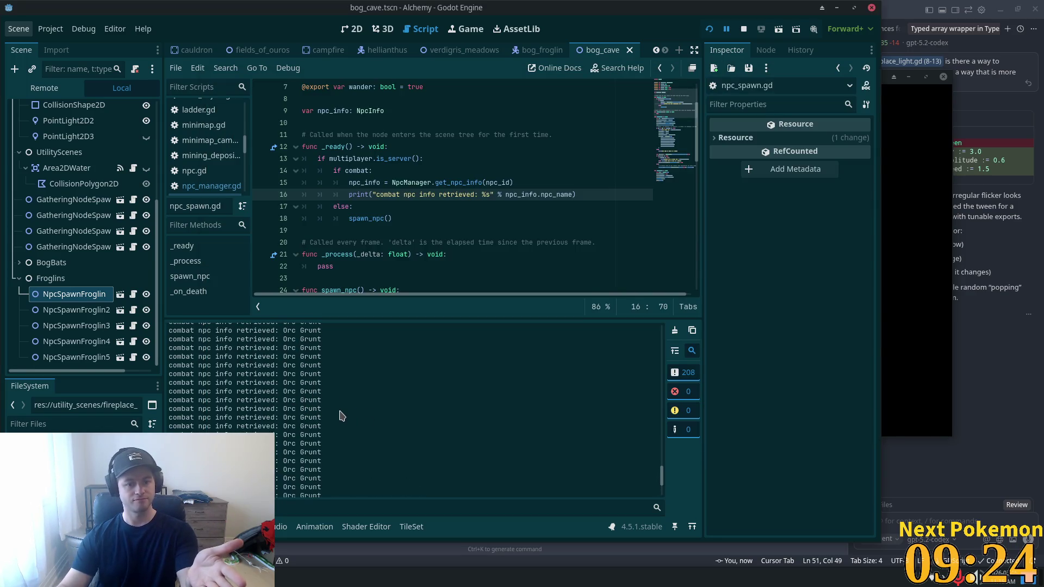
scroll(381, 424, up, 5)
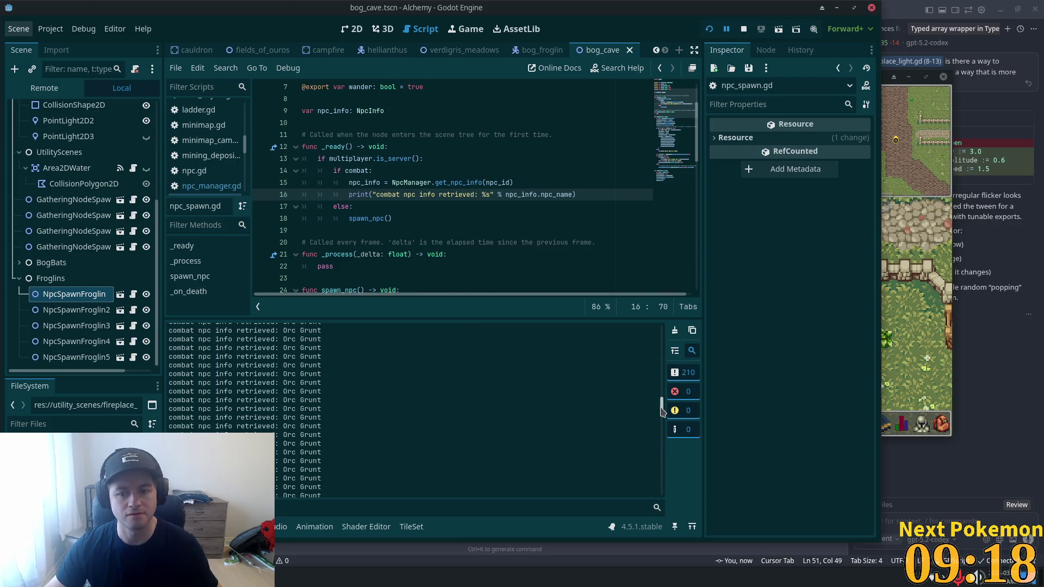
- Add a spawn_npc() call right after the get_npc_info lookup in _ready and save
scroll(343, 170, down, 5)
scroll(344, 170, down, 1)
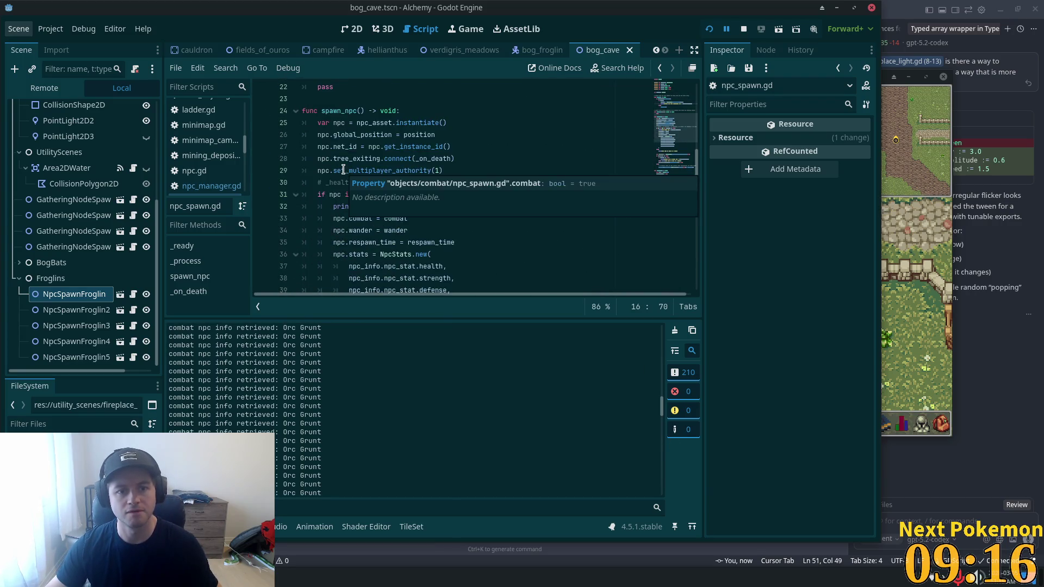
scroll(397, 153, up, 6)
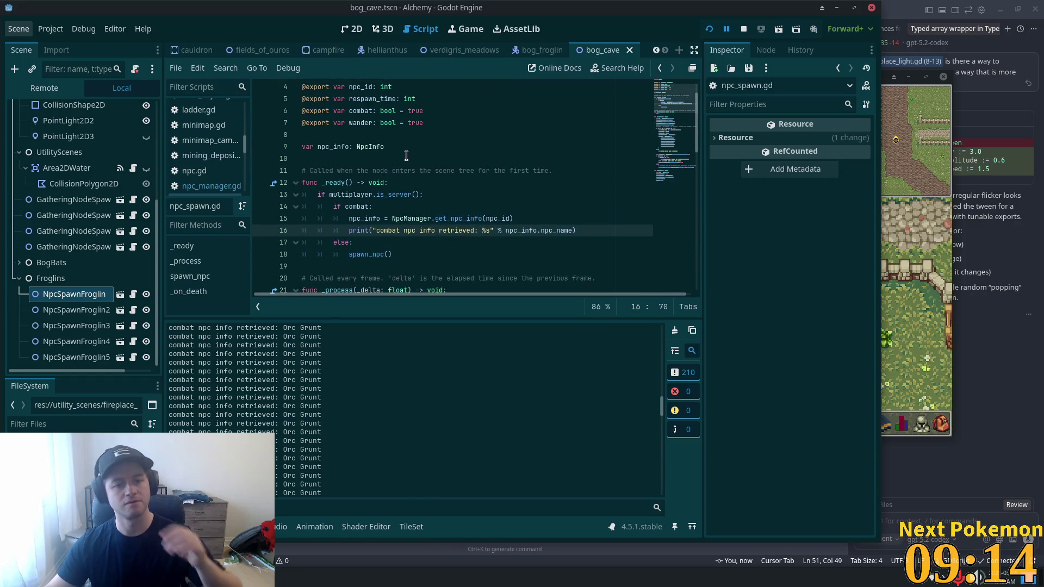
scroll(435, 207, down, 12)
scroll(420, 217, down, 3)
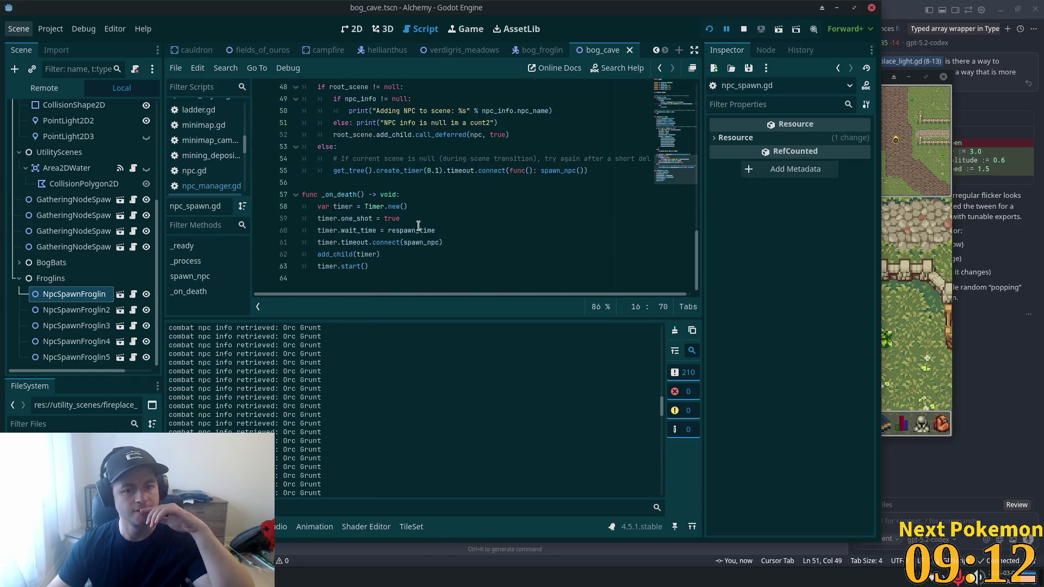
scroll(418, 225, up, 1)
scroll(418, 231, up, 10)
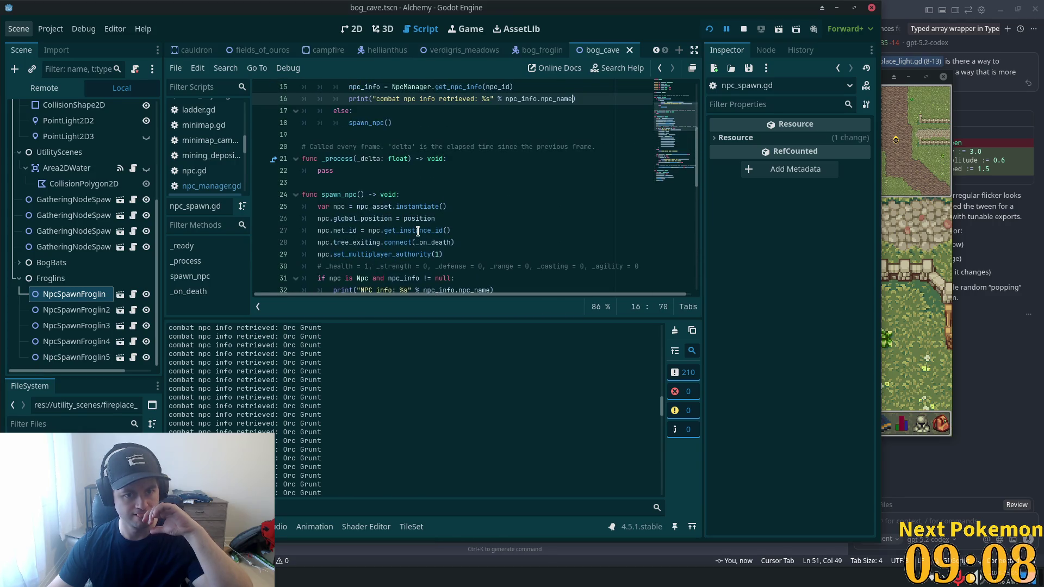
scroll(403, 232, up, 3)
mouse_move(385, 234)
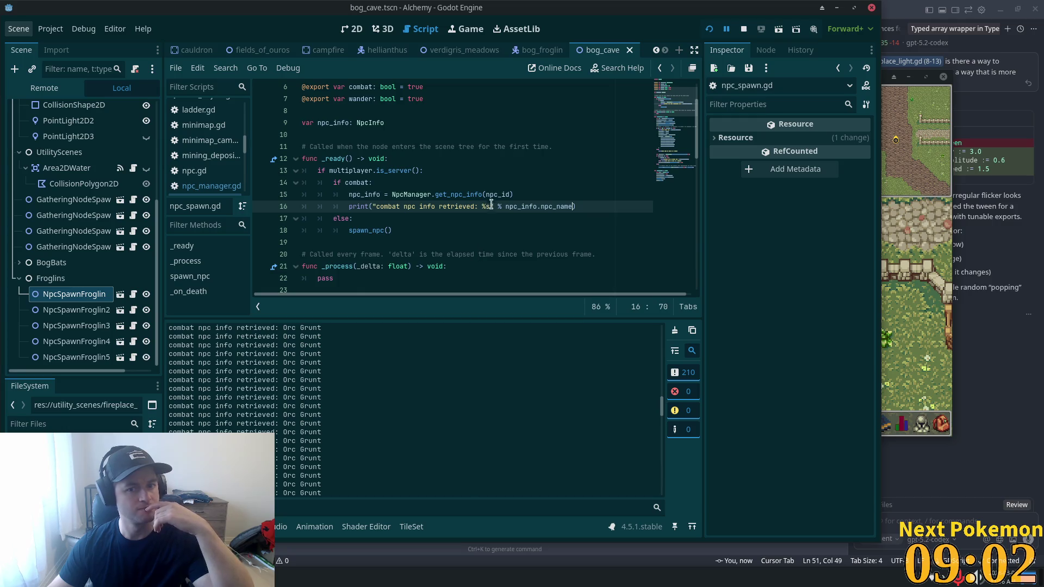
click(608, 198)
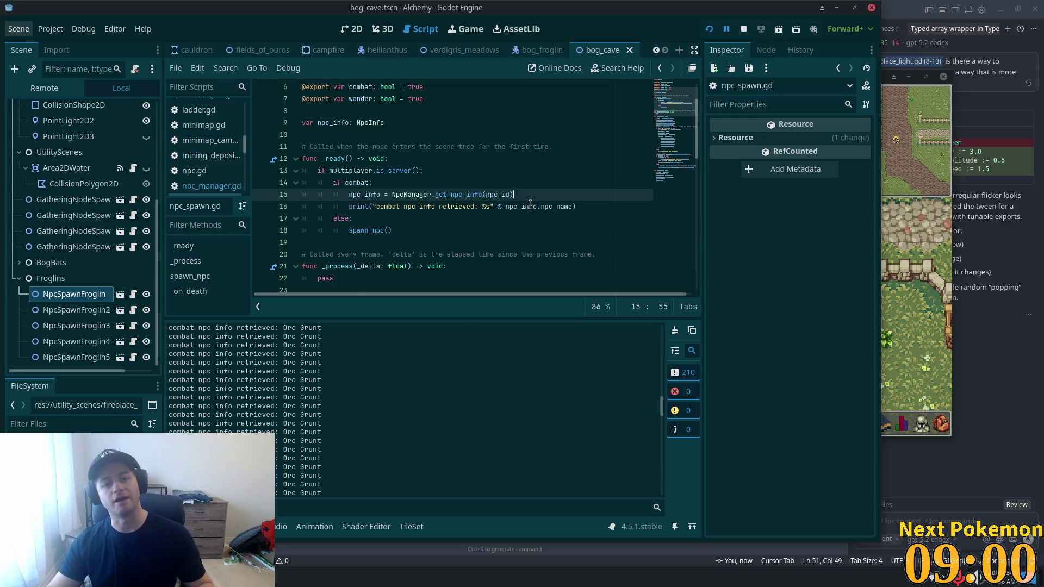
key(Return)
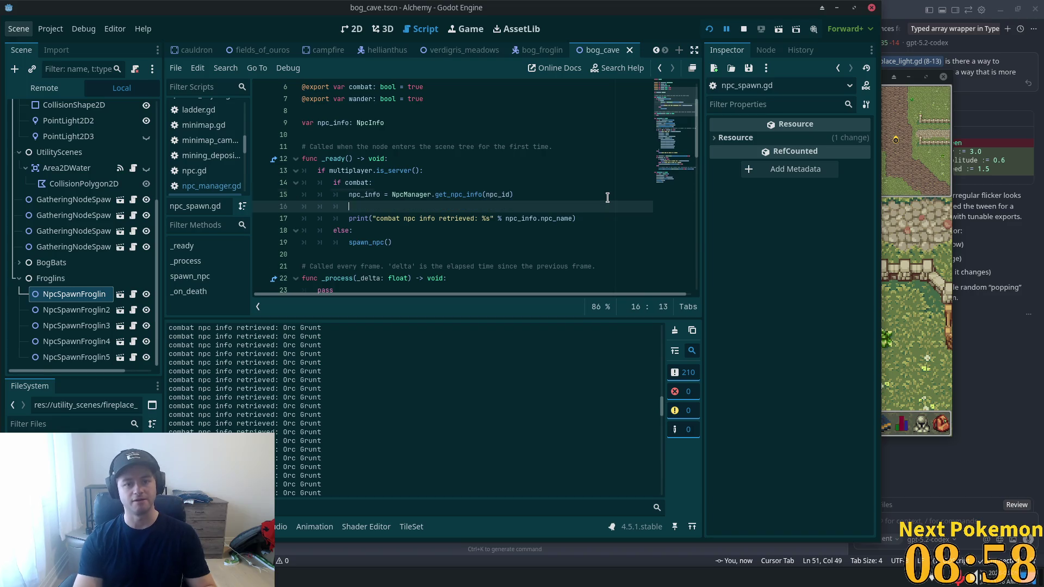
text(s)
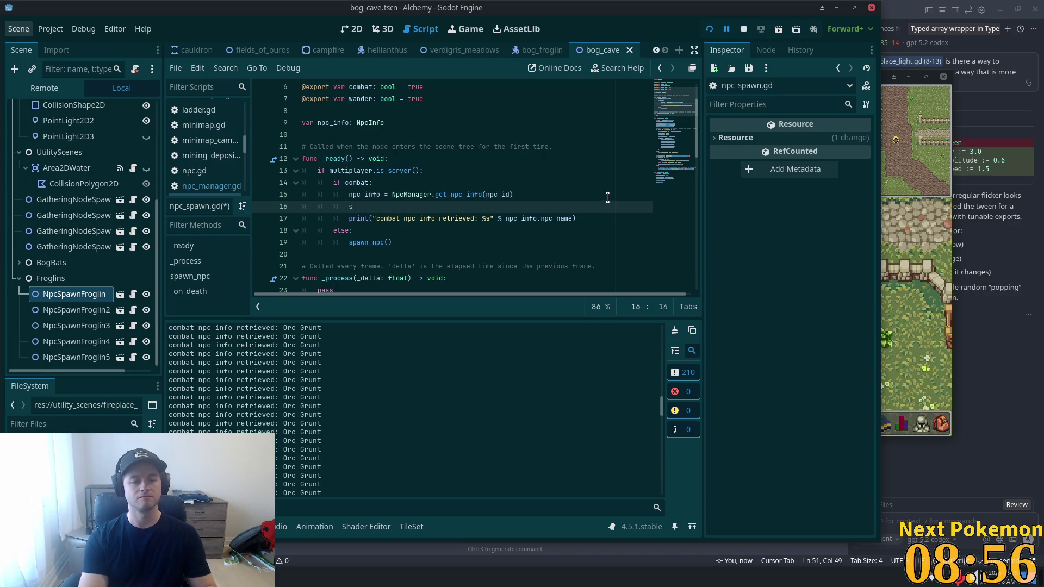
text(pawn_)
key(Return)
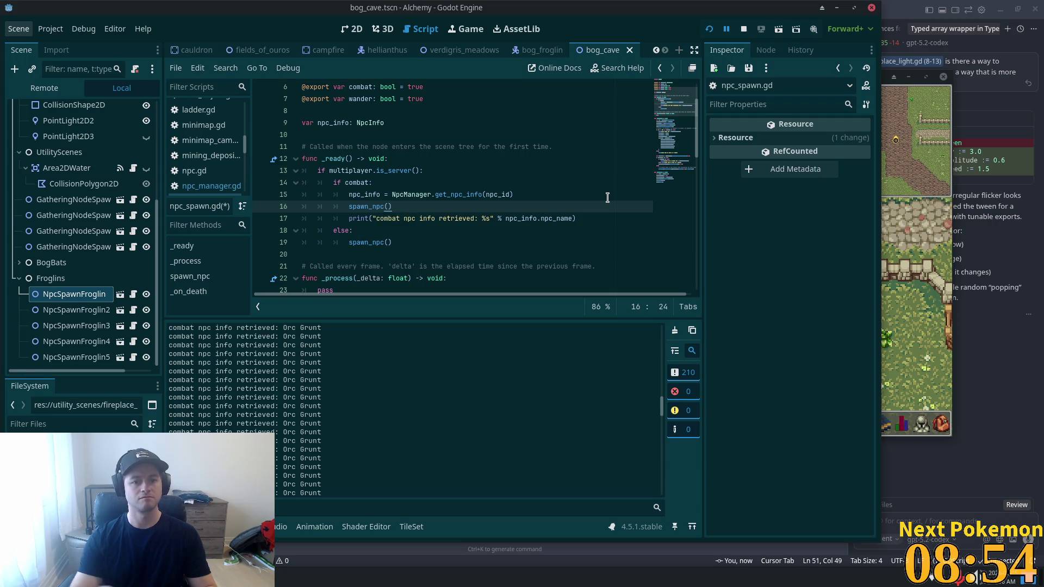
key(ctrl+s)
- Review the respawn_time, spawn_npc and server-check lines, saving npc_spawn.gd again
scroll(669, 174, down, 12)
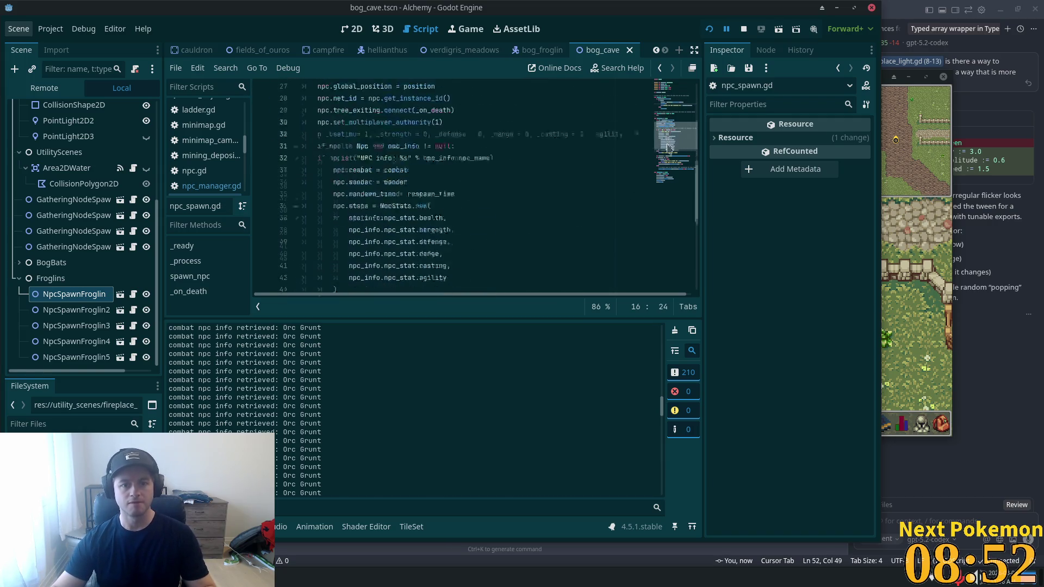
scroll(669, 174, down, 3)
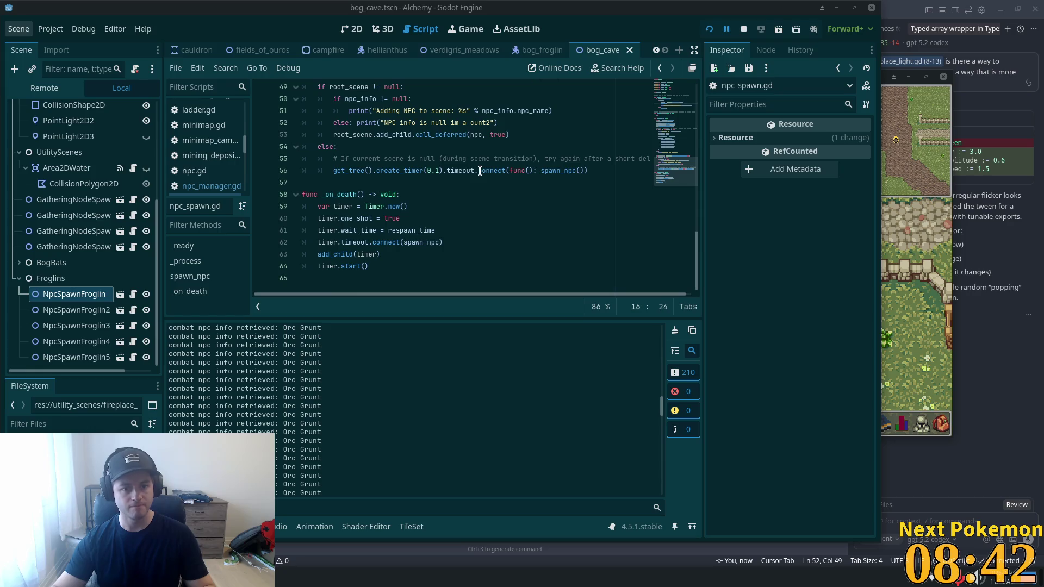
click(459, 229)
scroll(435, 237, up, 9)
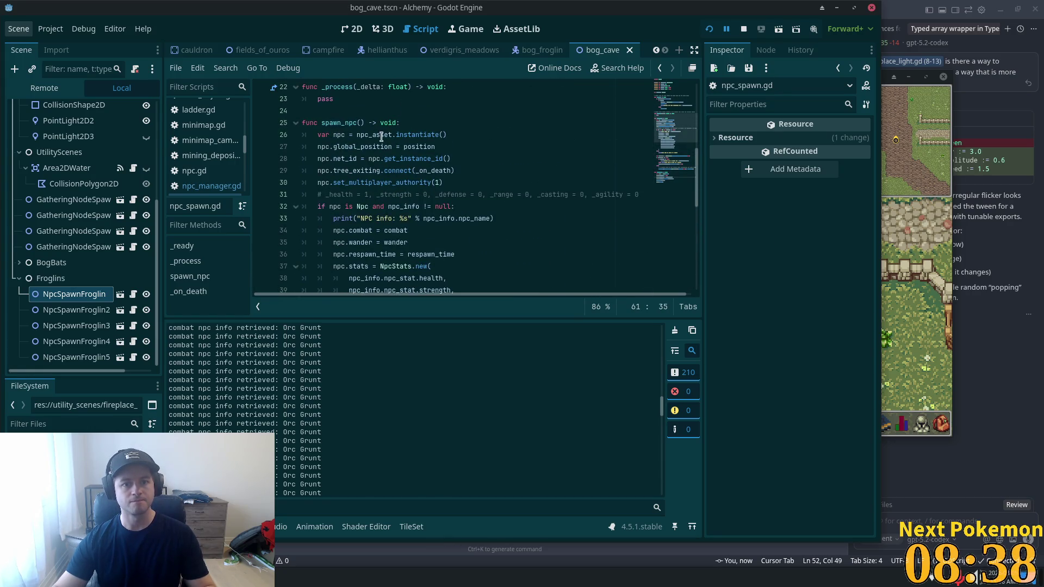
click(466, 121)
scroll(486, 227, up, 7)
key(ctrl+s)
click(486, 230)
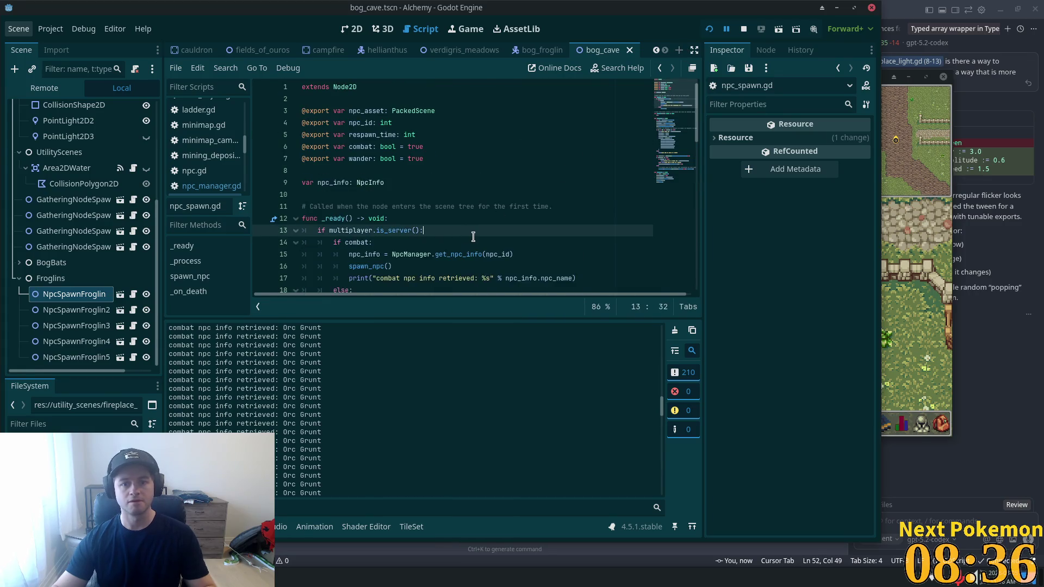
scroll(490, 227, down, 3)
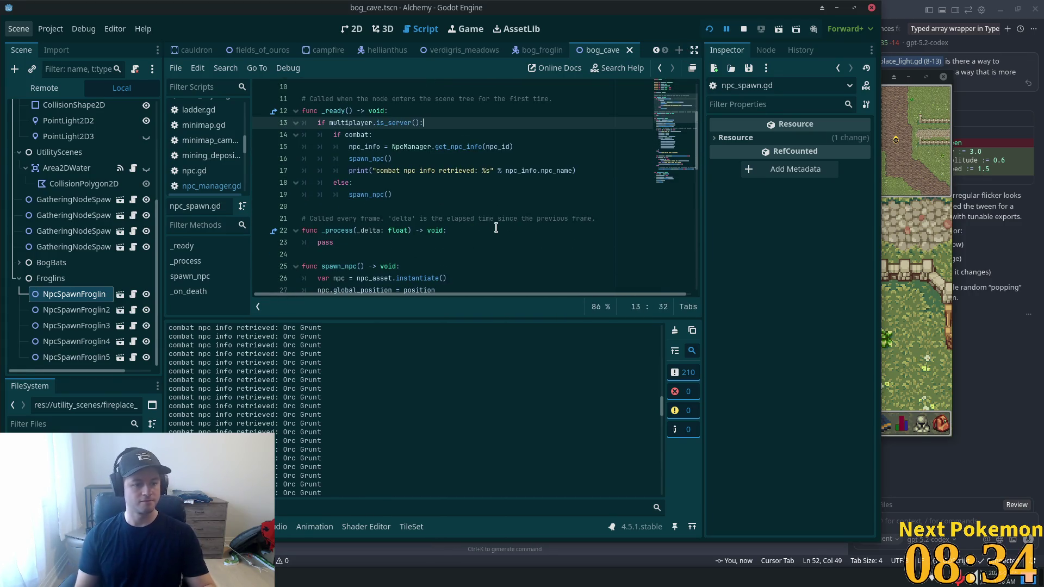
- Rerun the game and inspect the invalid 'npc_stat' access error at npc_spawn.gd line 37
click(709, 30)
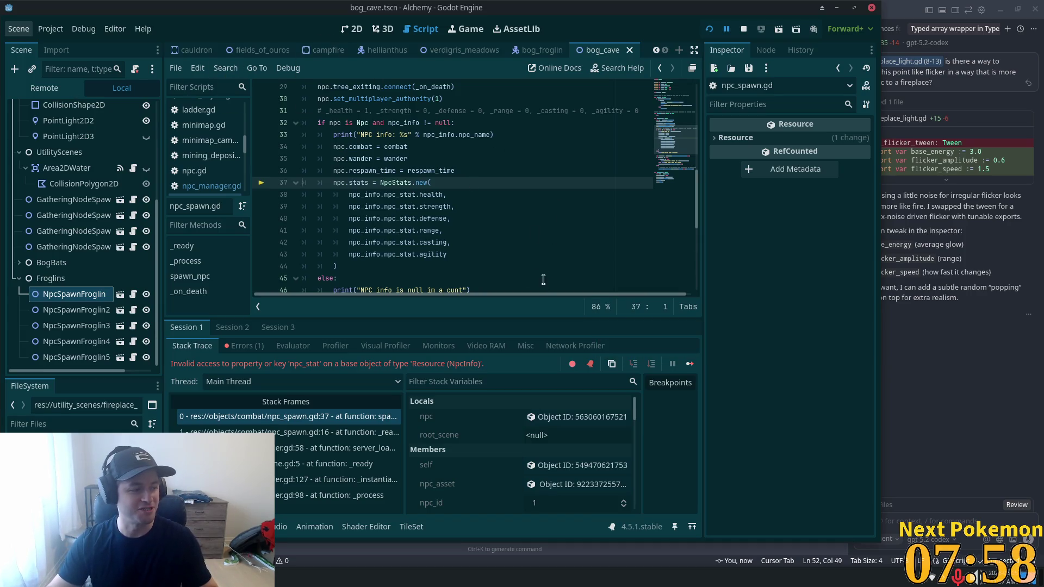
scroll(386, 282, up, 2)
scroll(396, 198, down, 2)
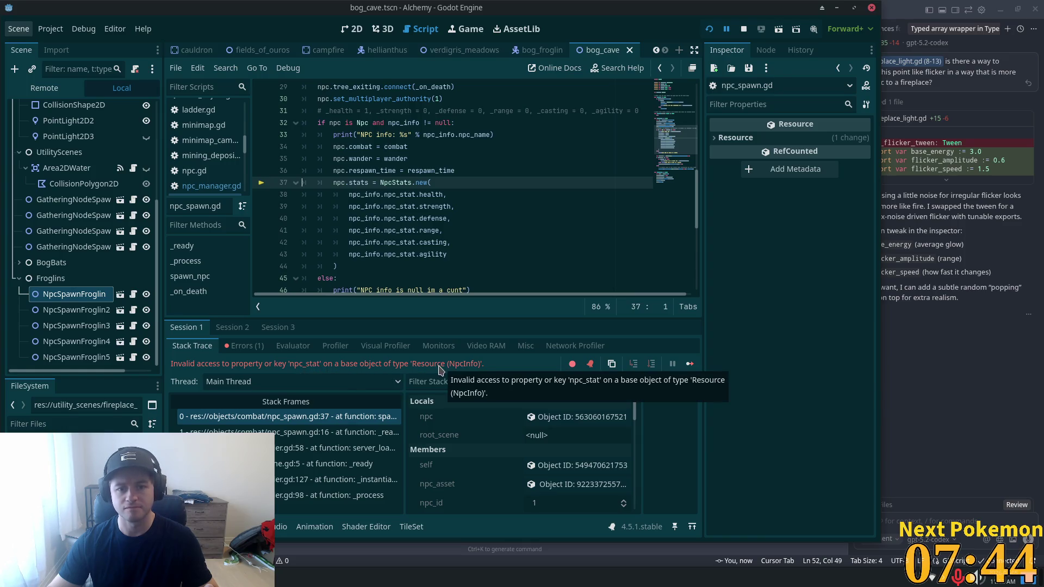
- Remove 'npc_stat.' from the stat arguments on lines 38–43 and relaunch the game
double_click(399, 194)
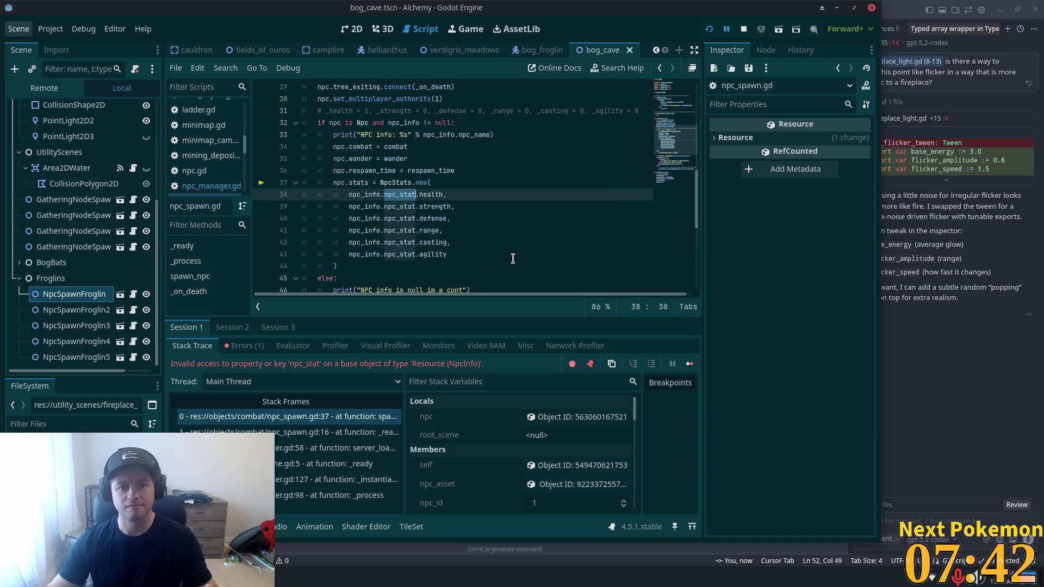
key(BackSpace)
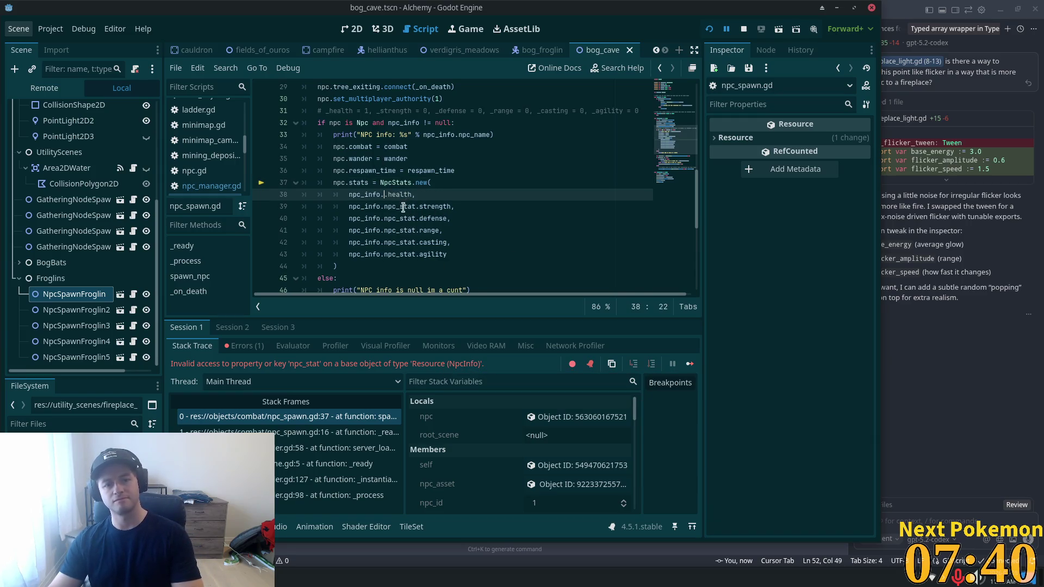
double_click(399, 206)
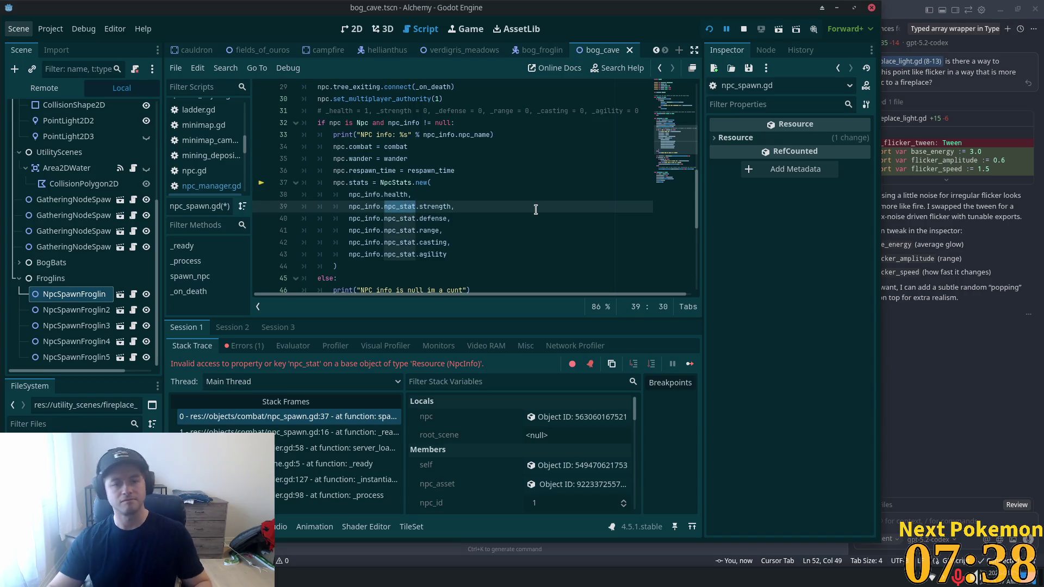
key(ctrl+d)
key(ctrl+d)
key(ctrl+d)
key(ctrl+d)
key(BackSpace)
key(Delete)
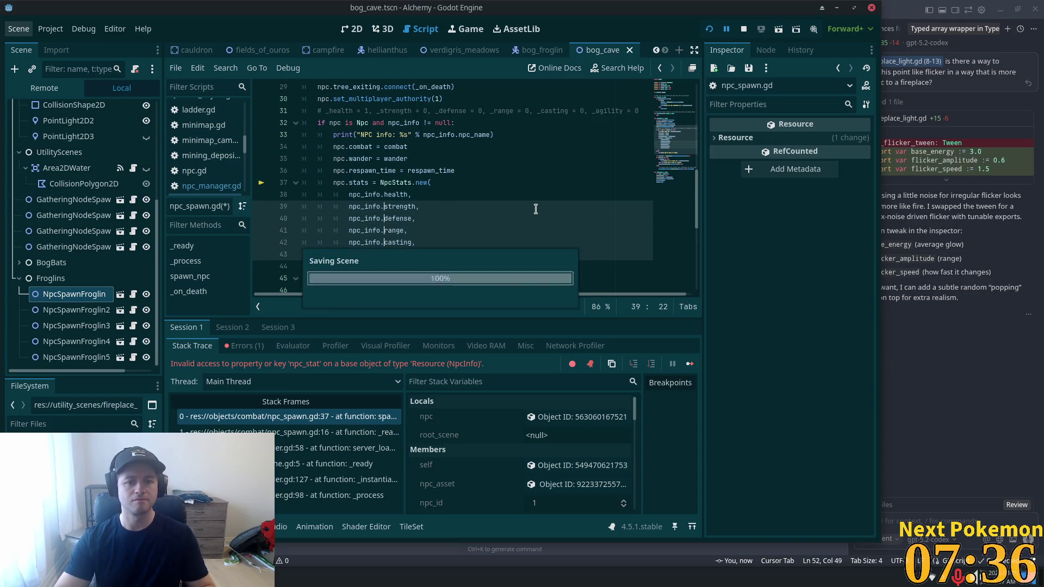
click(711, 30)
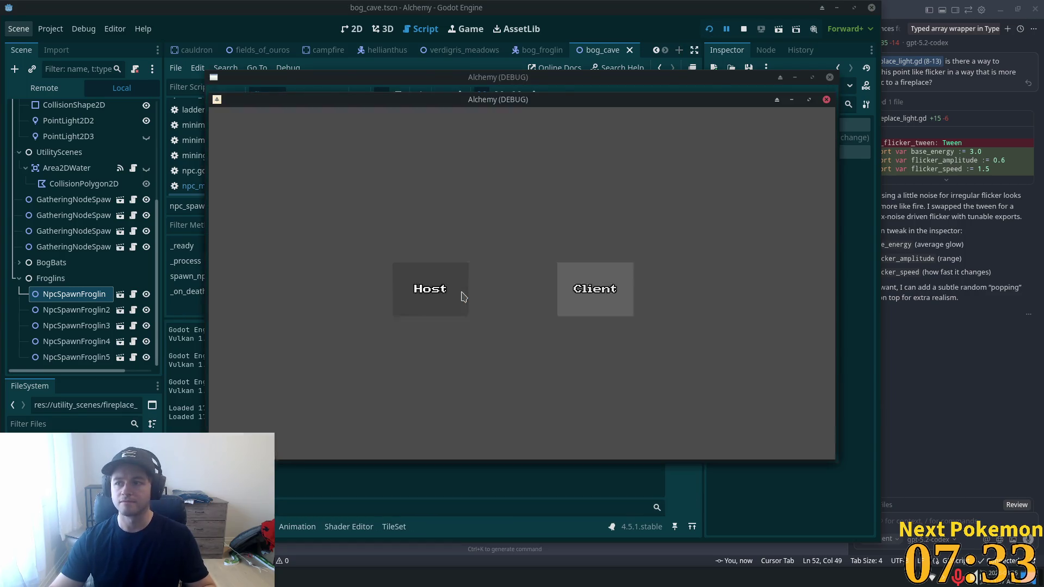
- Host the game session and target the nearby Bog Froglin
click(463, 297)
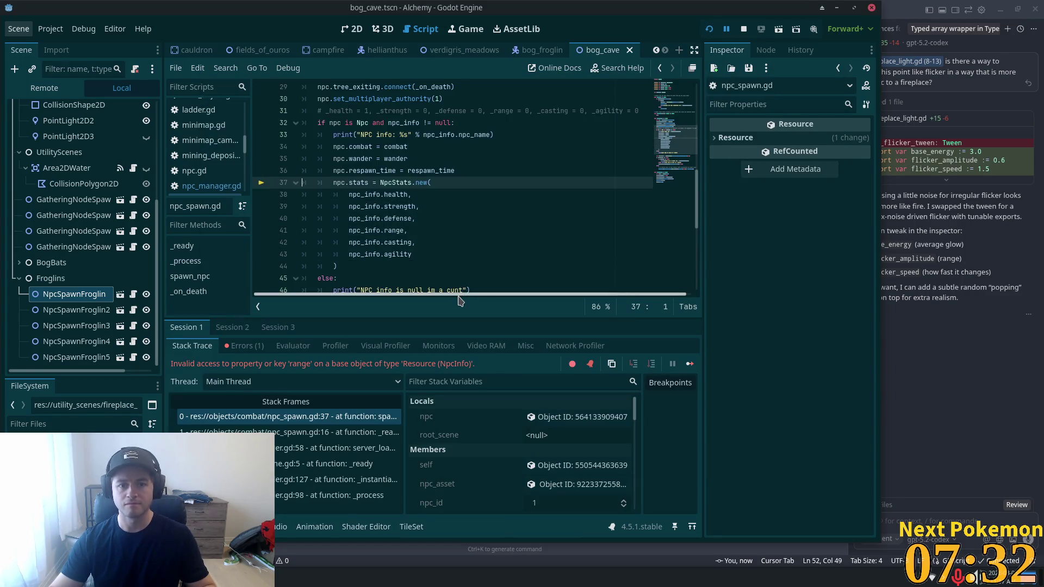
key(F12)
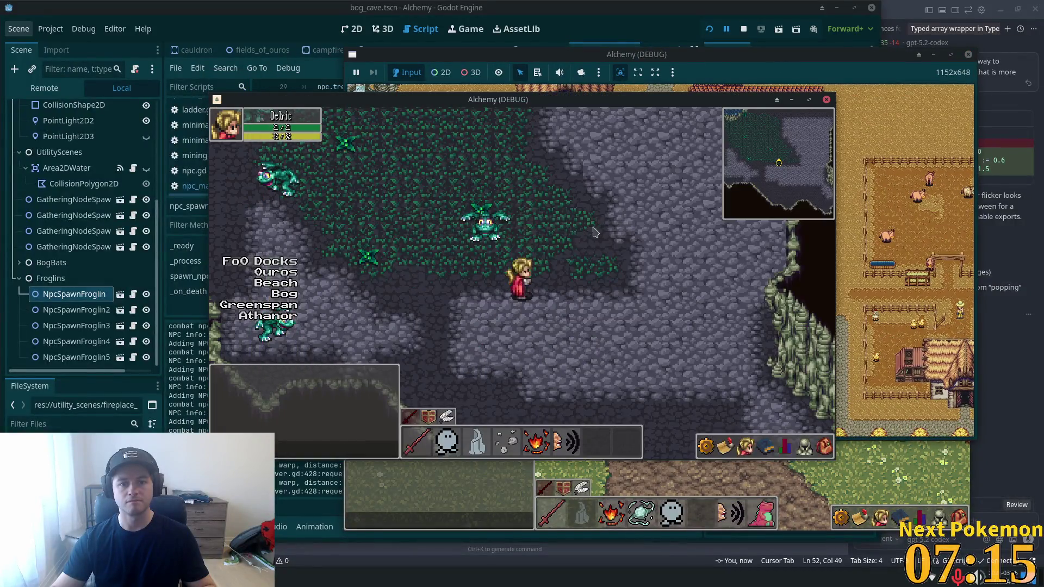
click(486, 272)
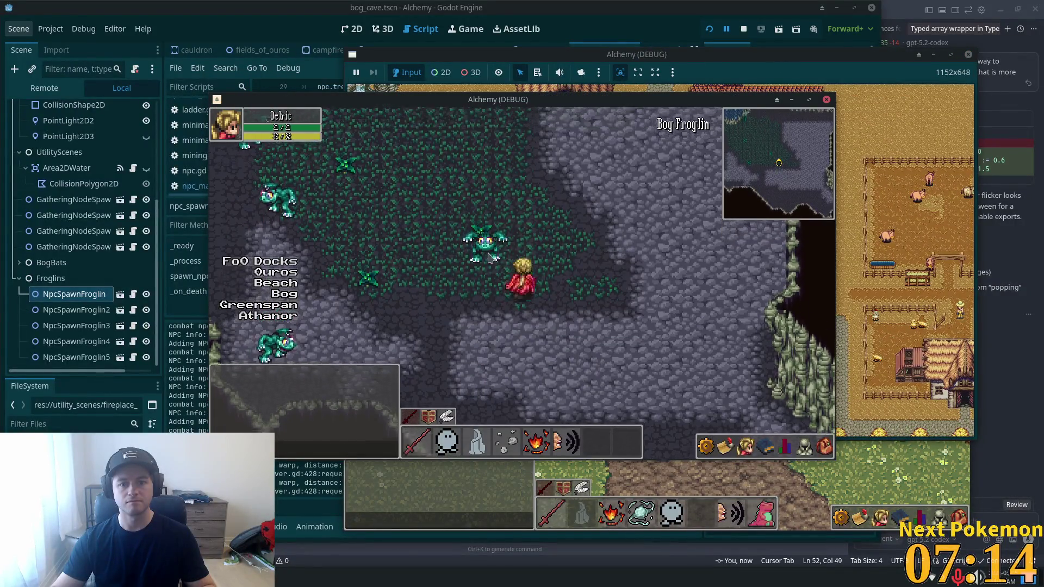
- Walk the character north, then east through the cave into the Bog Bat cobblestone area
key(w)
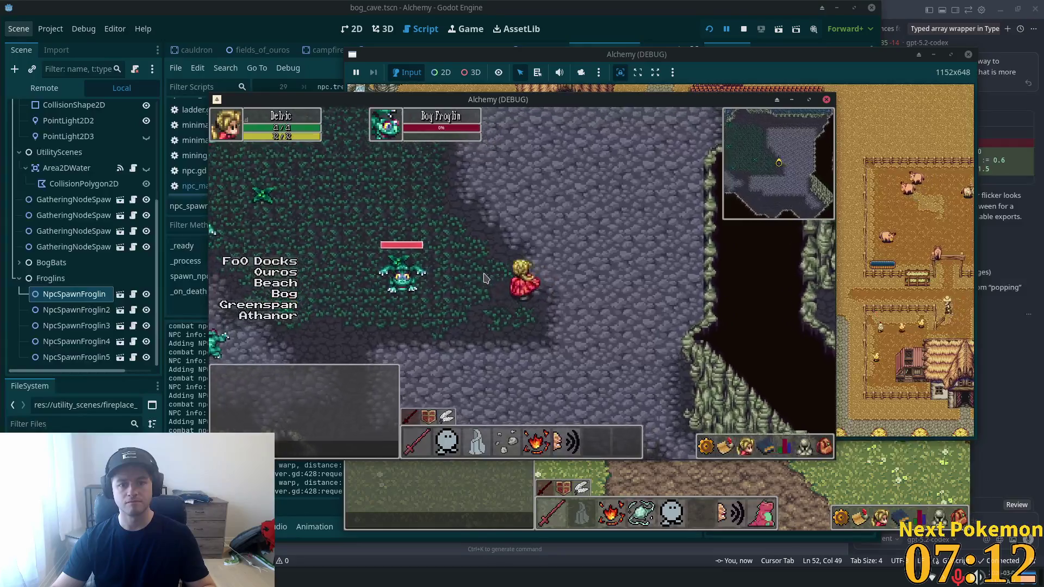
key(w)
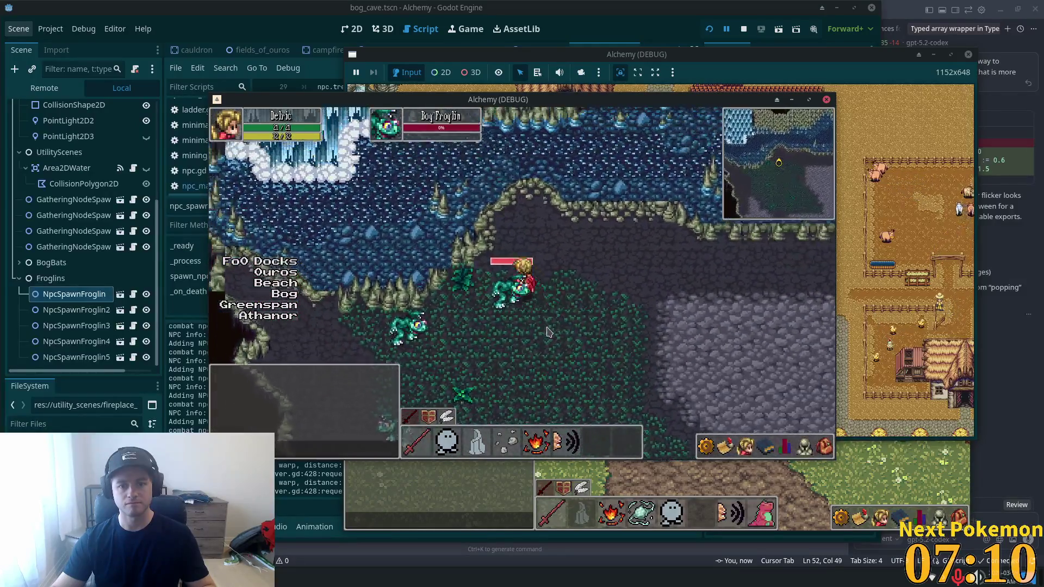
key(s)
key(d)
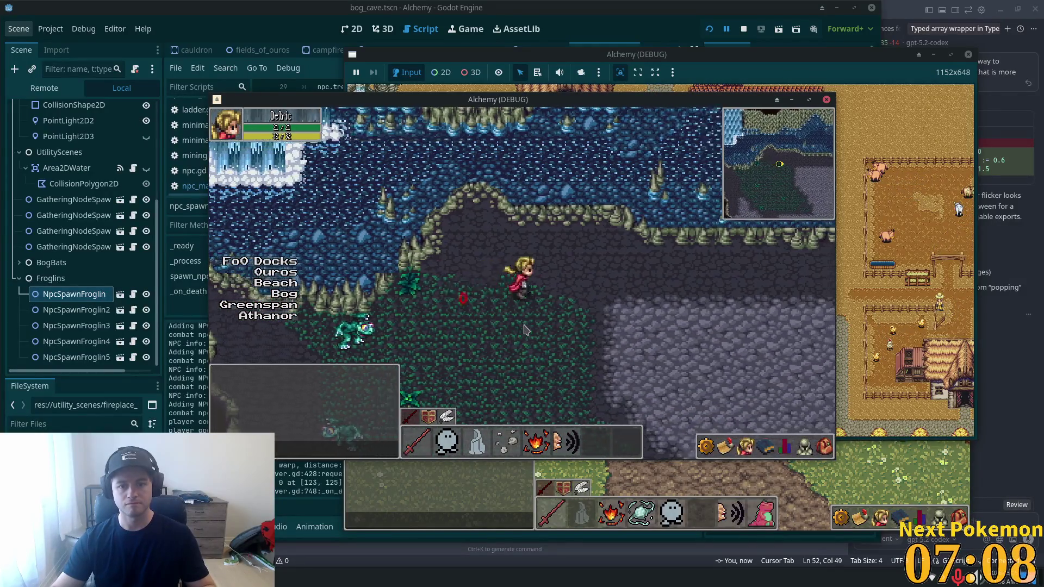
key(d)
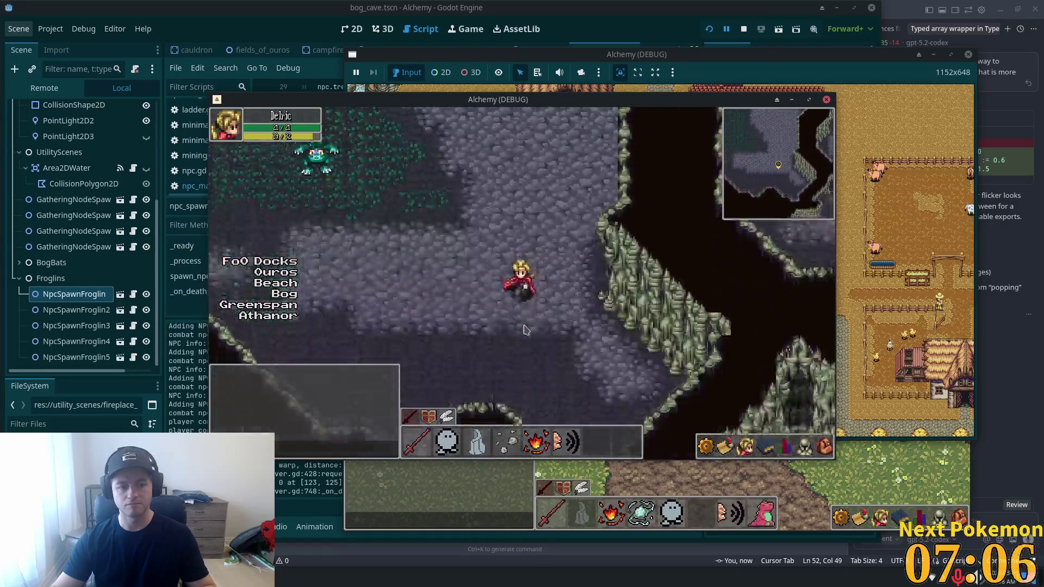
key(d)
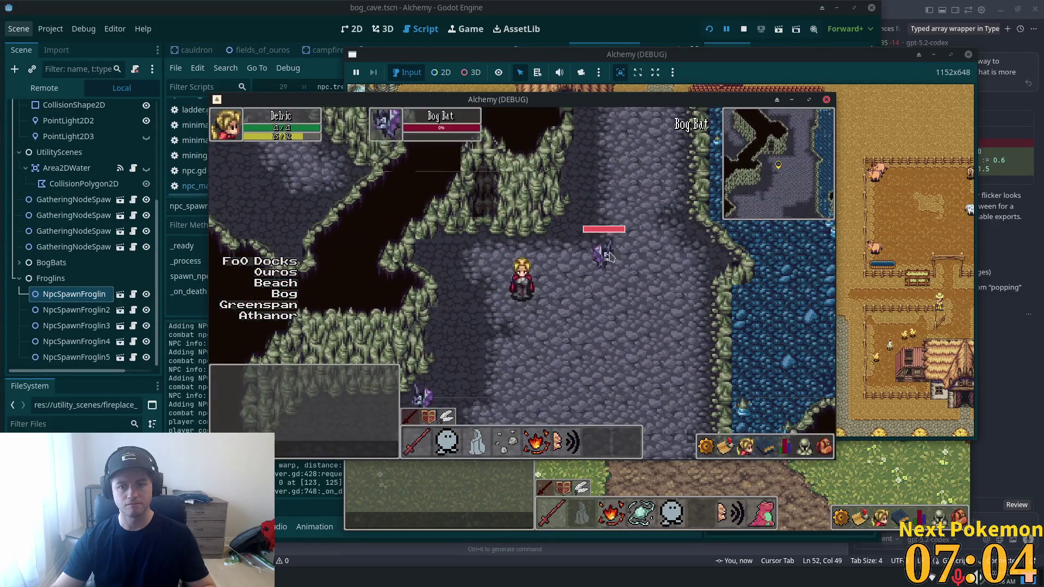
key(s)
key(s)
key(s)
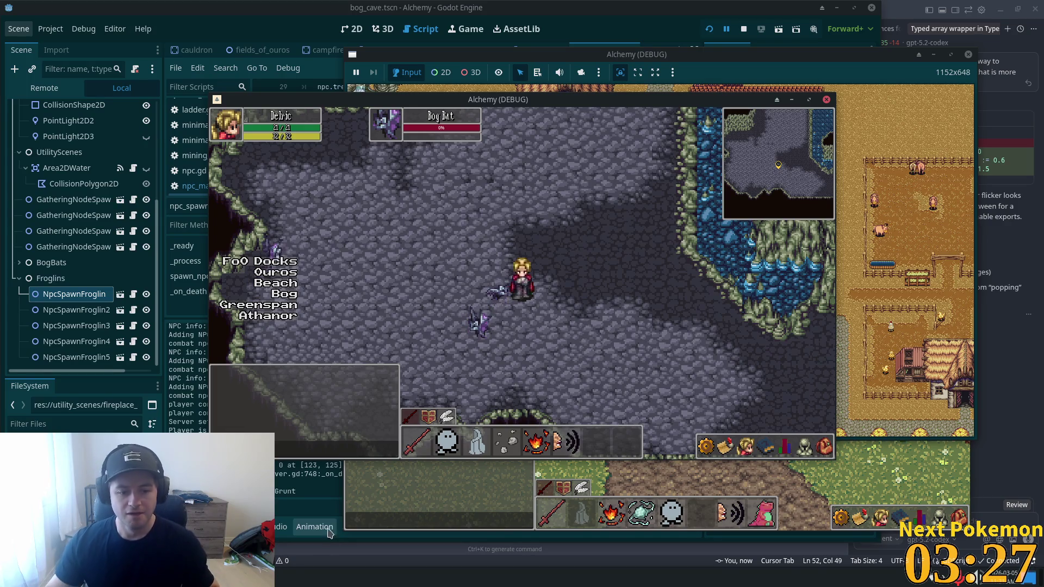
- Walk back across the cave to the grassy froglin area by the water, then return to the Godot editor
key(w)
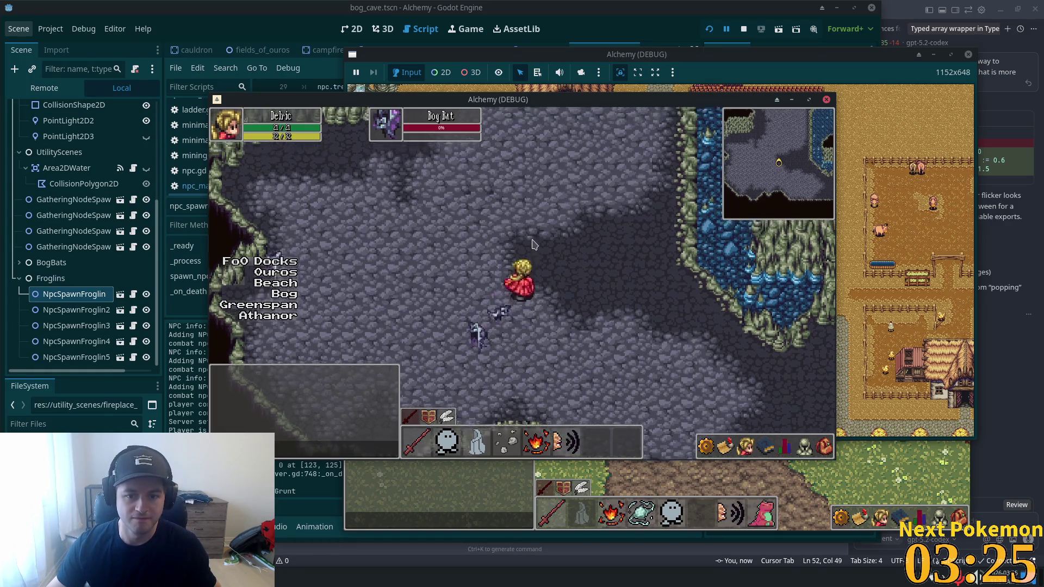
key(w)
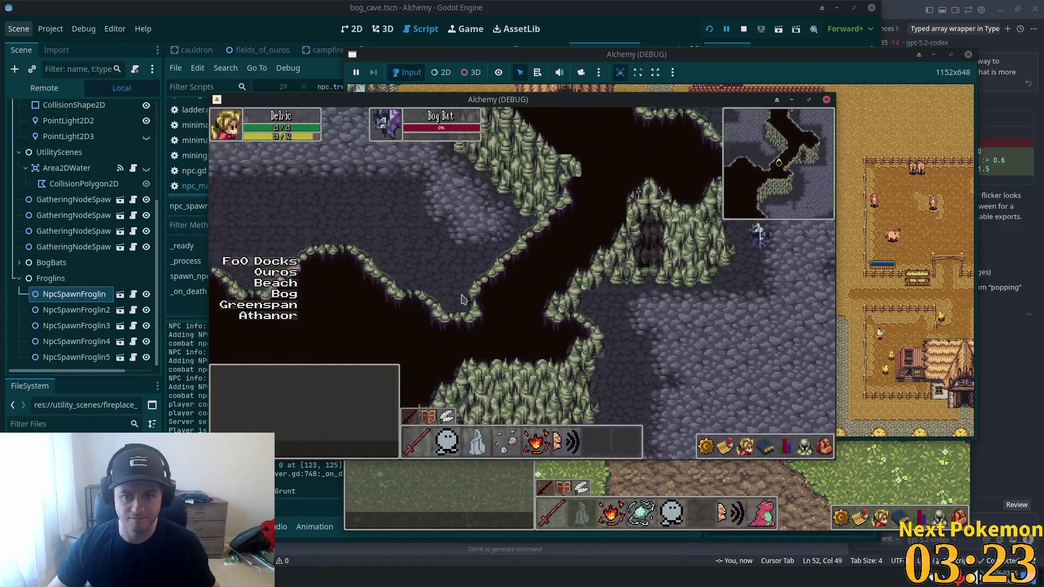
key(w)
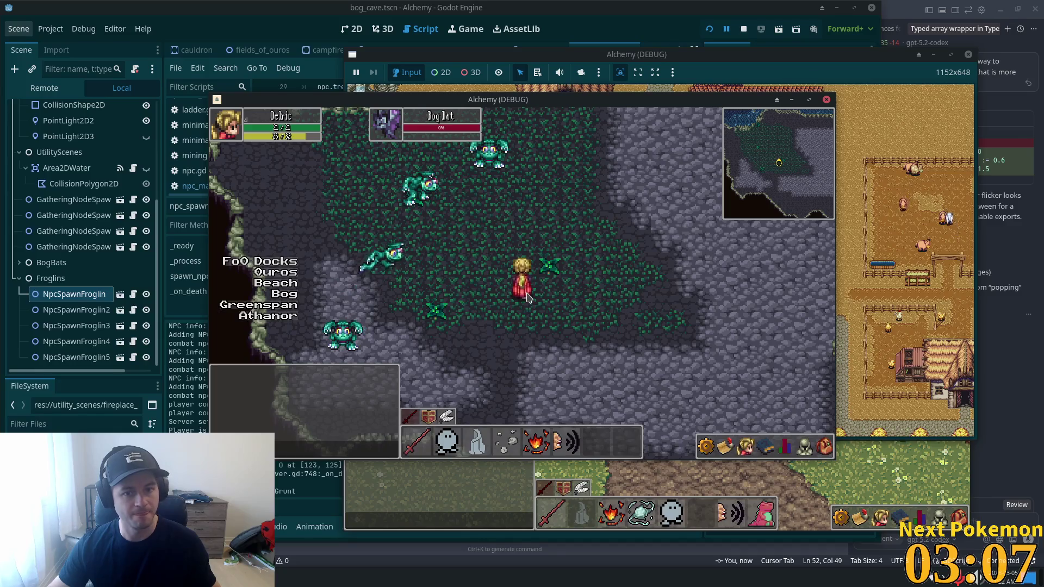
key(w)
key(w)
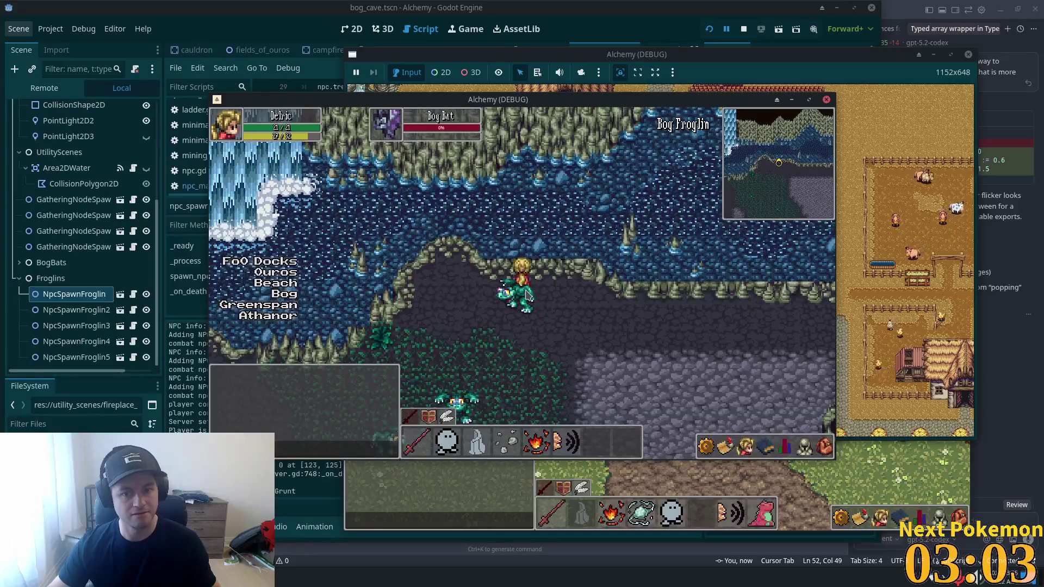
key(s)
key(w)
key(a)
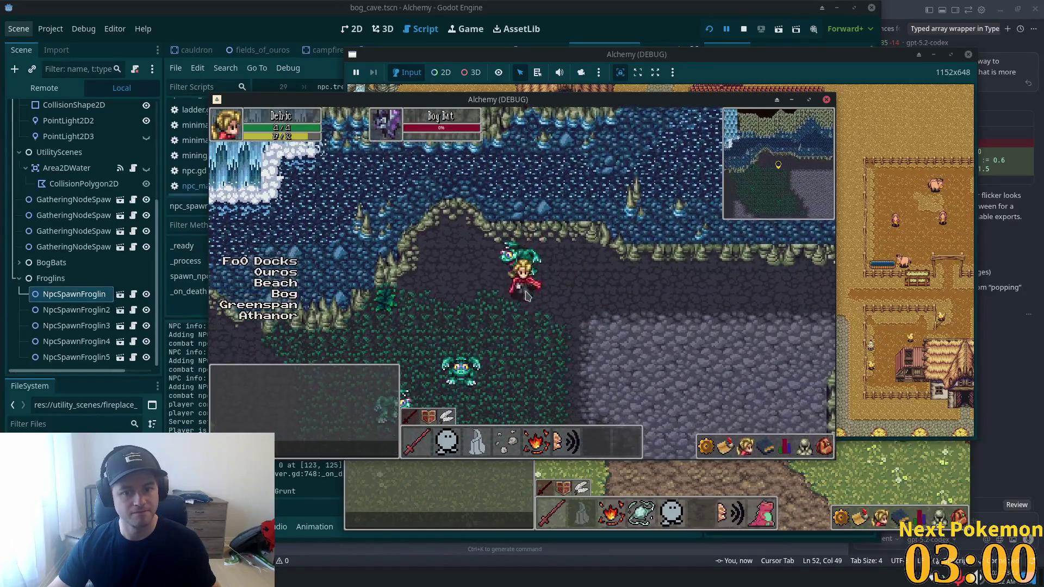
key(s)
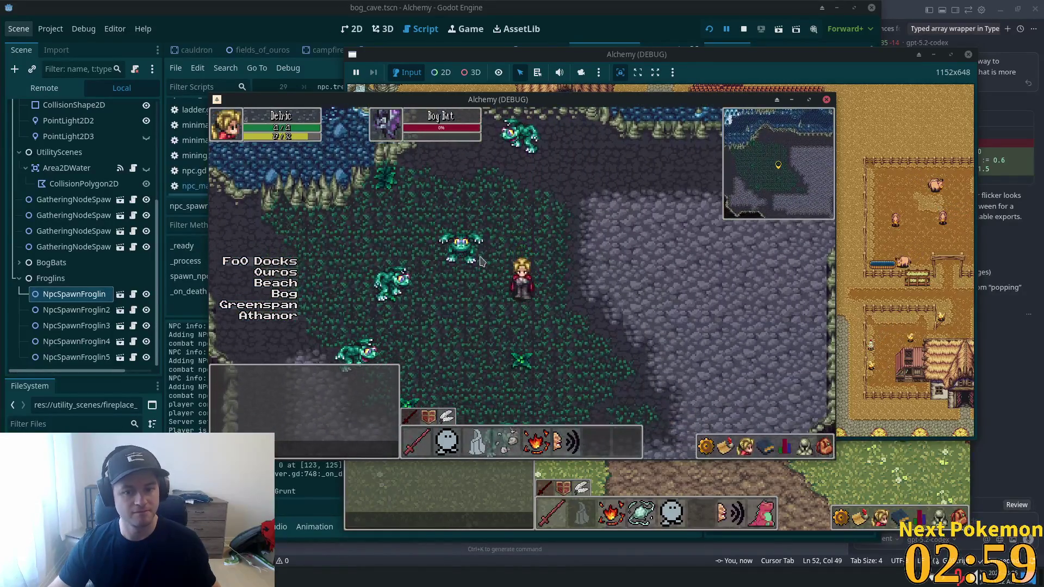
click(662, 4)
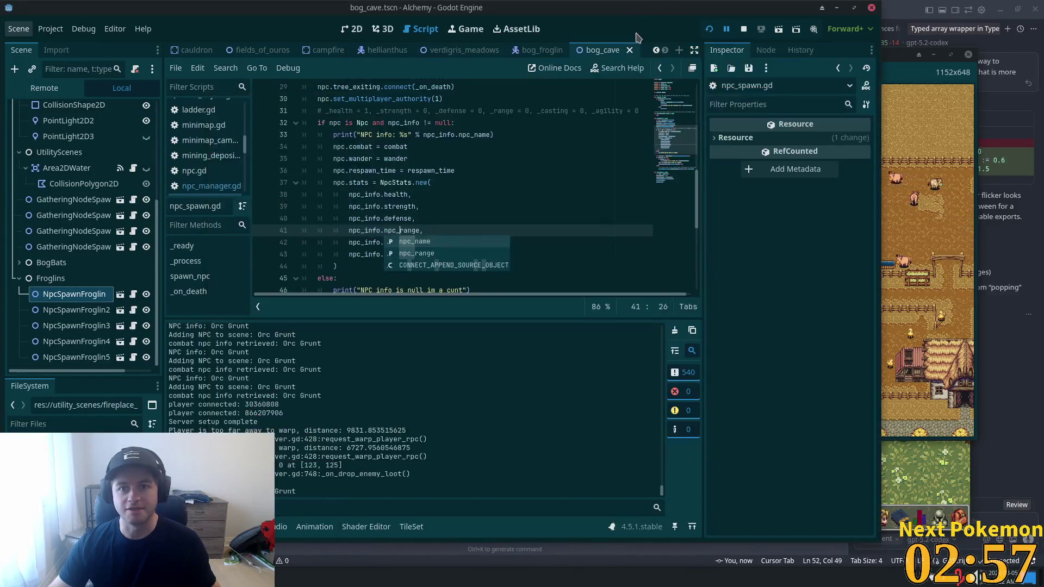
- From the stats line 37 in npc_spawn.gd, jump to the NpcStats class definition
click(351, 170)
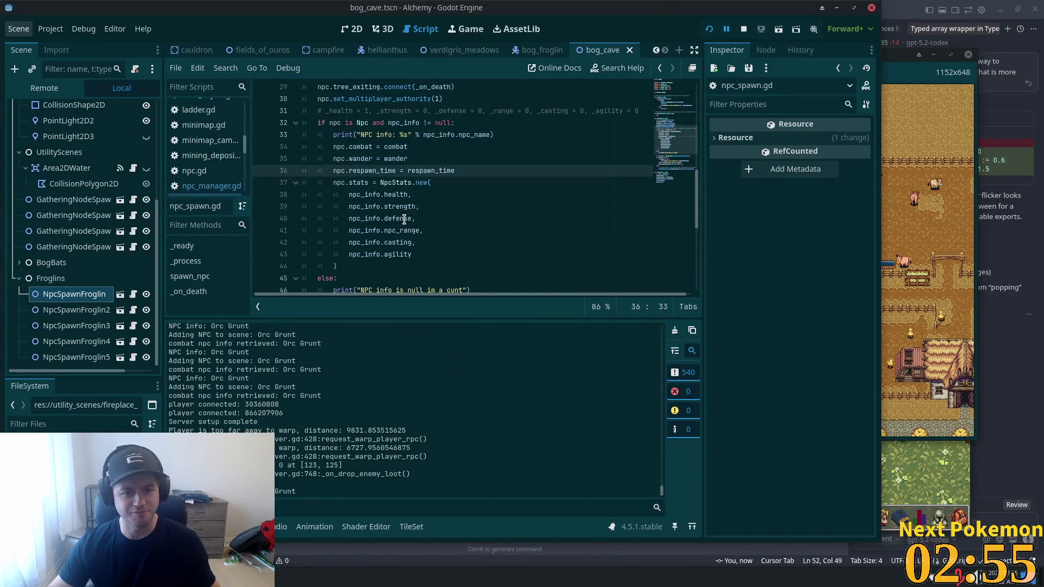
click(404, 218)
click(393, 194)
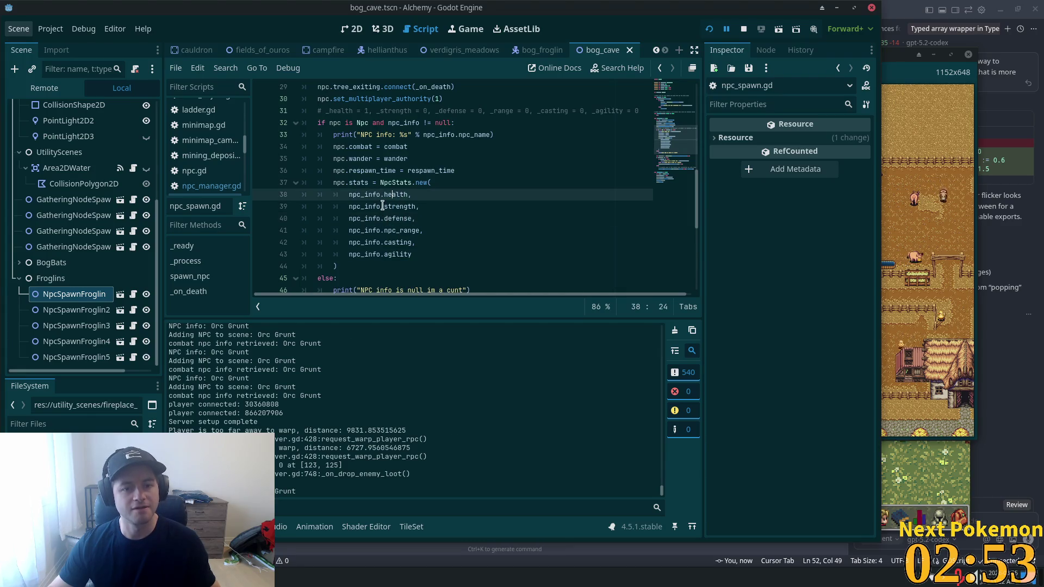
scroll(393, 208, up, 1)
click(361, 230)
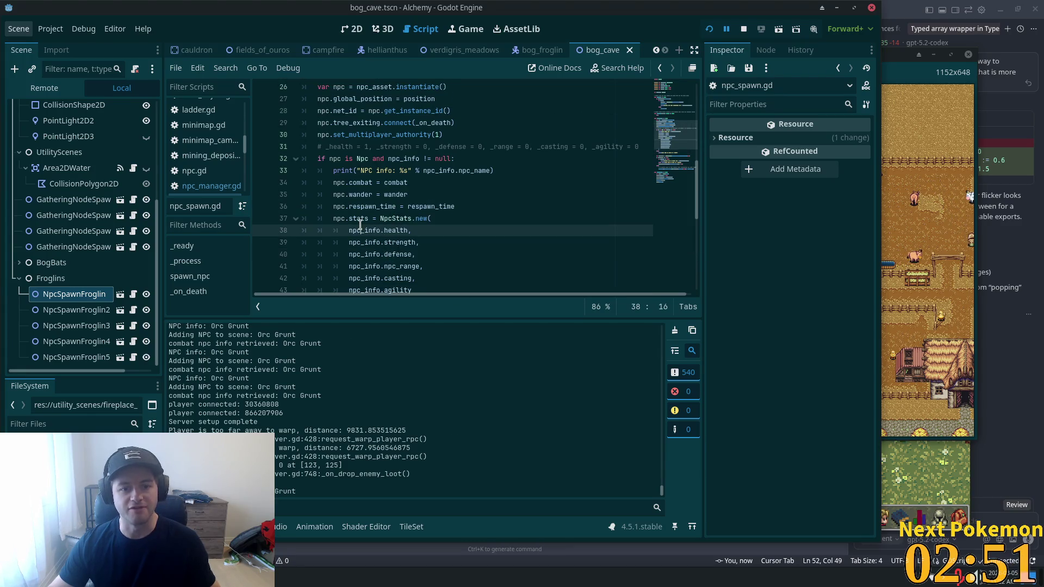
double_click(357, 216)
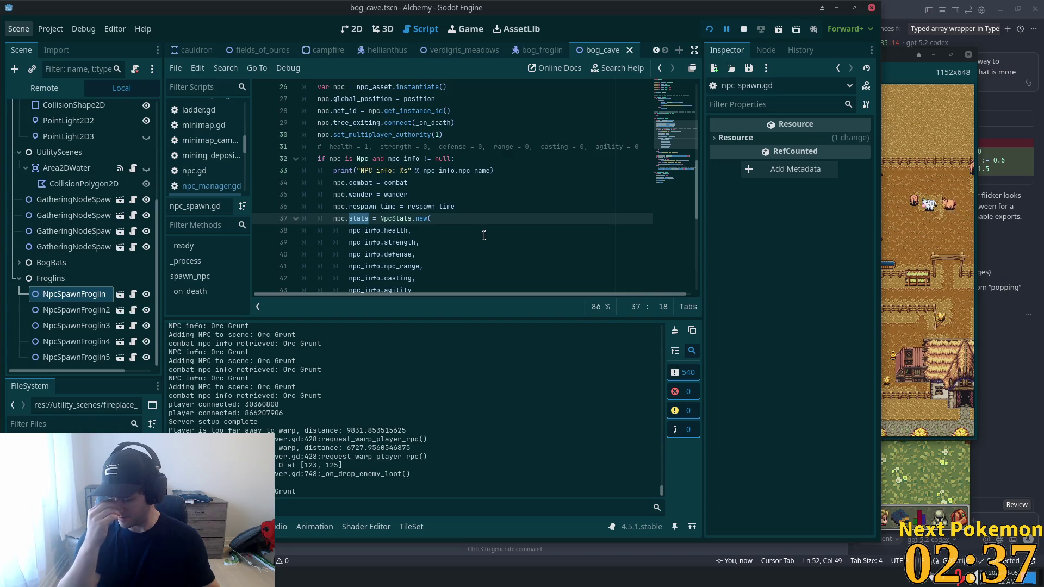
click(375, 220)
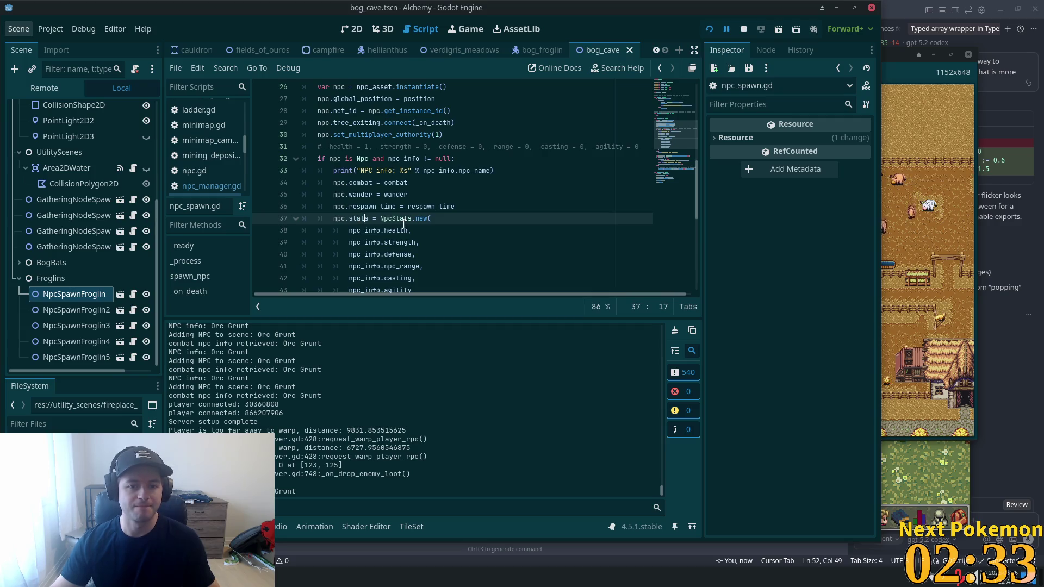
ctrl+click(403, 220)
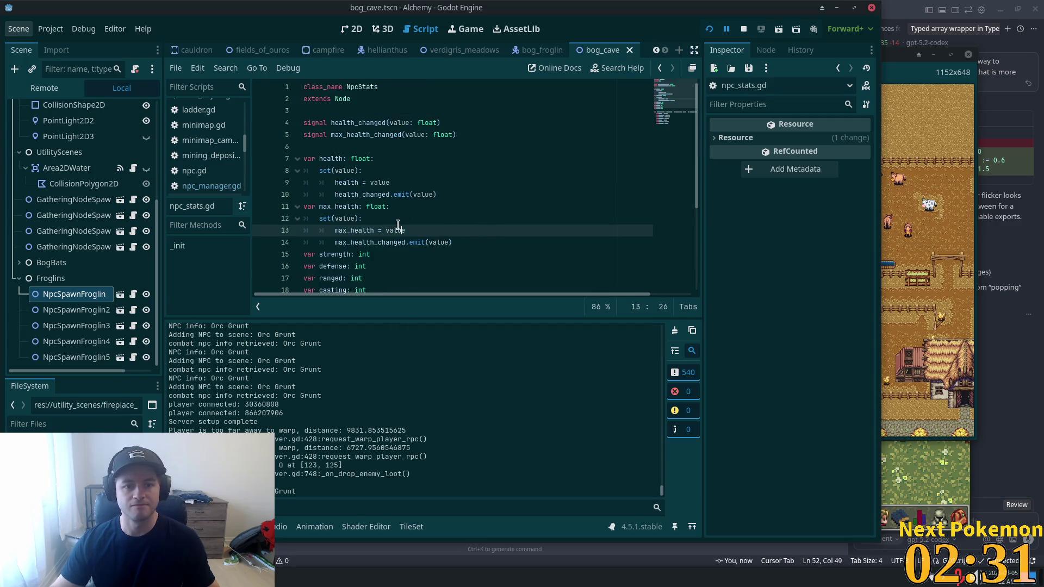
- Scroll npc_stats.gd to _init and highlight where _health is used
scroll(375, 228, down, 4)
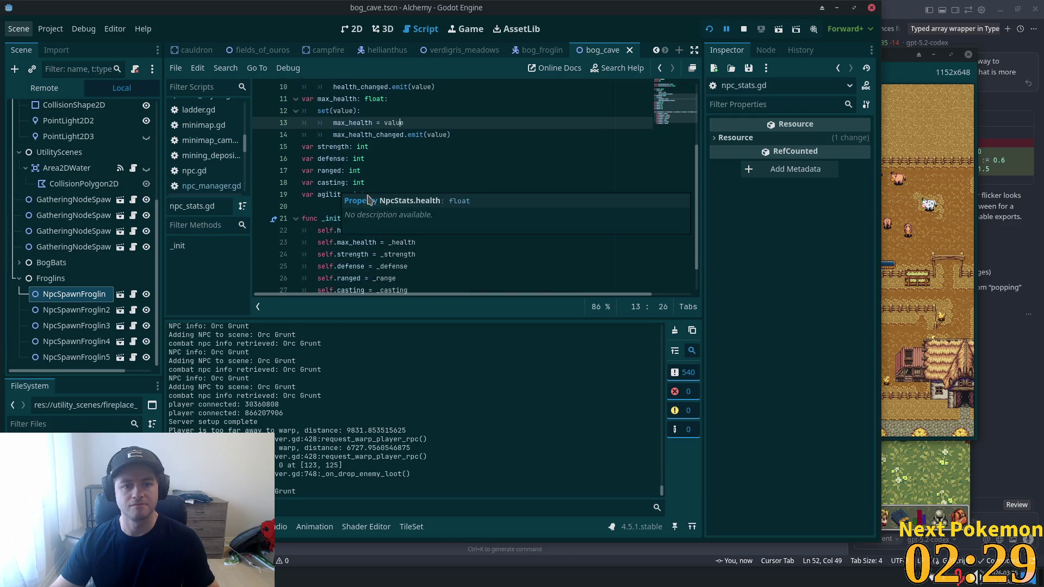
double_click(402, 207)
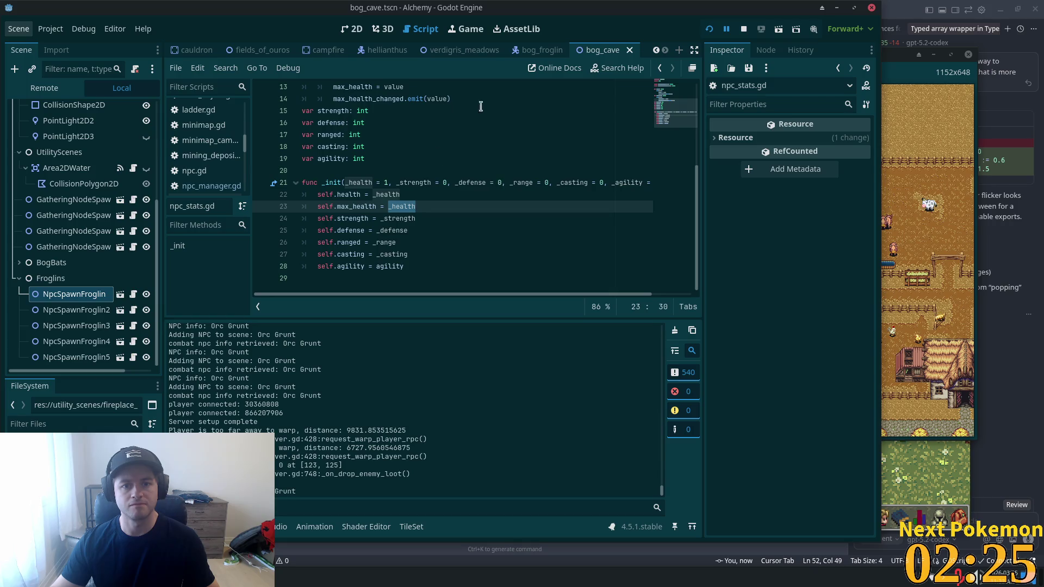
scroll(469, 198, up, 4)
scroll(462, 201, down, 2)
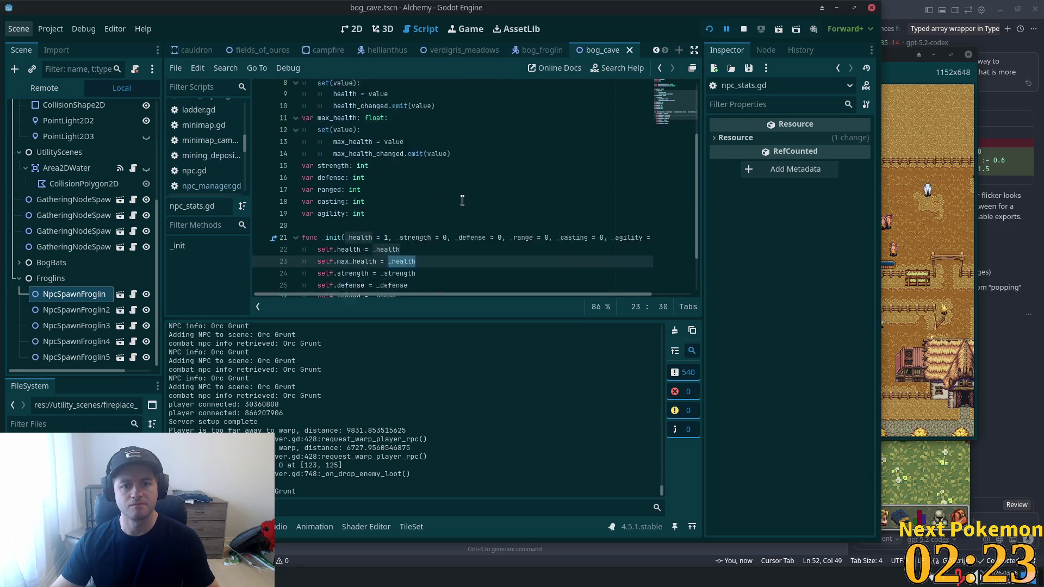
scroll(462, 201, down, 1)
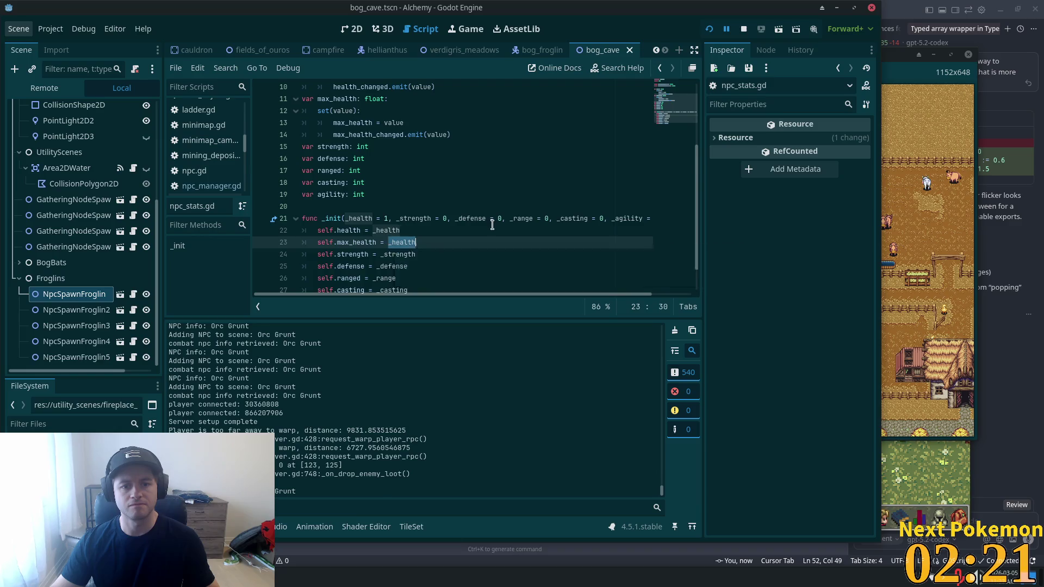
- Switch to the bog_froglin scene, then over to Cursor
scroll(492, 225, down, 1)
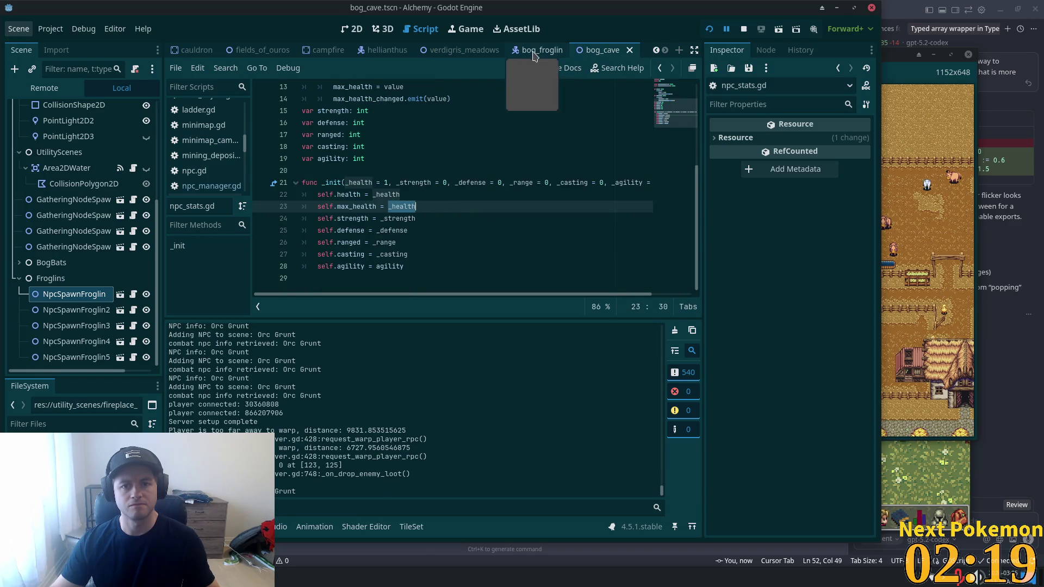
click(538, 51)
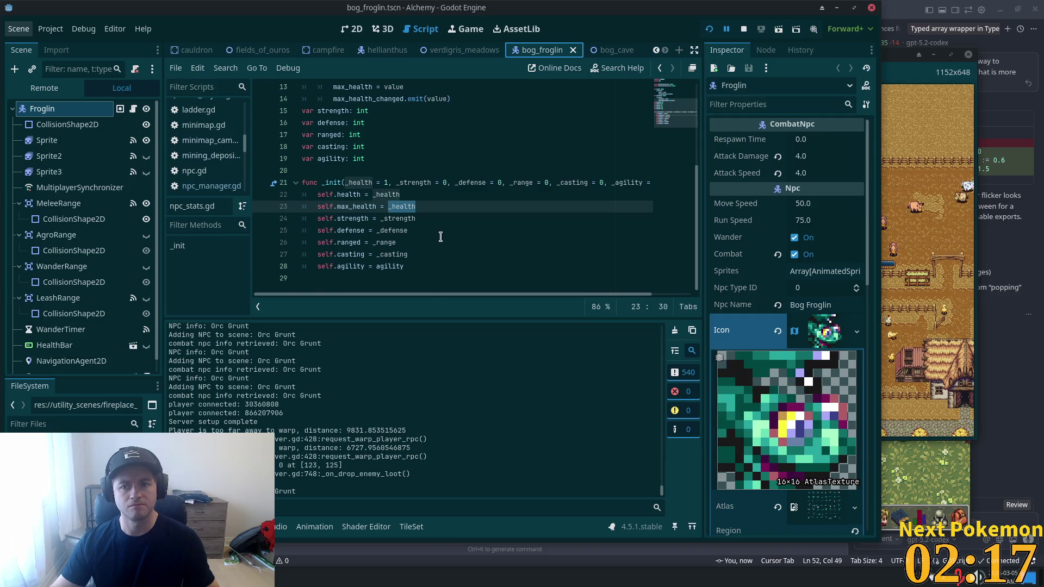
key(alt+Tab)
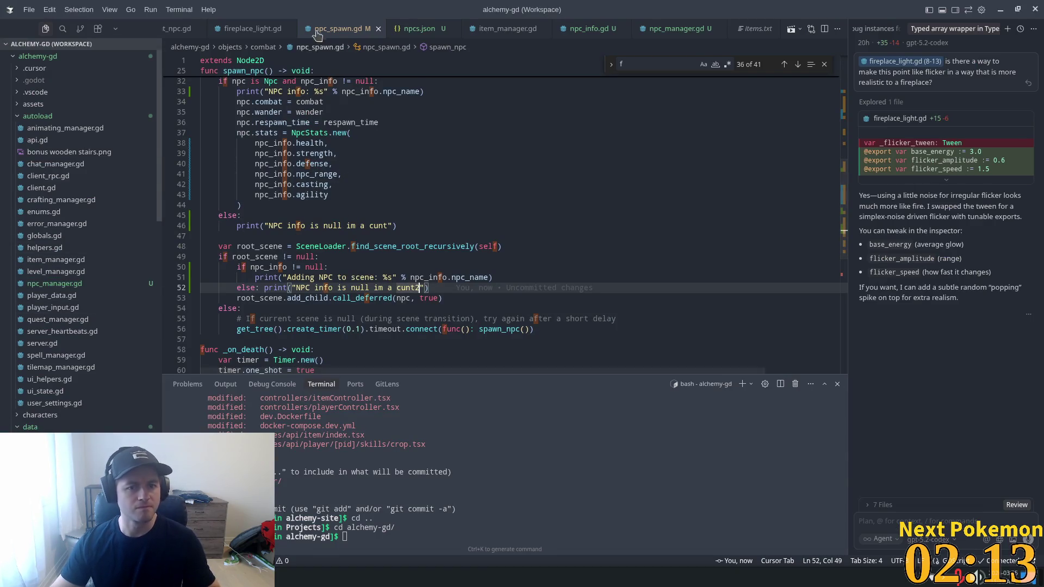
- Open npcs.json and scroll down to the Bog Froglin entry (id 15)
click(414, 28)
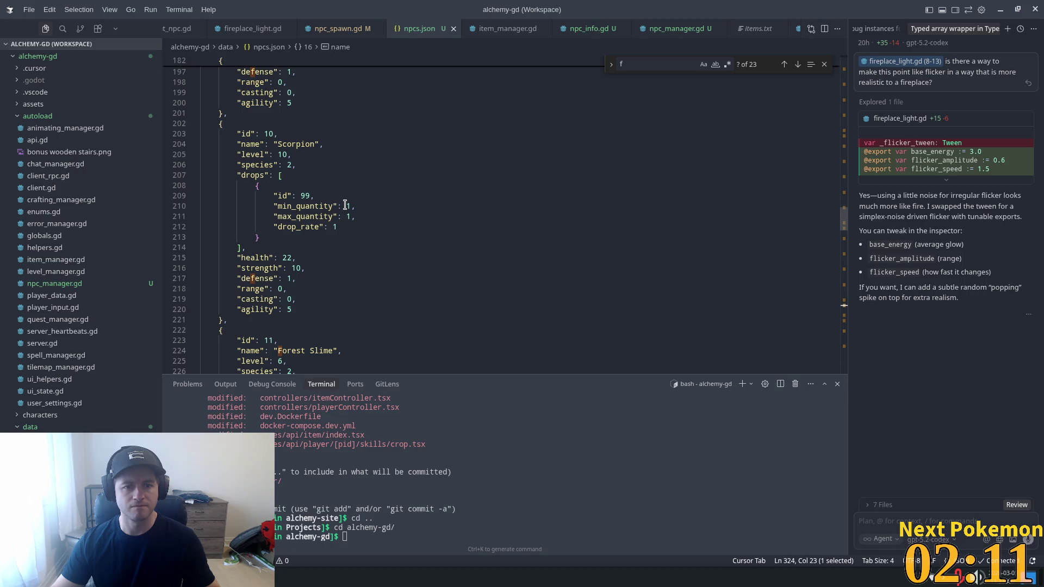
scroll(343, 209, up, 5)
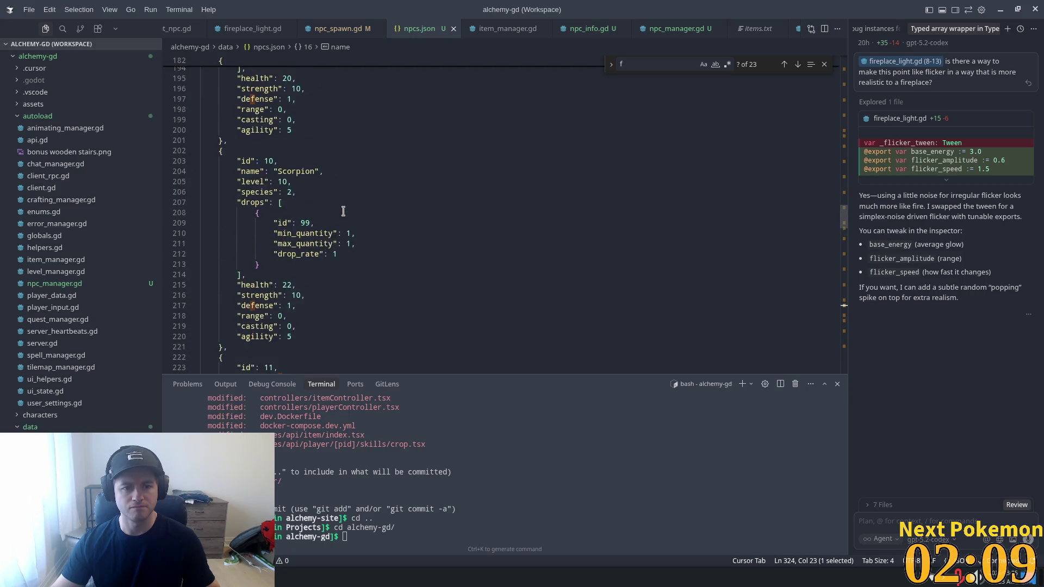
scroll(344, 212, up, 3)
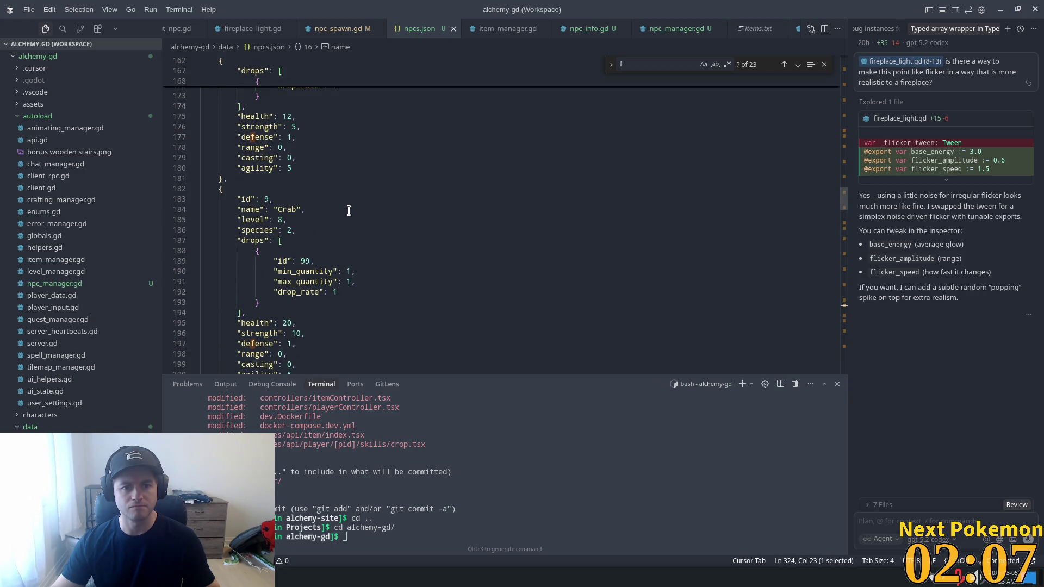
scroll(349, 210, down, 13)
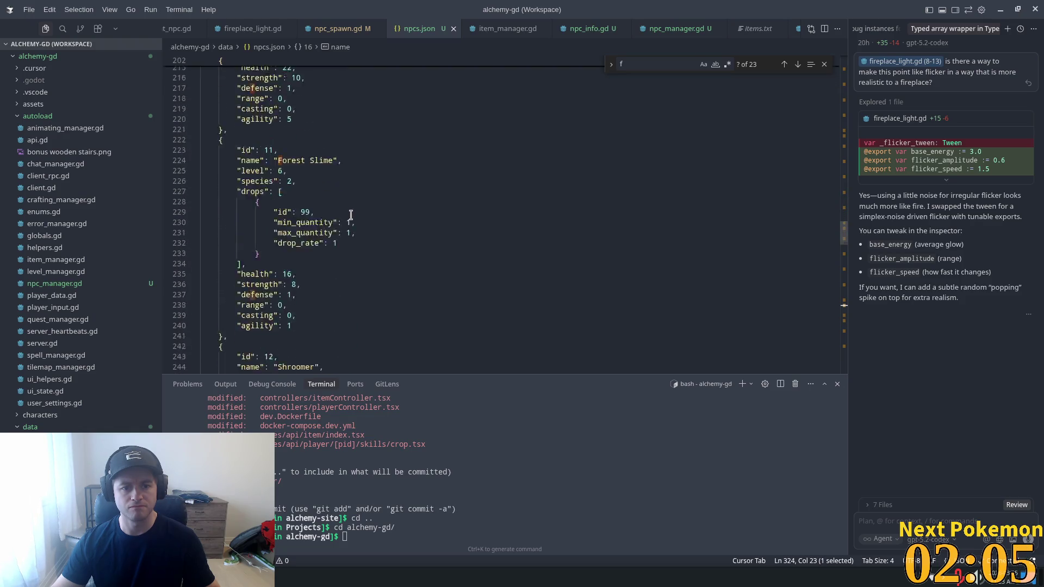
scroll(351, 215, down, 13)
scroll(351, 215, down, 10)
scroll(350, 215, down, 6)
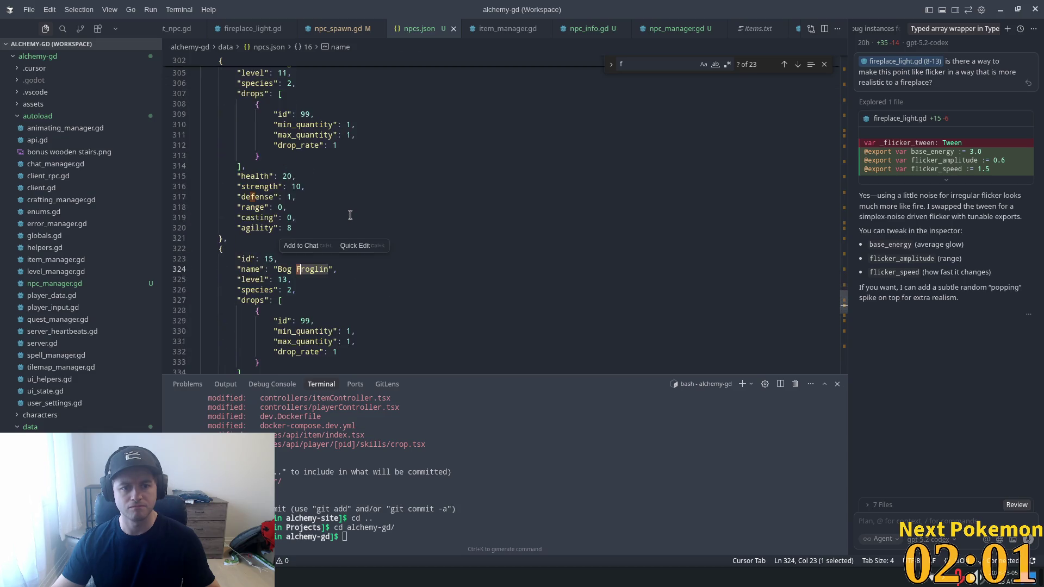
- Step through the Bog Froglin's drops, level 13, species 2 and health 30 lines
click(325, 202)
click(310, 191)
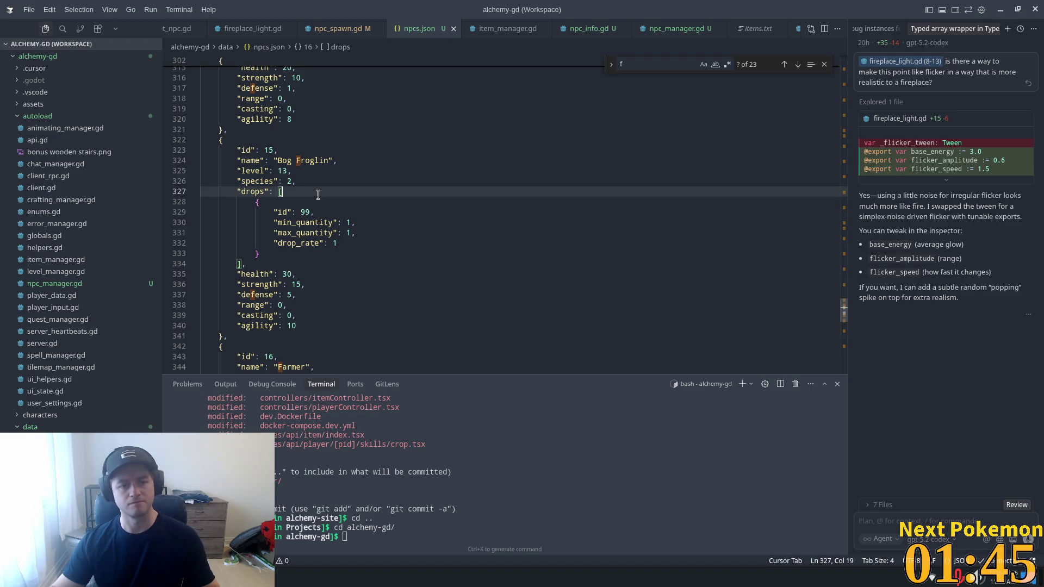
click(298, 172)
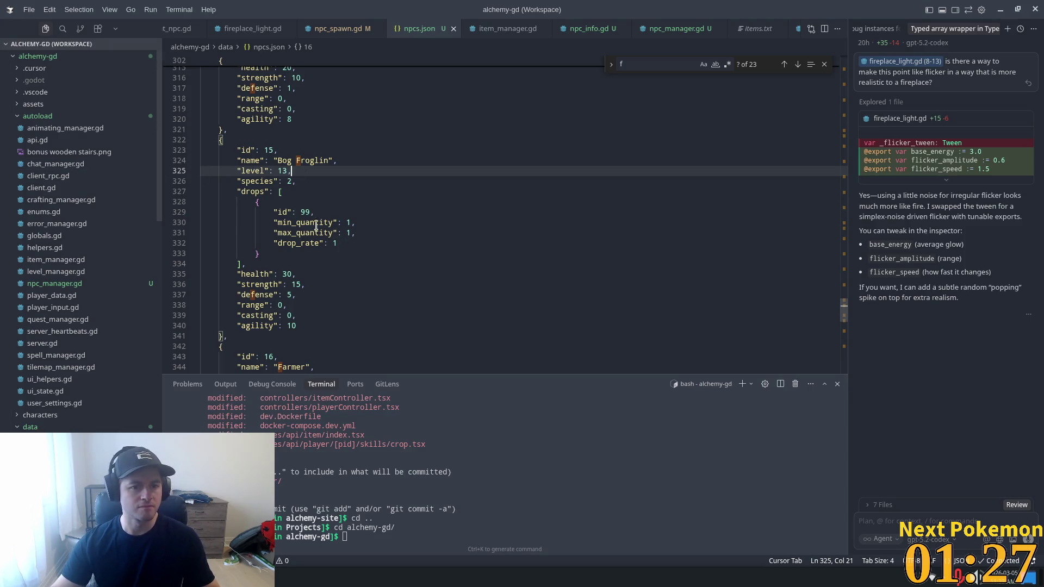
click(266, 192)
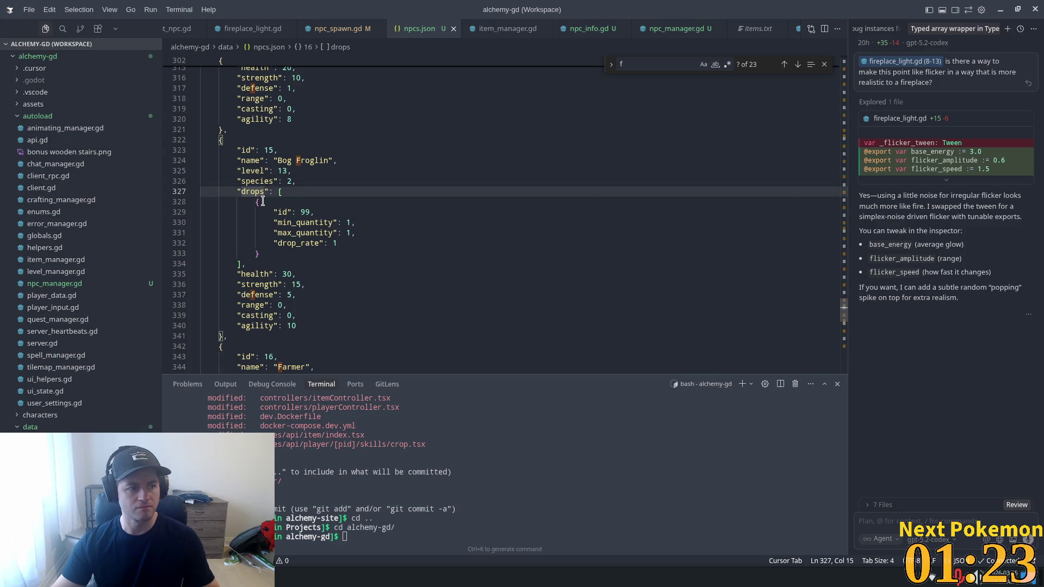
click(271, 185)
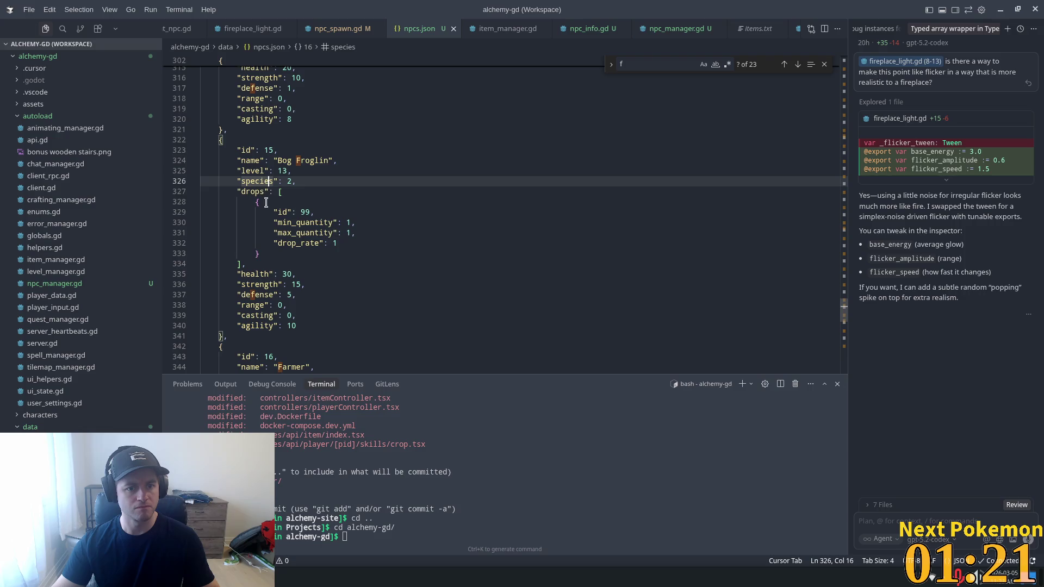
click(264, 274)
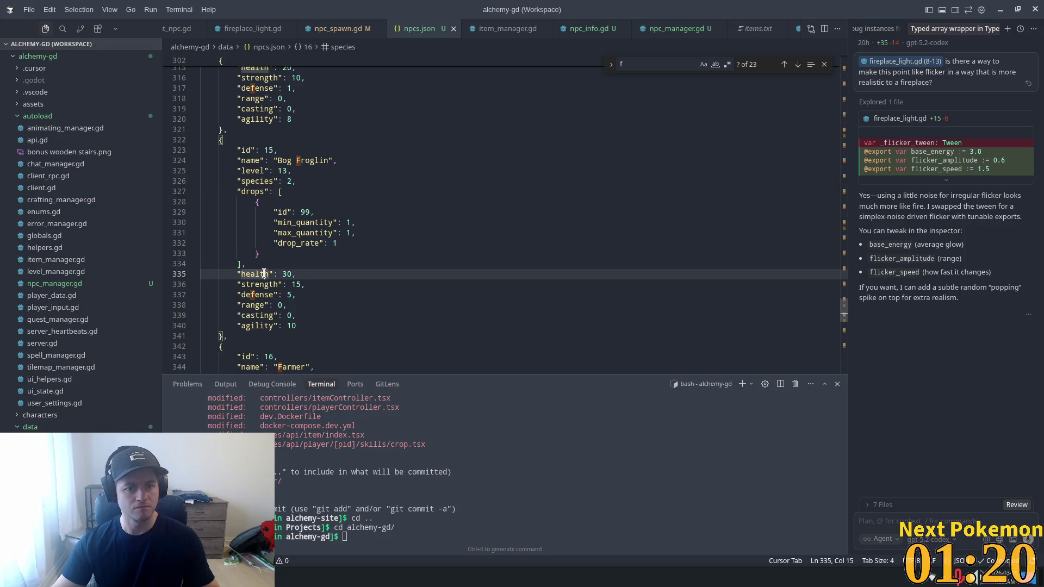
- Switch to npc_spawn.gd and highlight the stats assignment in spawn_npc
click(340, 29)
scroll(298, 216, up, 2)
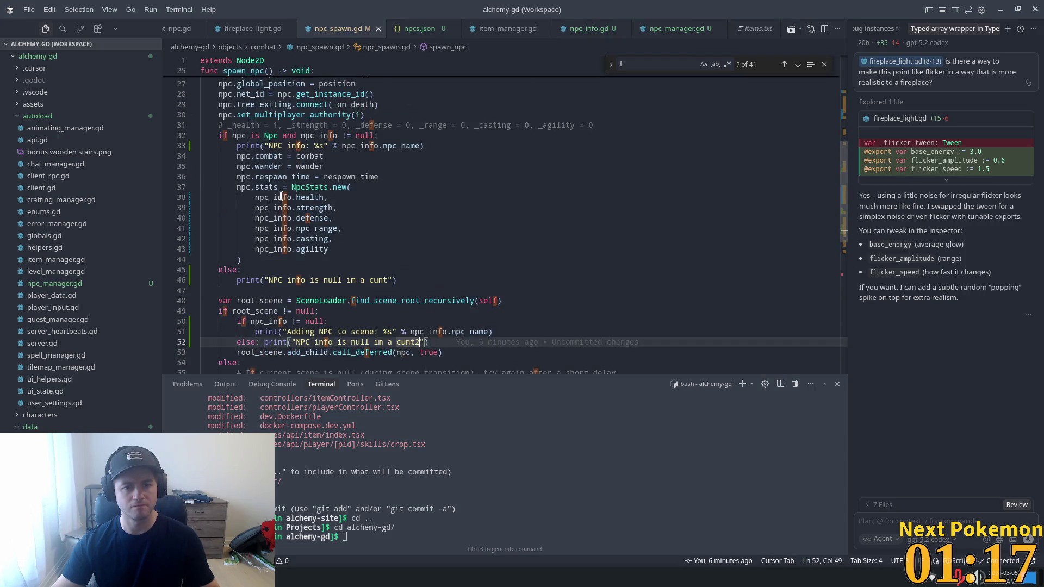
double_click(267, 187)
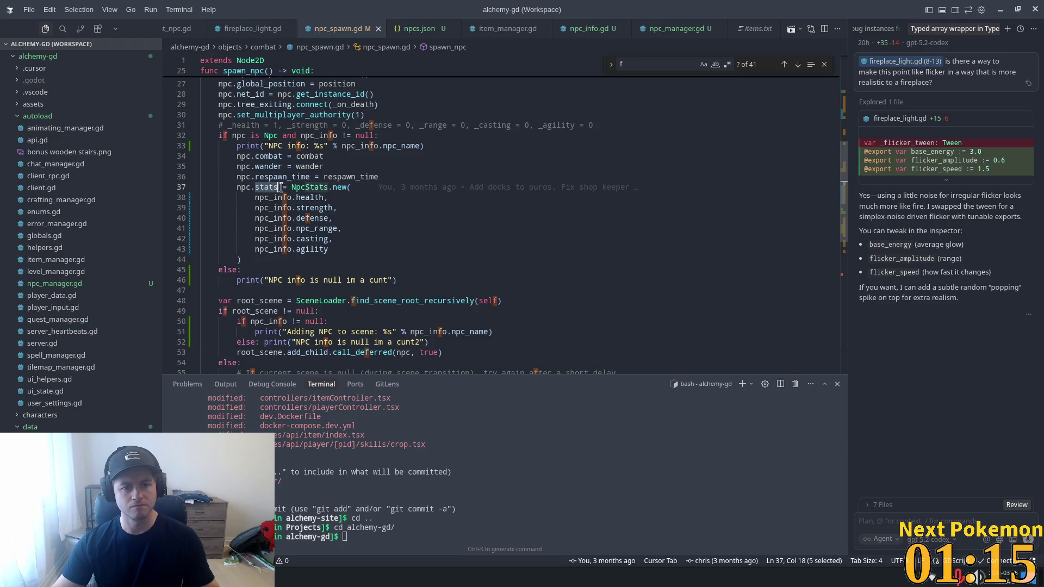
mouse_move(251, 177)
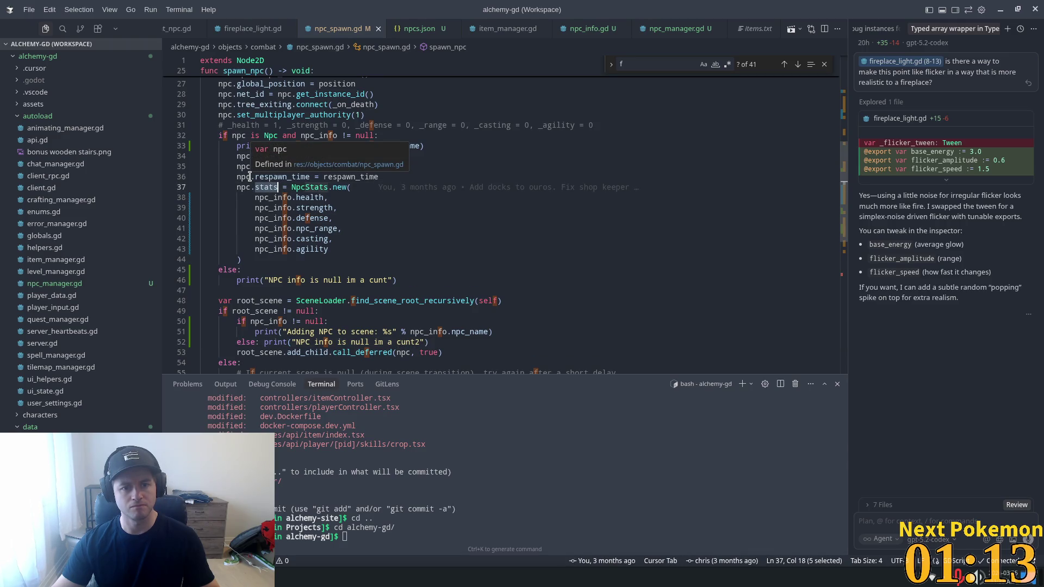
click(249, 177)
mouse_move(303, 206)
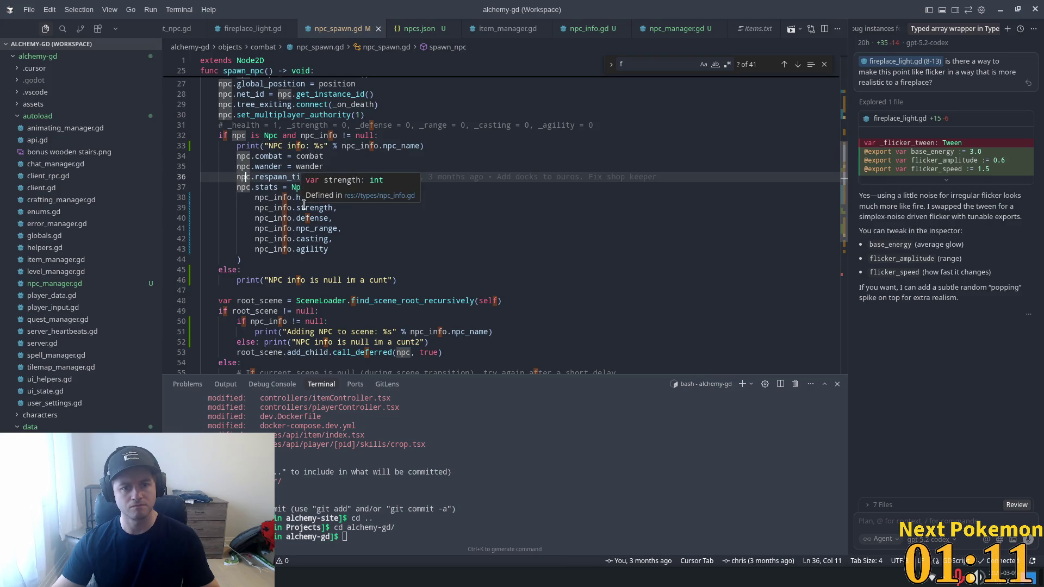
mouse_move(243, 183)
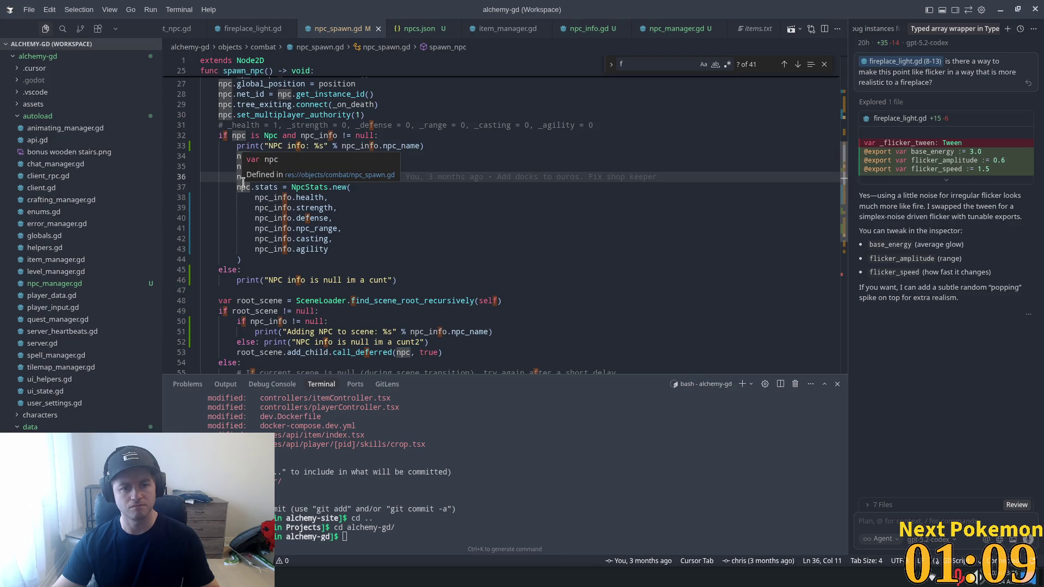
- Highlight NpcStats, npc and npc_asset in spawn_npc, then bring up Quick Open
double_click(323, 186)
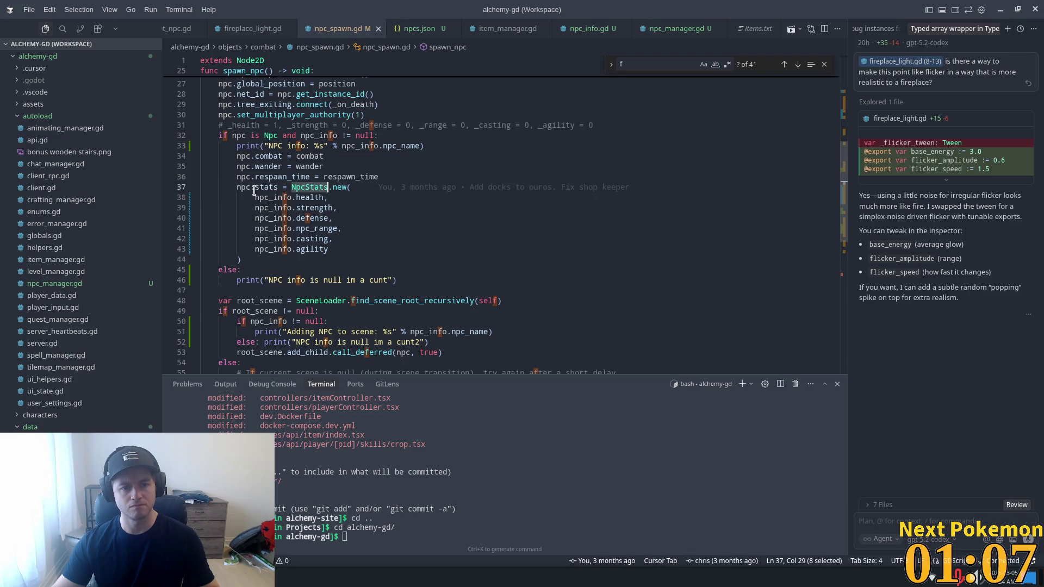
scroll(261, 269, down, 5)
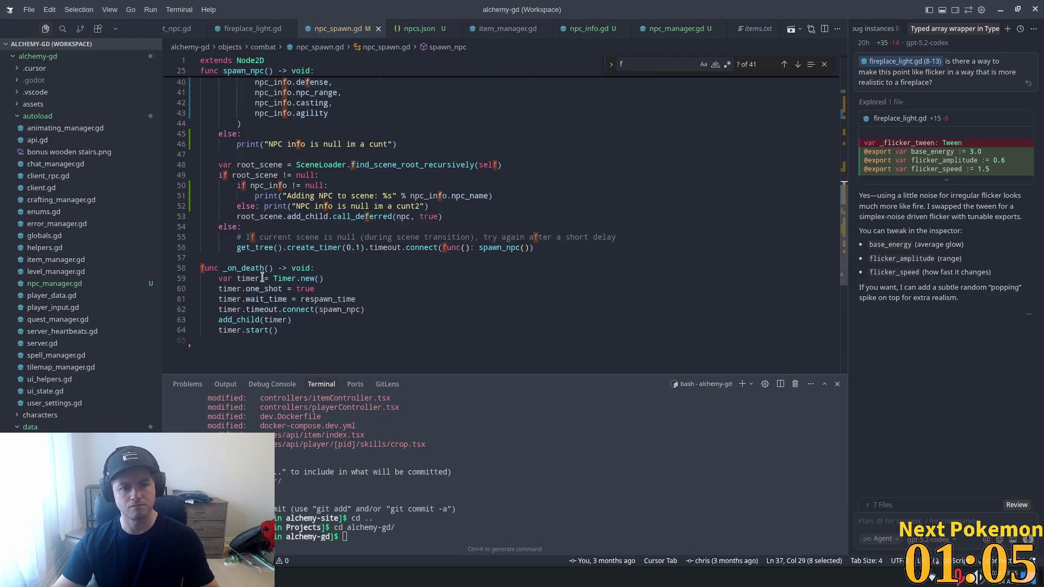
scroll(266, 245, up, 5)
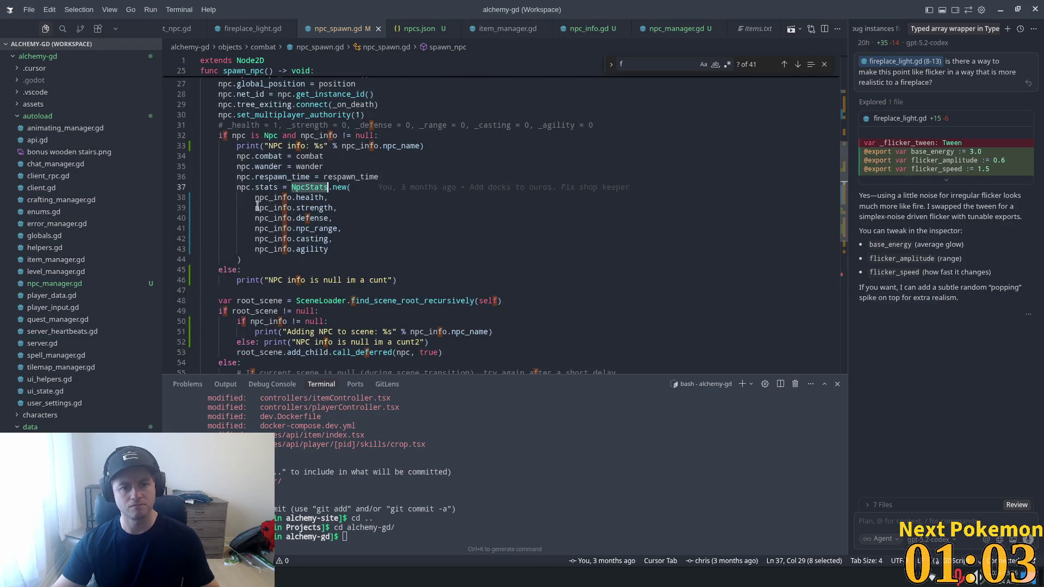
double_click(243, 187)
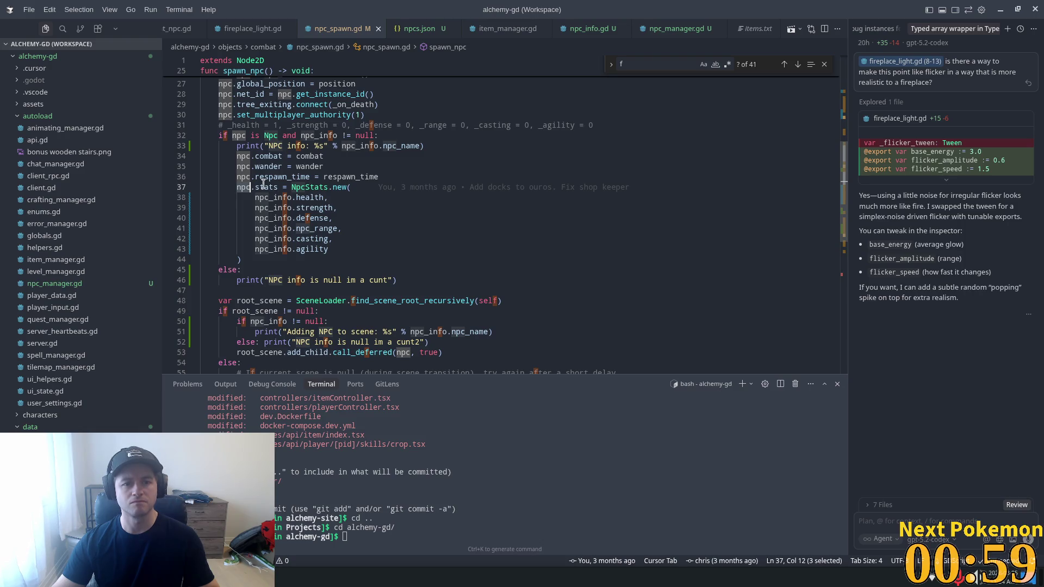
mouse_move(242, 189)
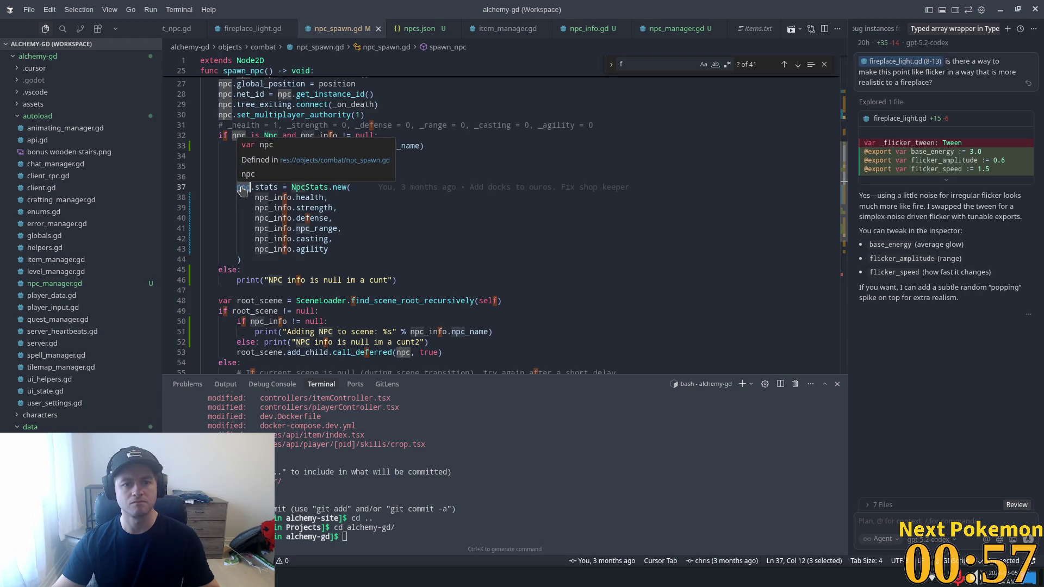
scroll(242, 190, up, 3)
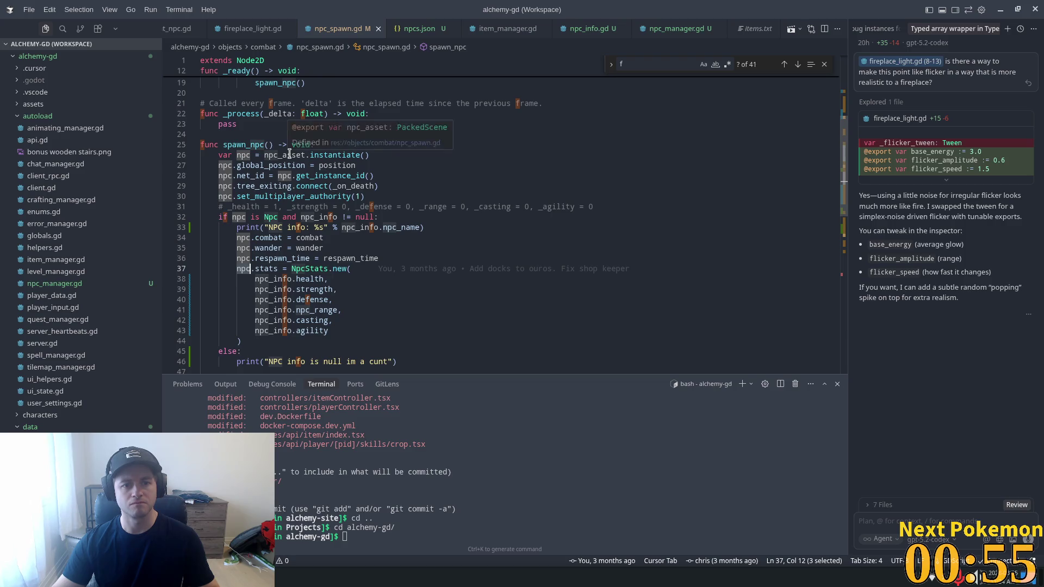
double_click(289, 155)
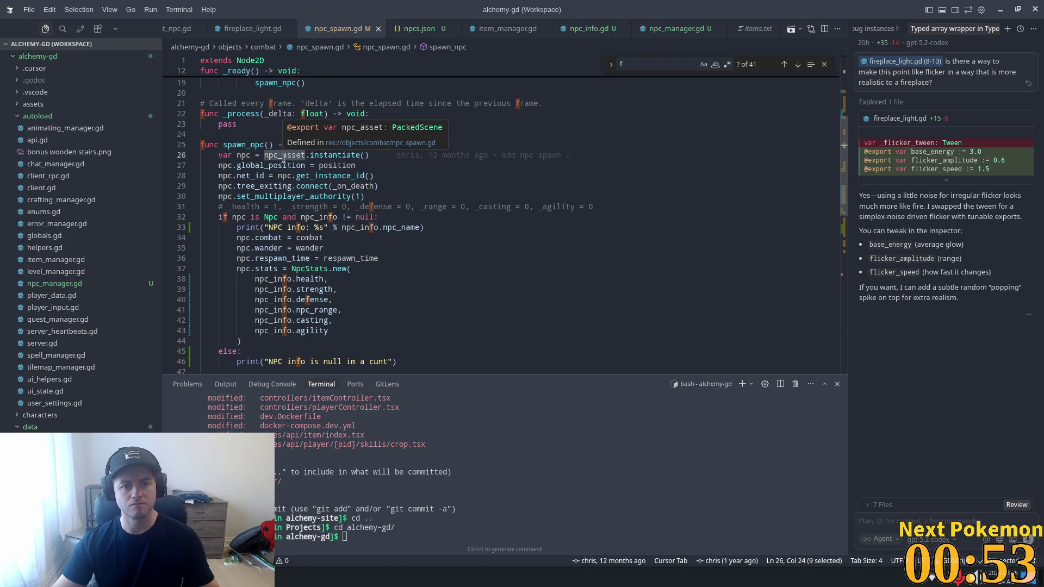
key(ctrl+p)
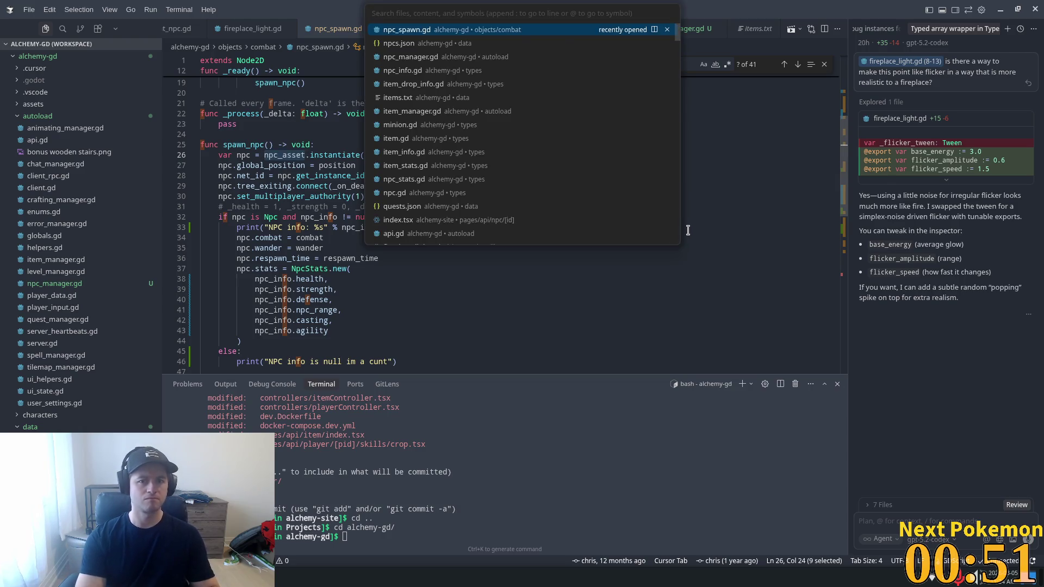
- Find and open combat_npc.gd through Quick Open
text(bog)
key(BackSpace)
key(BackSpace)
key(BackSpace)
text(npc)
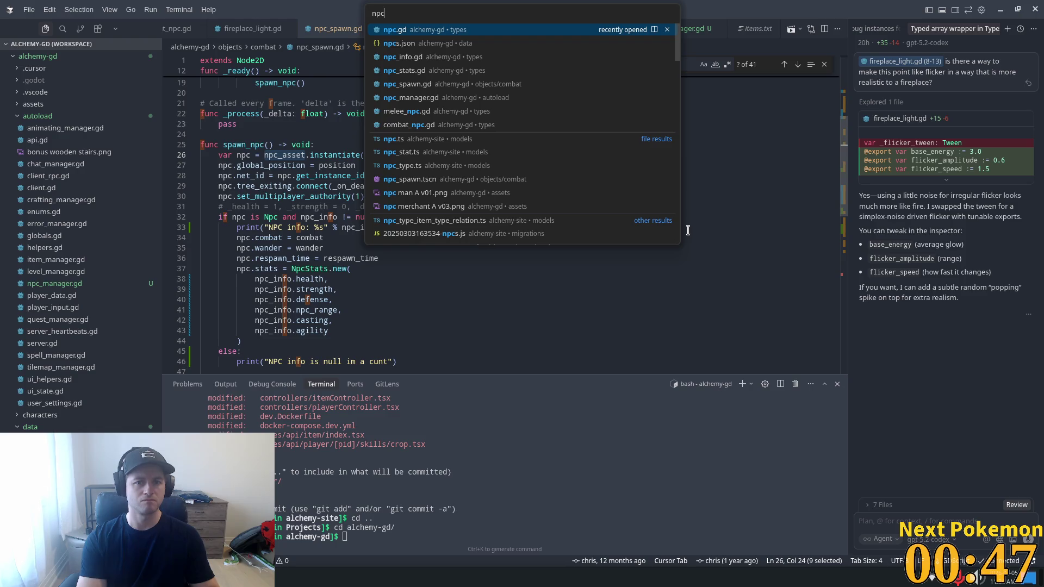
key(BackSpace)
key(BackSpace)
key(BackSpace)
text(combat_n)
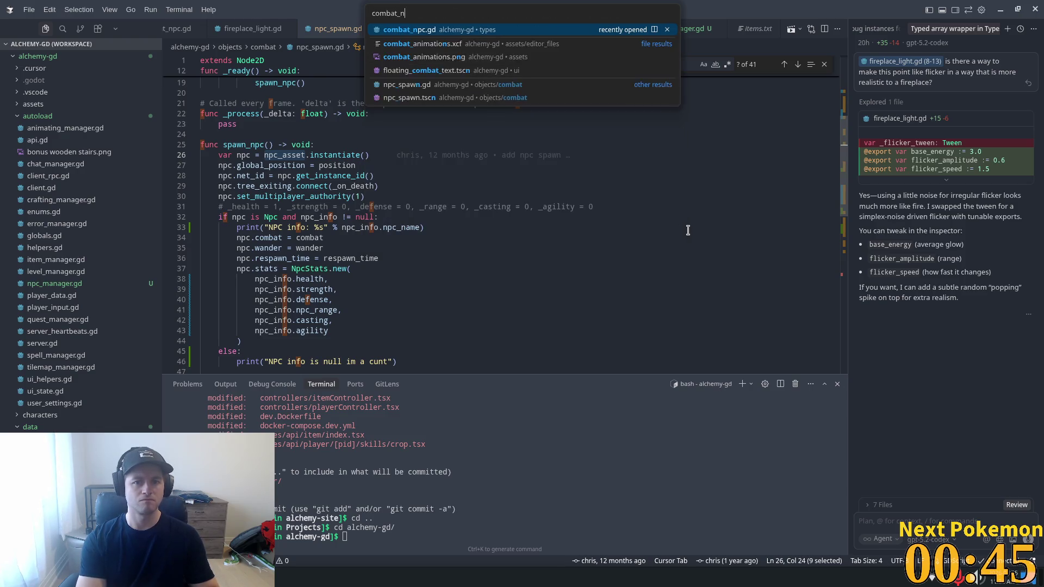
text(p)
key(Return)
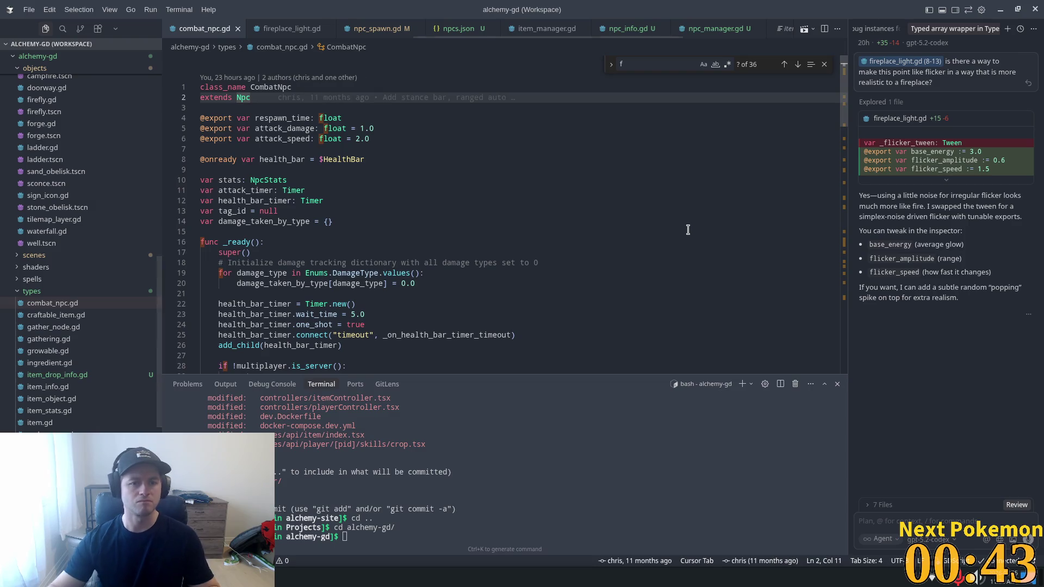
- Highlight NpcStats on line 10 and the uses of health_bar_timer in combat_npc.gd
double_click(230, 180)
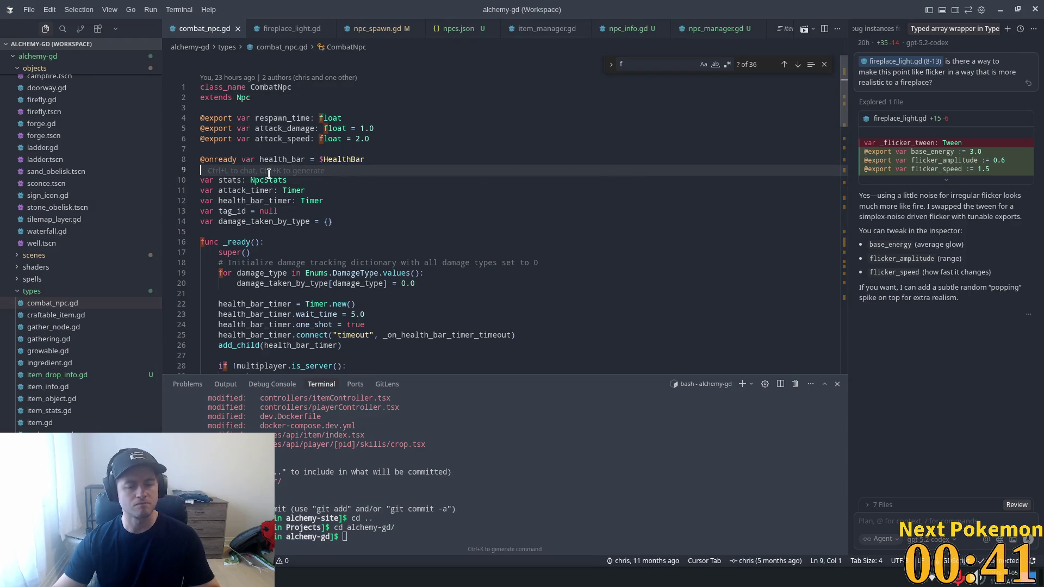
double_click(268, 180)
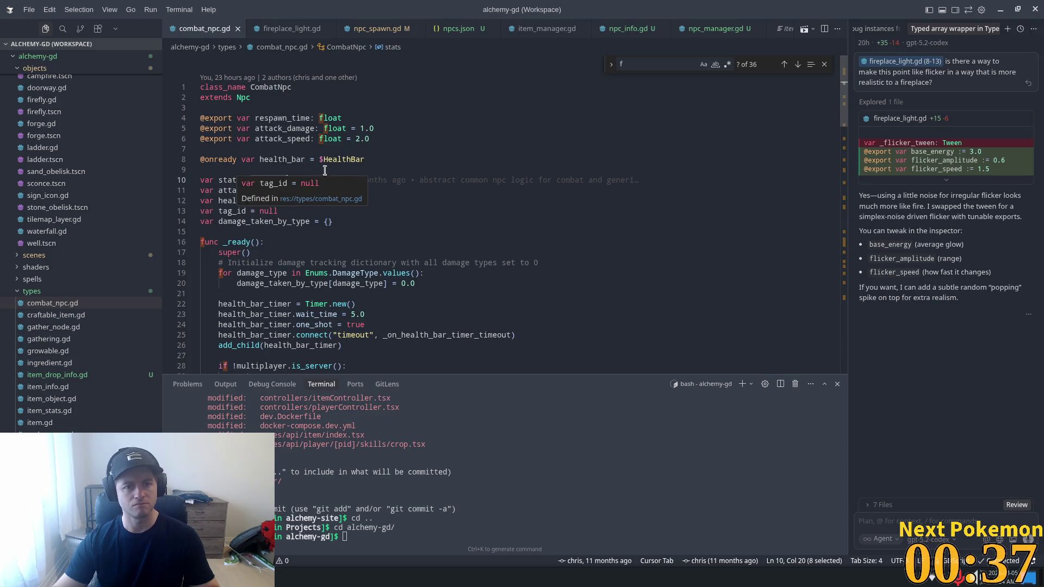
scroll(303, 193, down, 4)
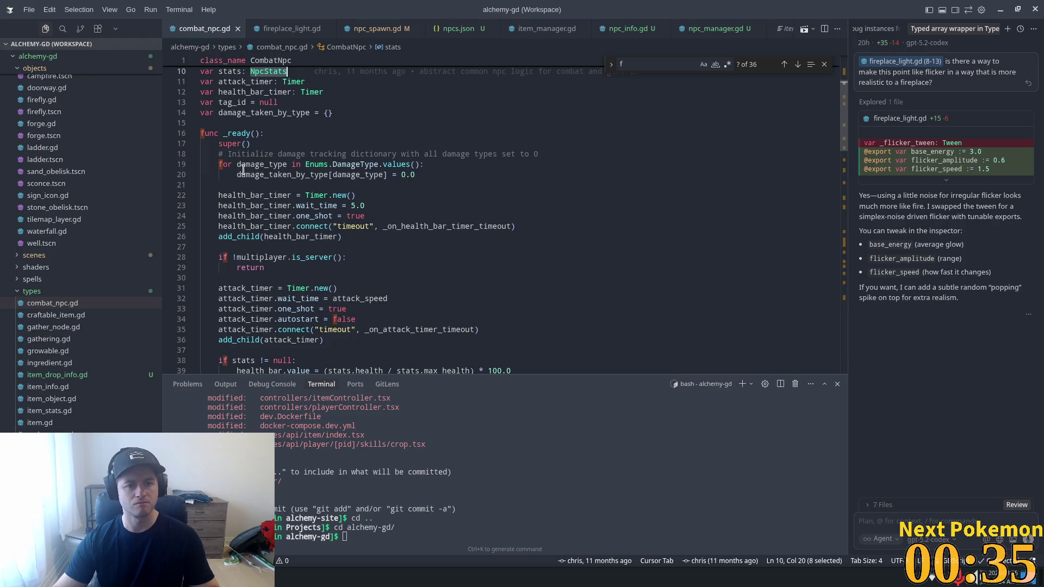
double_click(260, 195)
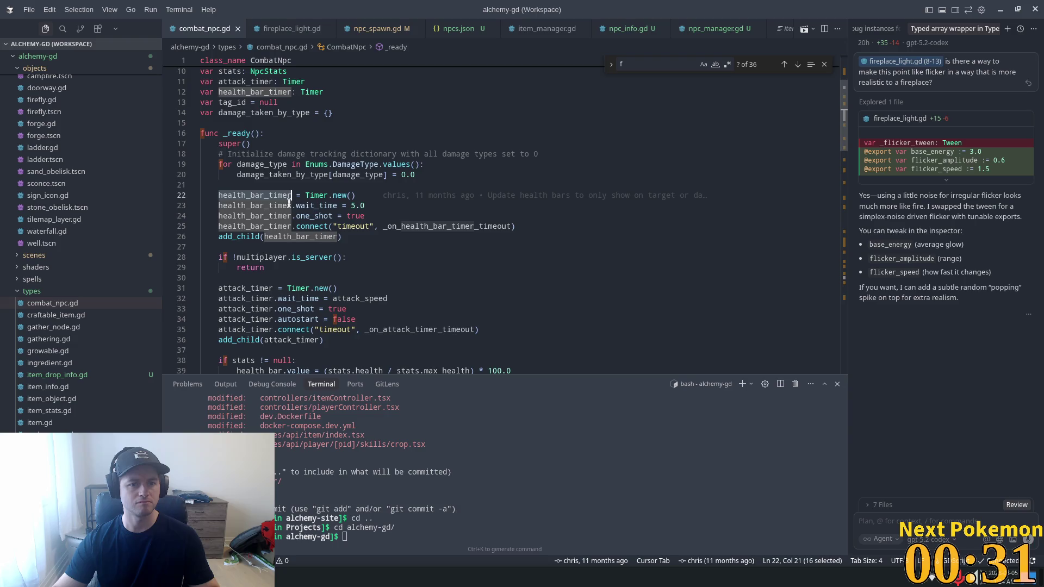
click(264, 175)
scroll(287, 179, down, 5)
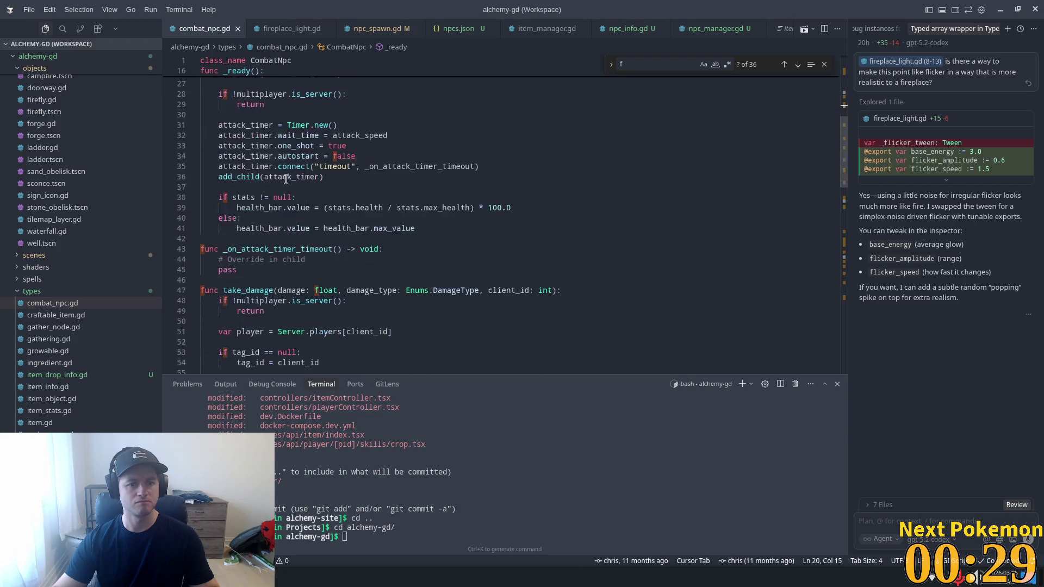
scroll(372, 271, down, 5)
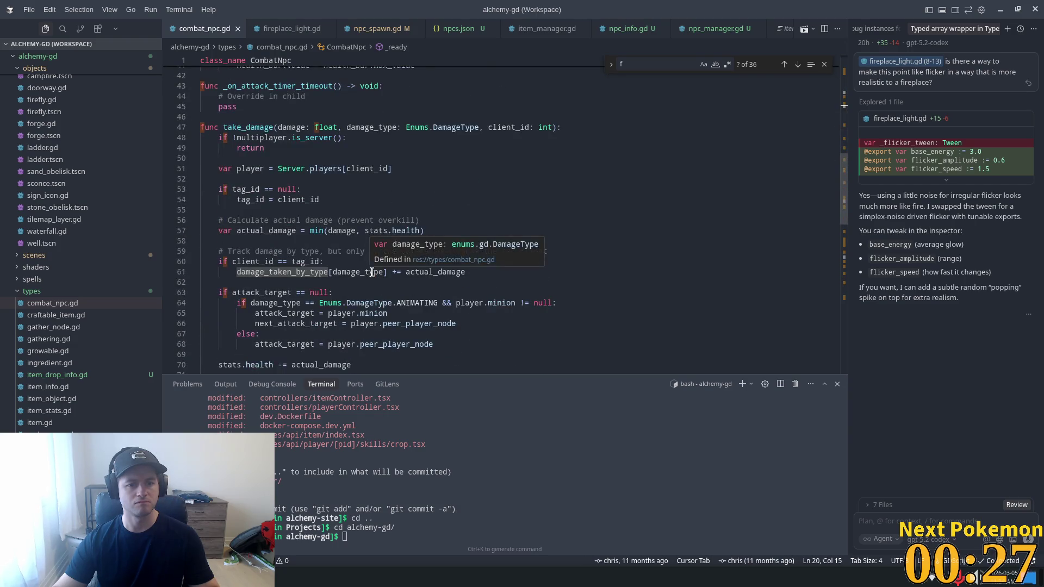
scroll(372, 271, down, 6)
- Search combat_npc.gd for 'health', review the matches, and jump to the Npc base class
click(759, 225)
key(ctrl+f)
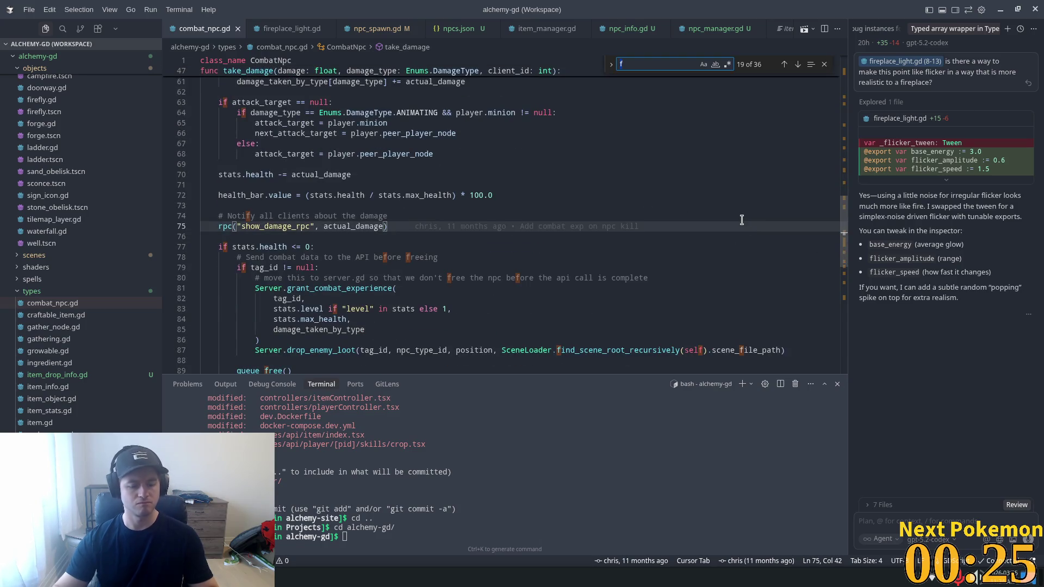
text(health)
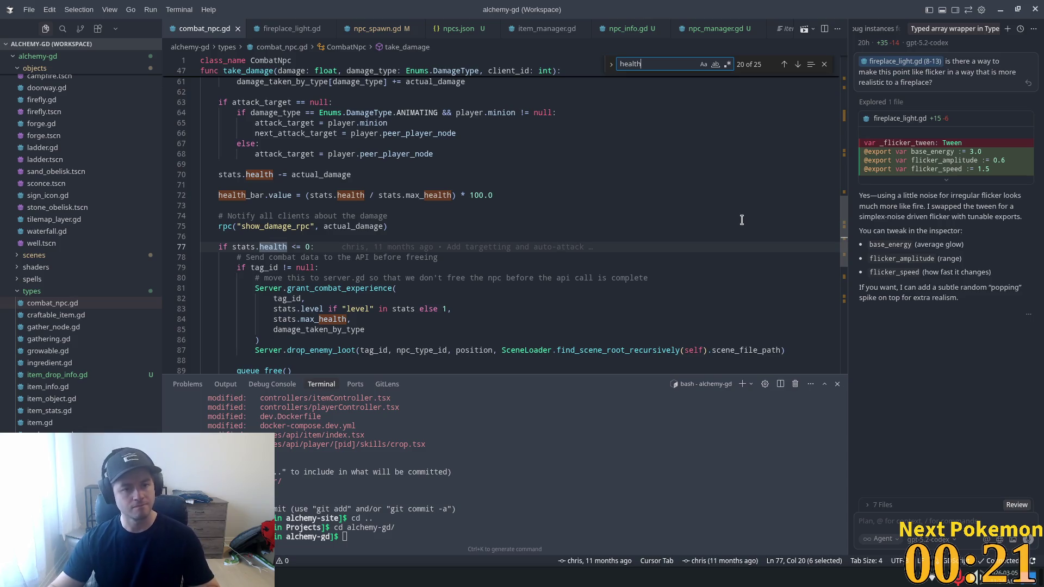
scroll(527, 283, up, 3)
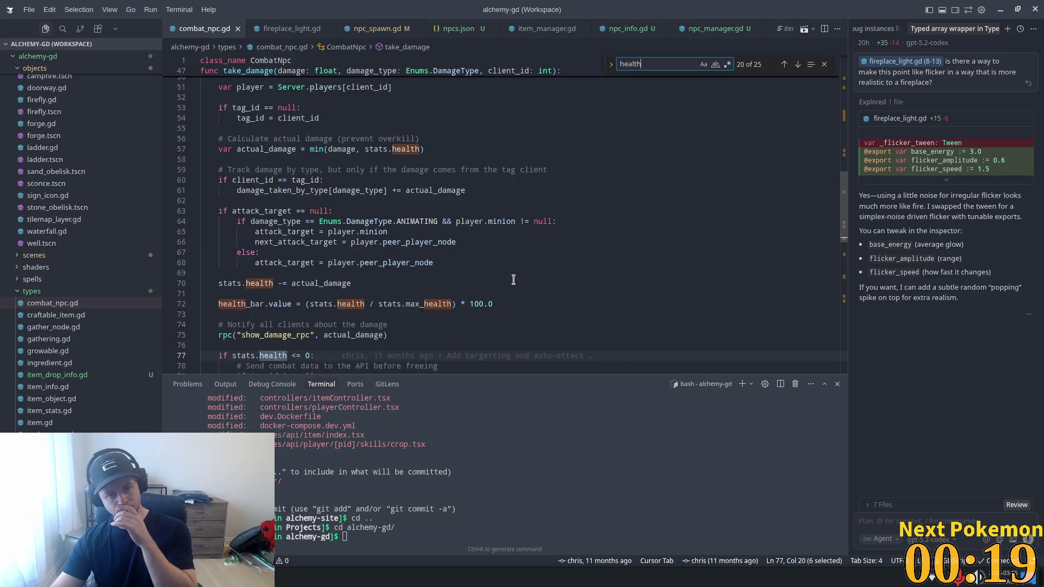
scroll(463, 276, up, 5)
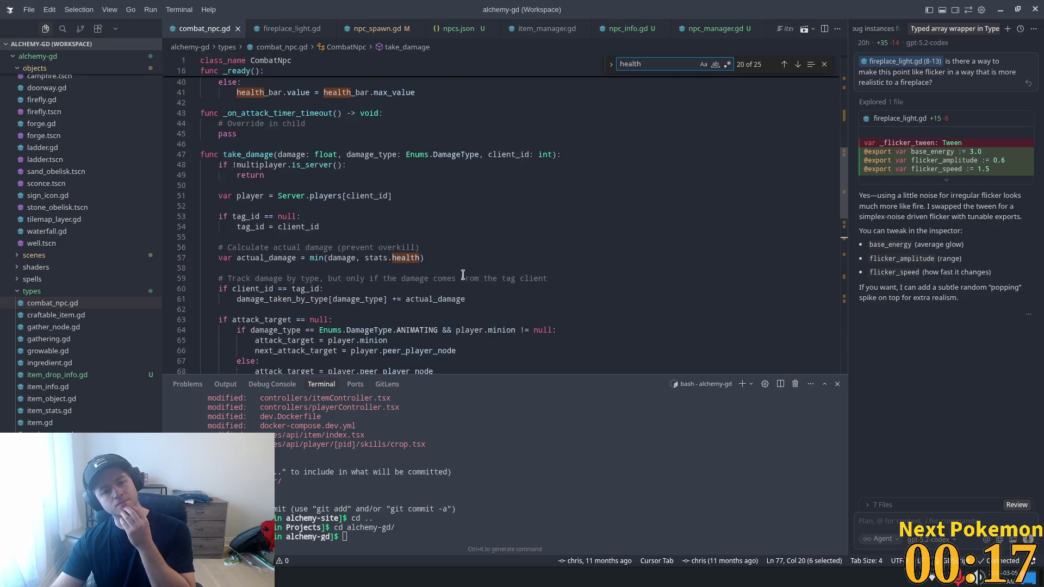
scroll(463, 277, down, 6)
scroll(463, 277, down, 2)
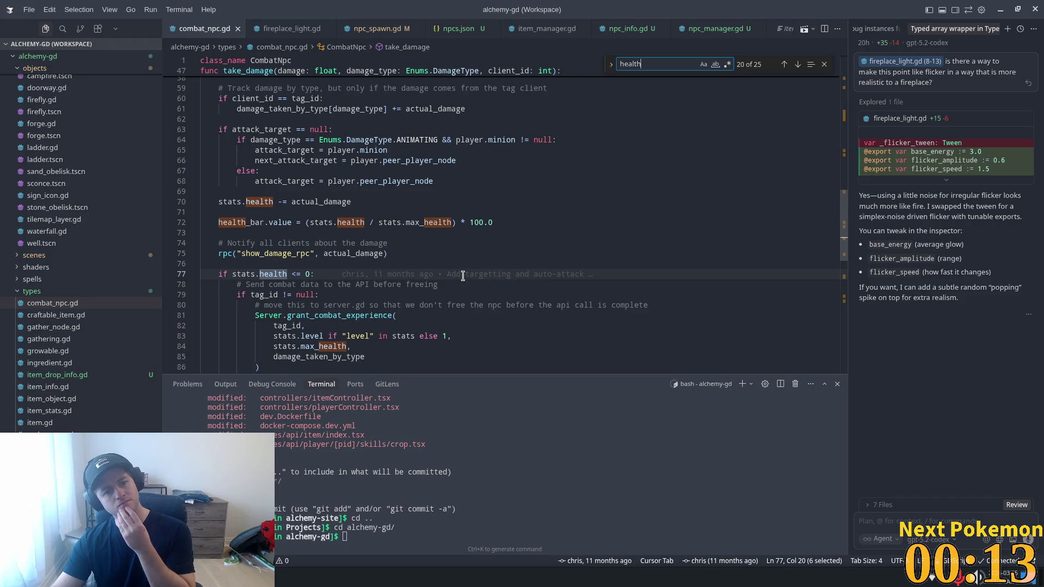
scroll(462, 277, down, 4)
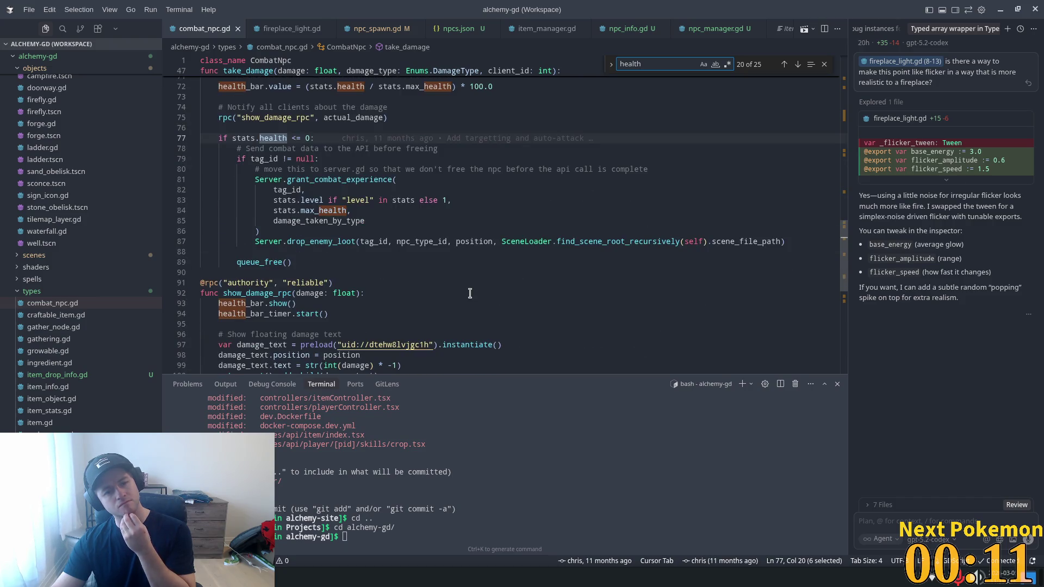
scroll(470, 293, down, 3)
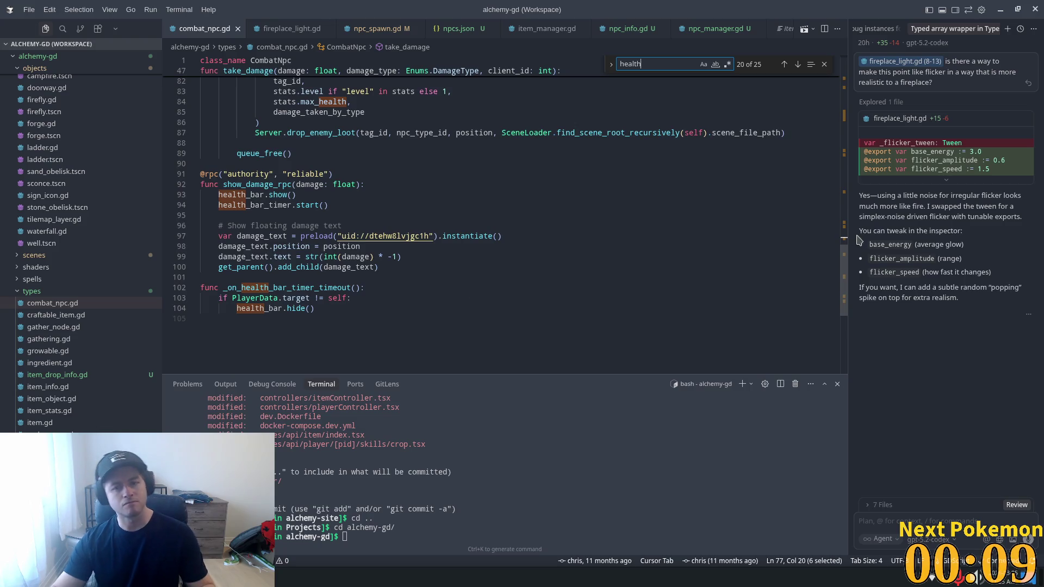
drag(844, 266, 862, 90)
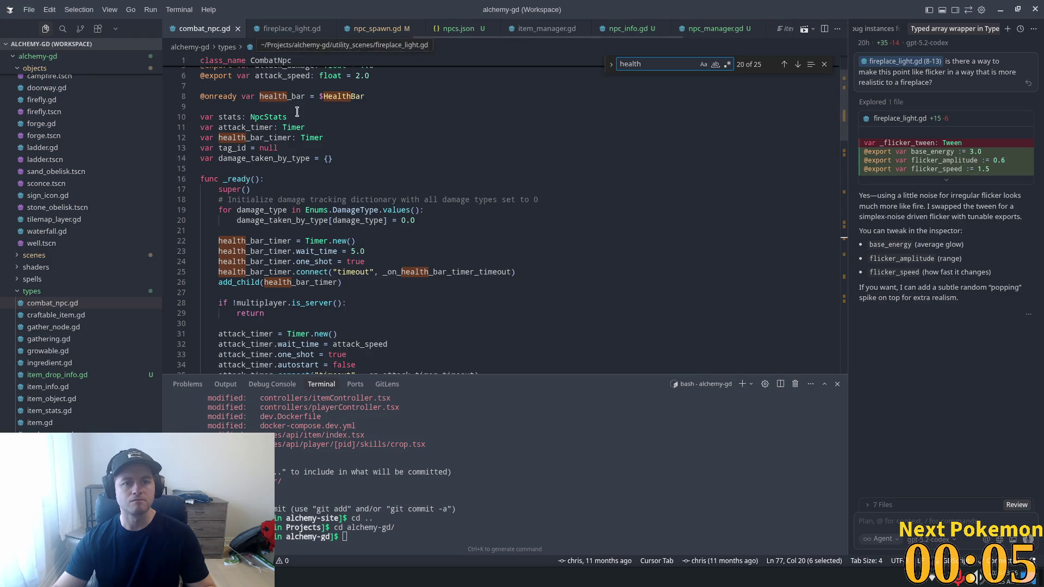
scroll(345, 126, up, 2)
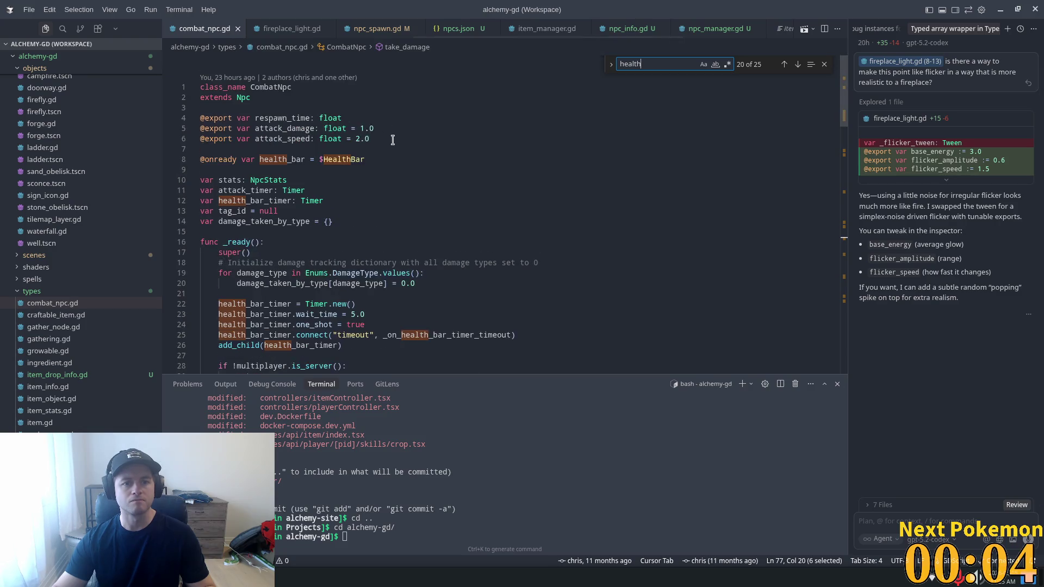
ctrl+click(243, 99)
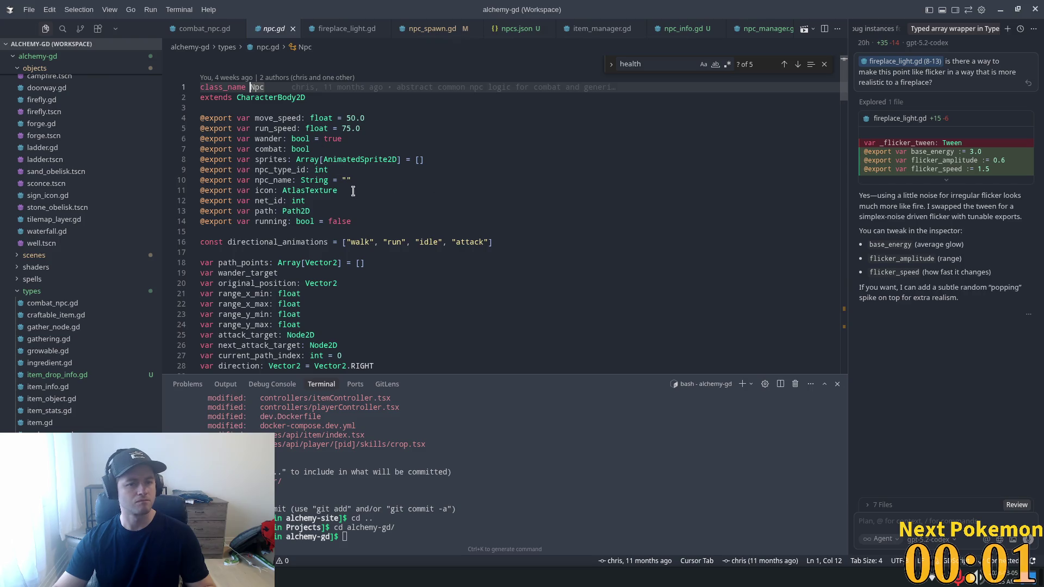
- Search npc.gd for 'health' and step back and forth through the matches
scroll(329, 210, down, 3)
click(366, 214)
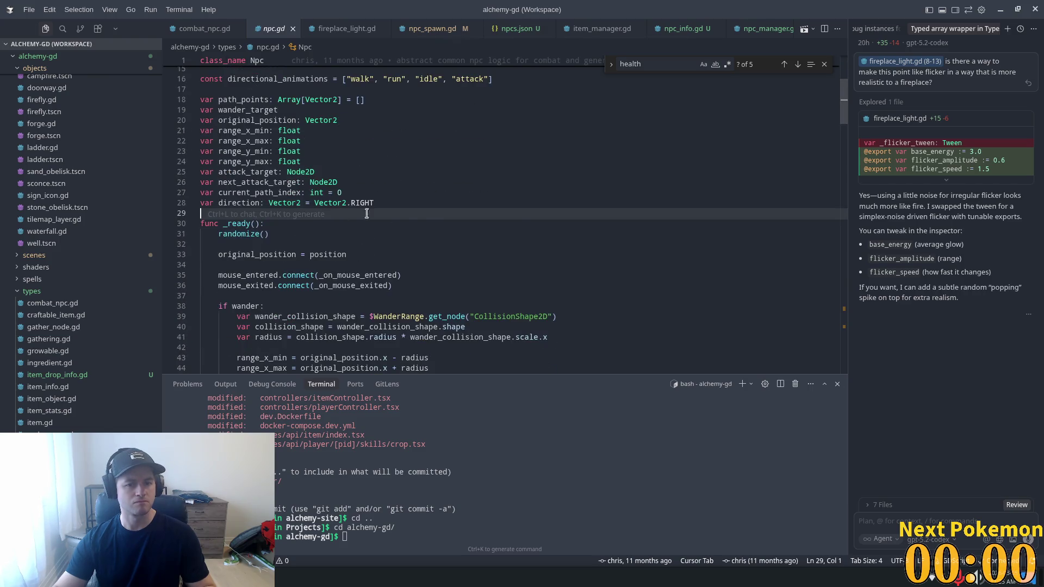
key(ctrl+f)
key(Return)
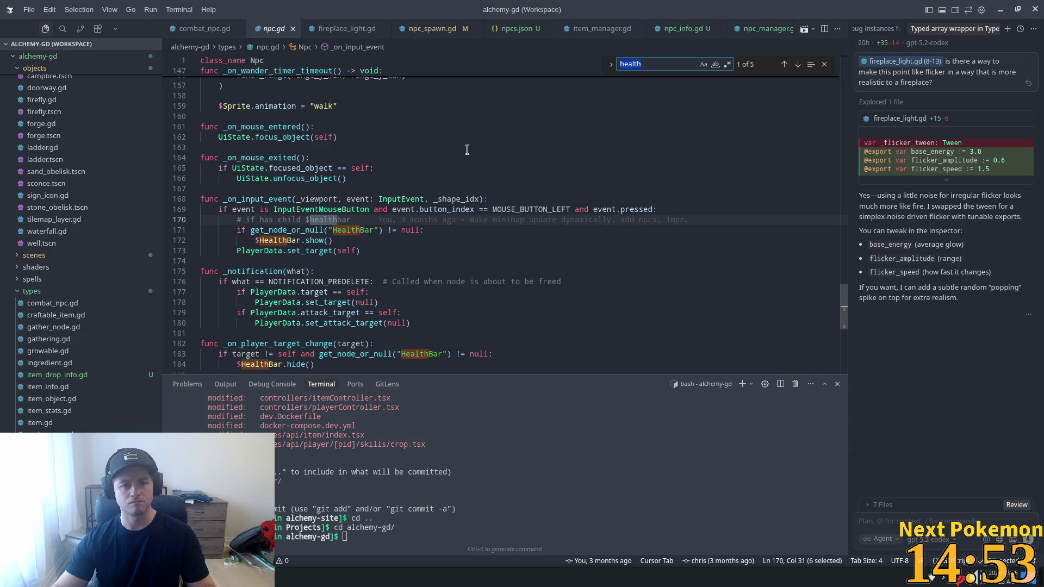
key(Return)
scroll(467, 150, down, 3)
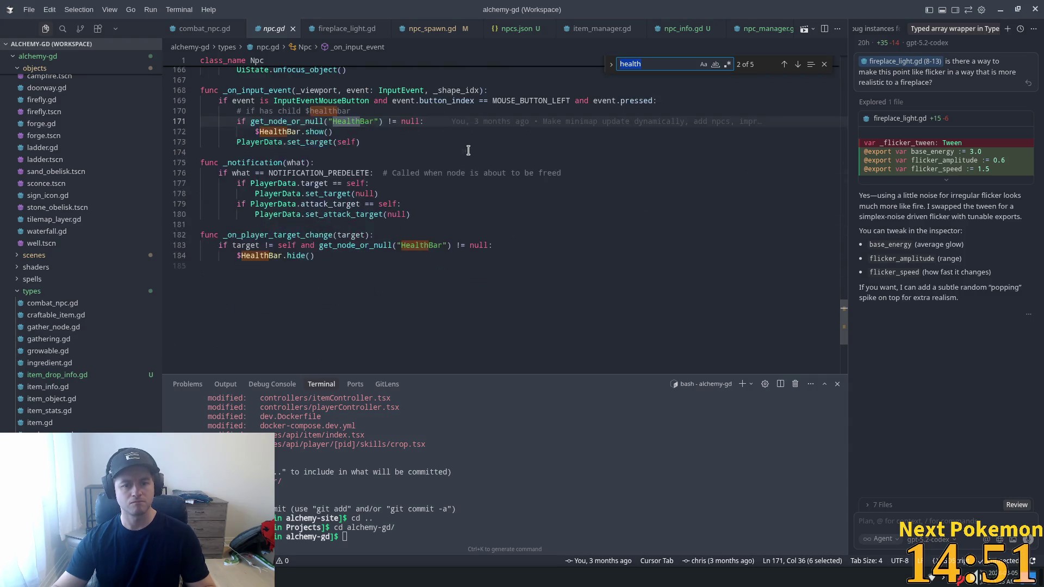
key(shift+Return)
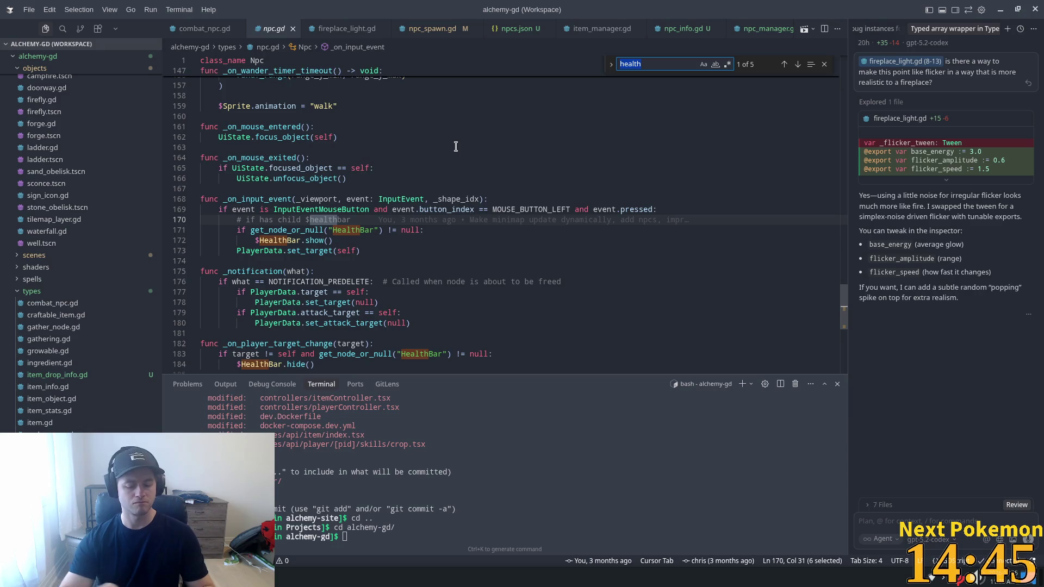
- Bring up and dismiss the file picker, then switch to the Godot editor
key(ctrl+p)
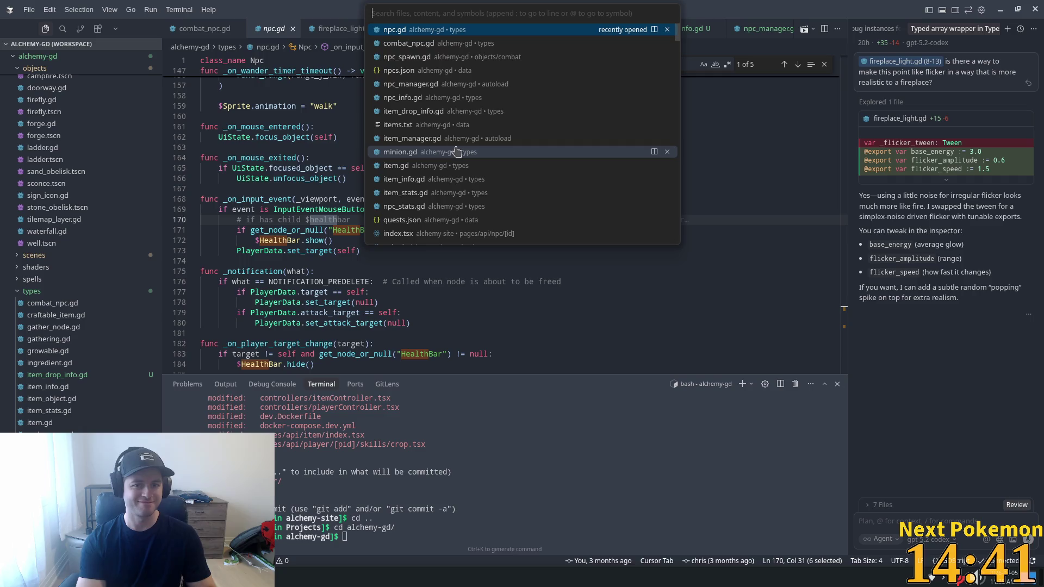
click(653, 230)
key(alt+Tab)
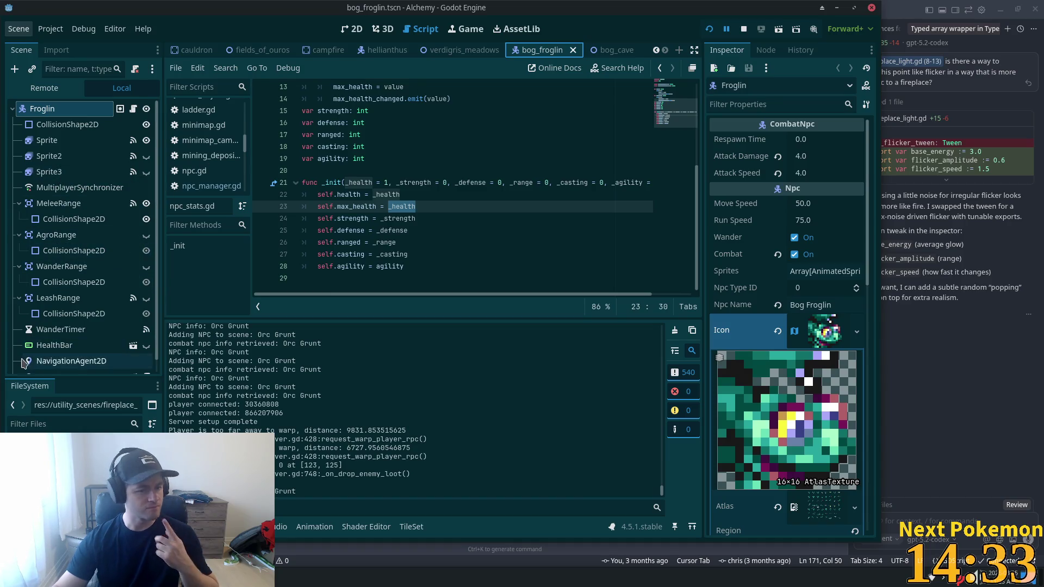
- Inspect the Froglin's HealthBar node and its scene, then return to the bog_froglin scene
click(81, 346)
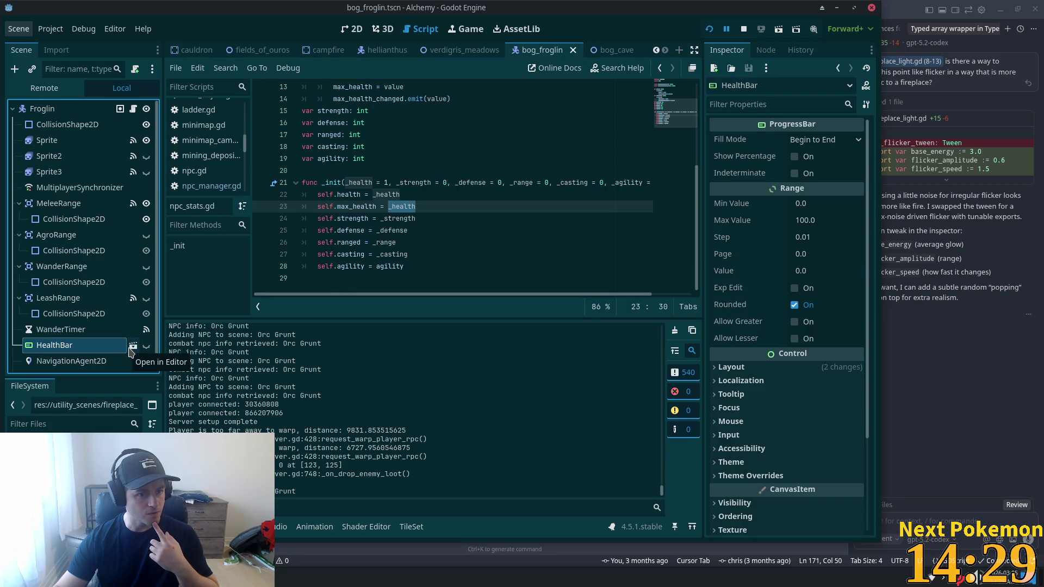
click(133, 347)
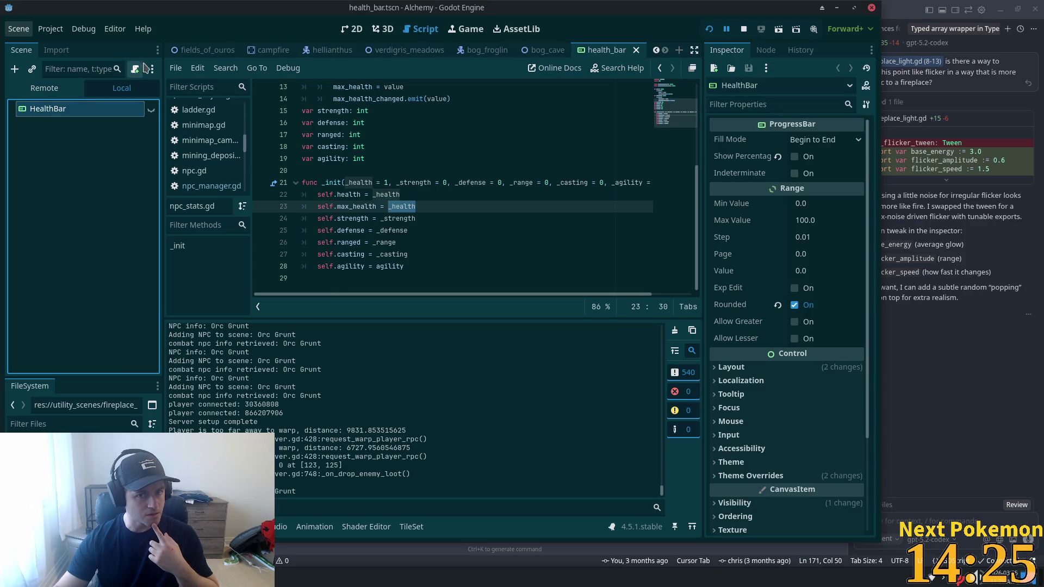
mouse_move(540, 55)
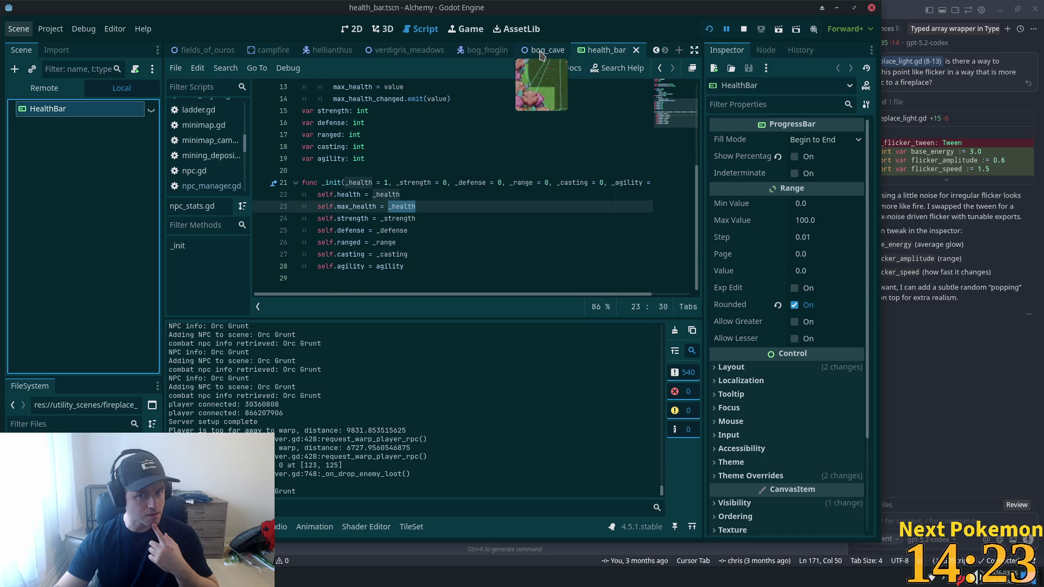
click(484, 50)
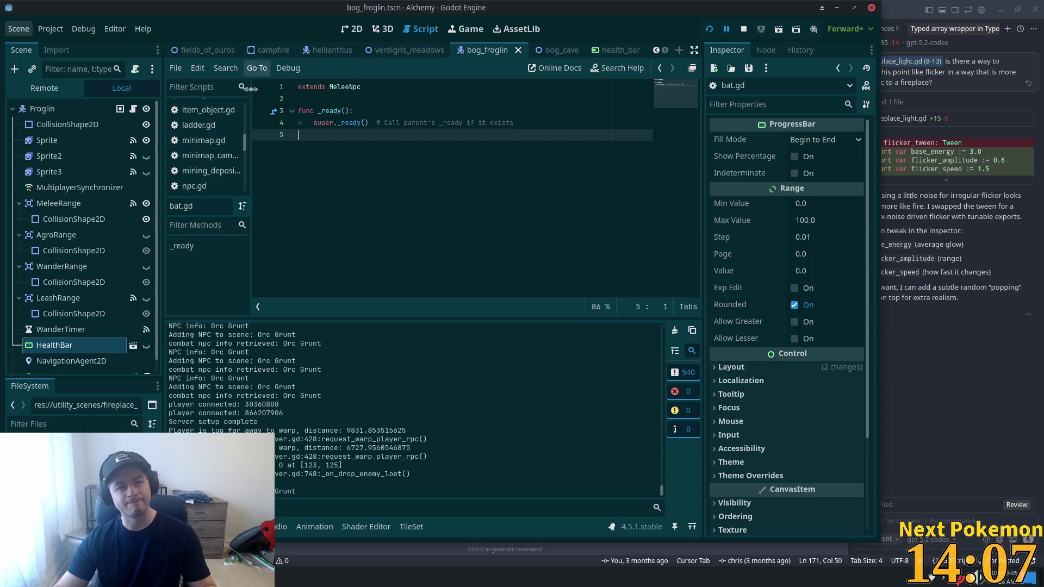
- Open the Froglin's script, follow it to MeleeNpc, and search melee_npc.gd for 'health'
click(135, 109)
ctrl+click(363, 90)
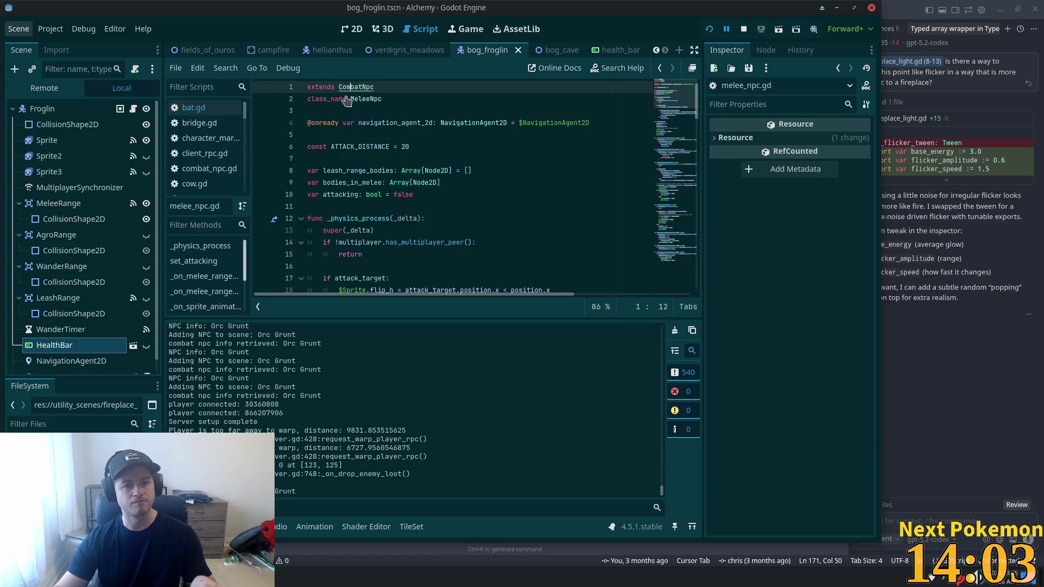
scroll(464, 210, down, 1)
scroll(464, 209, down, 15)
key(ctrl+f)
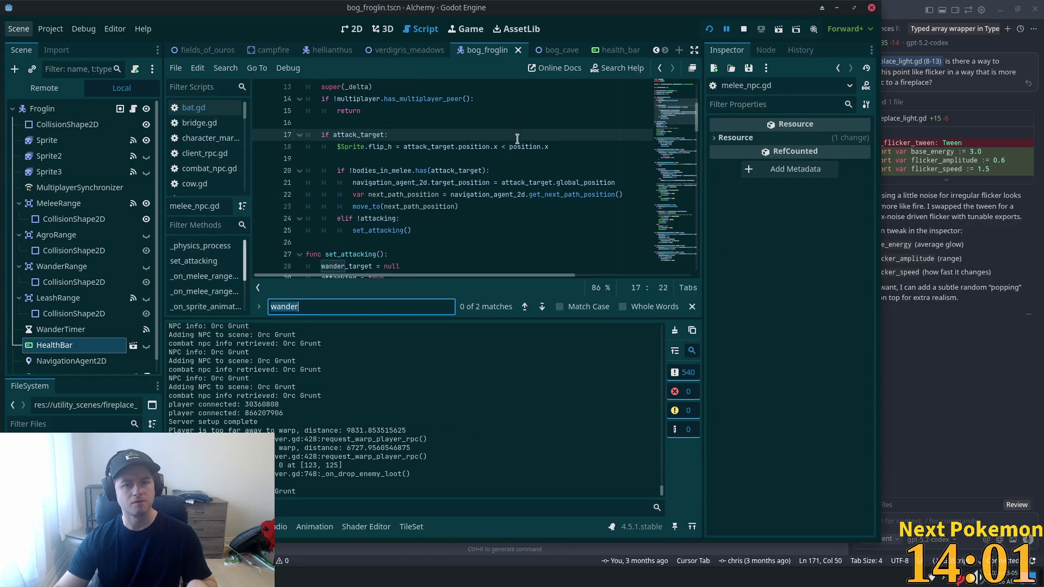
text(health)
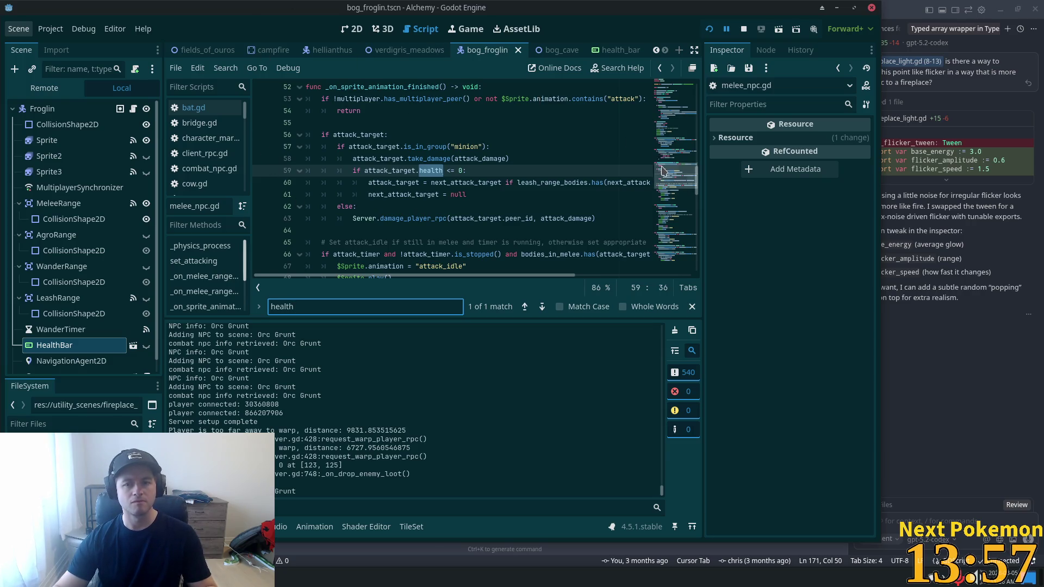
scroll(514, 148, up, 17)
- Open combat_npc.gd, search for 'health', and examine the stats null check on line 38
ctrl+click(355, 87)
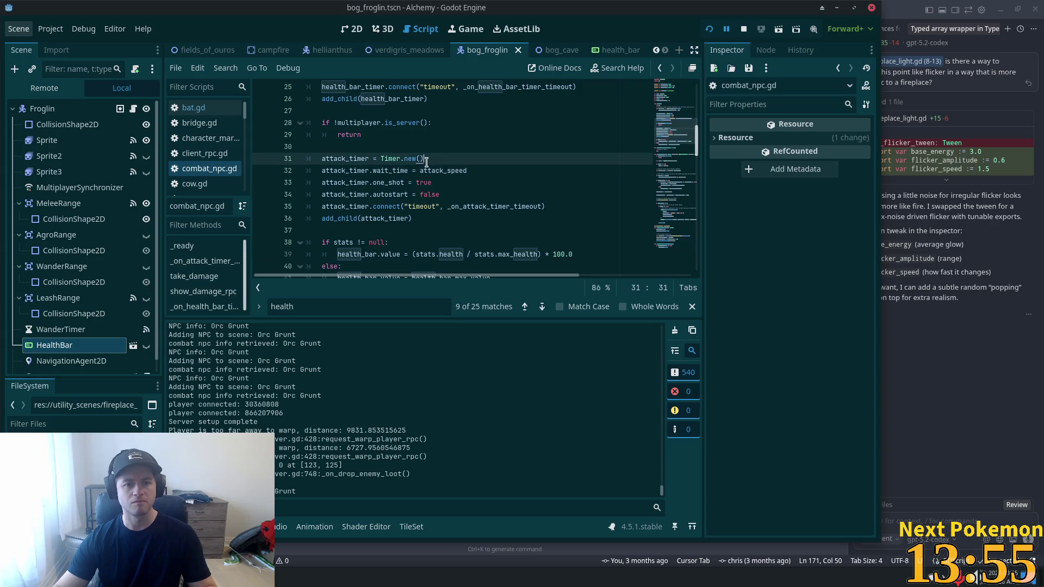
key(ctrl+f)
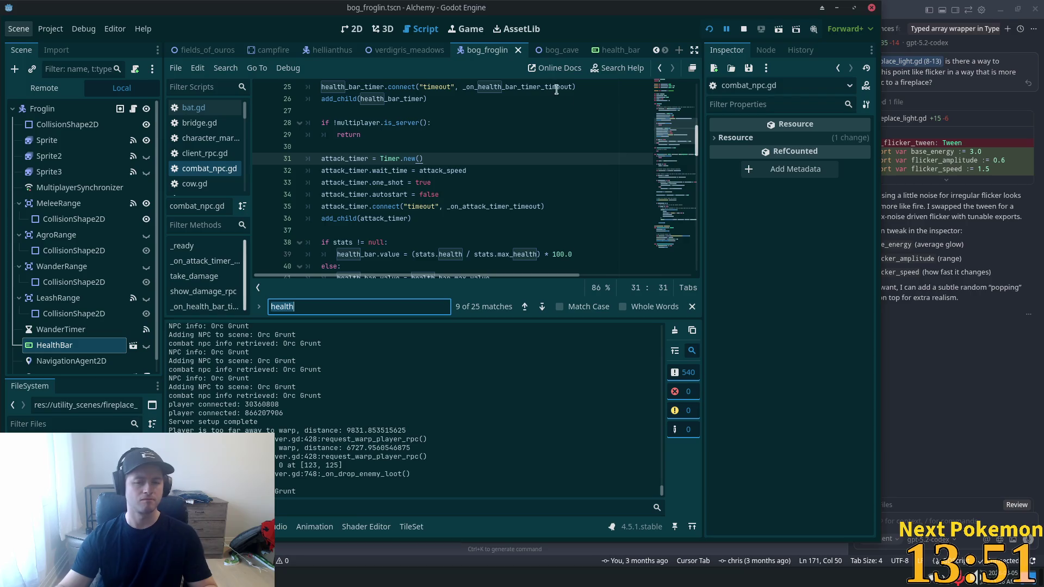
click(351, 243)
scroll(324, 234, up, 3)
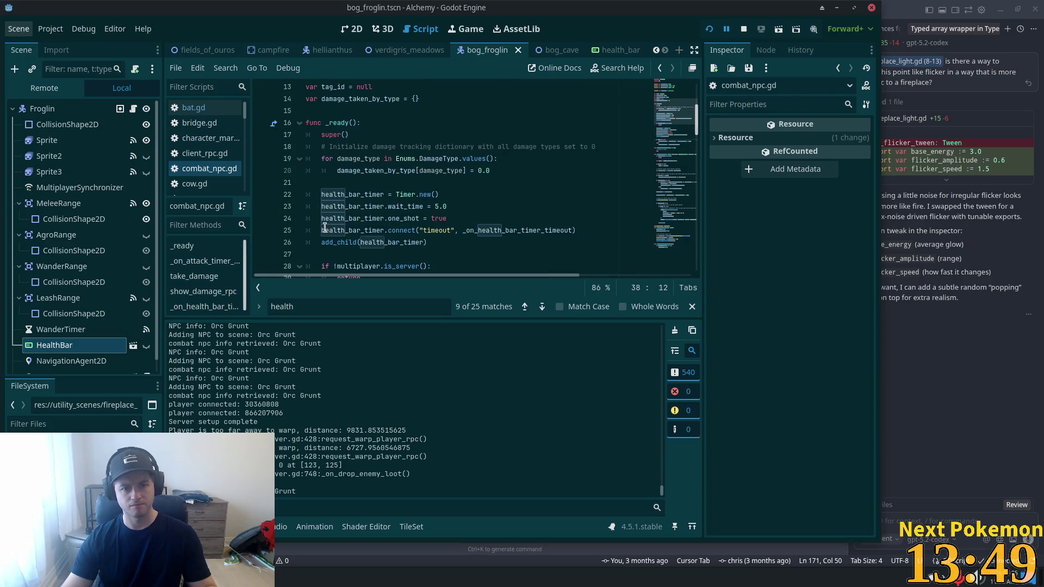
scroll(325, 227, down, 3)
scroll(374, 218, down, 1)
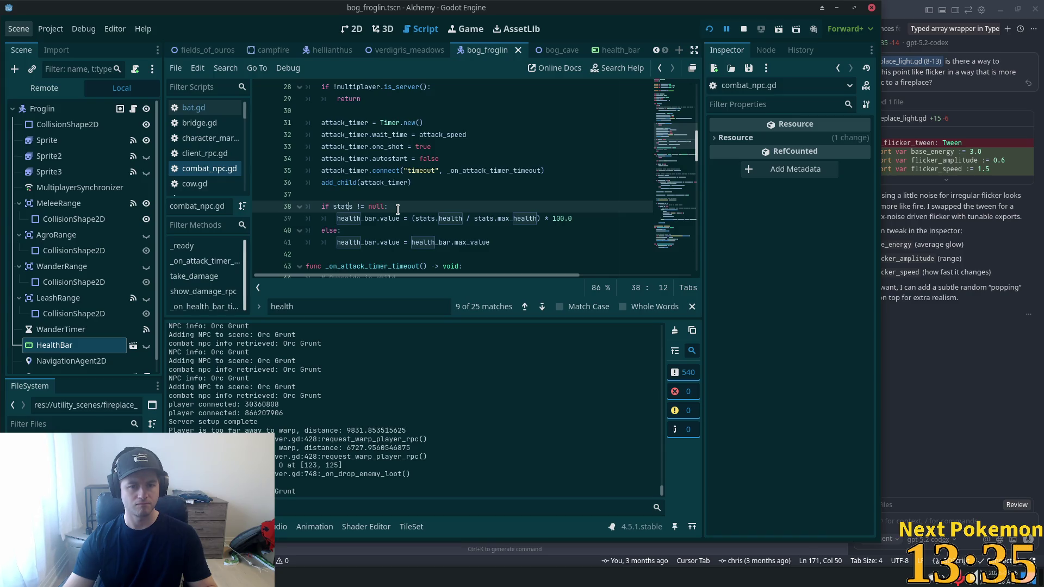
click(398, 210)
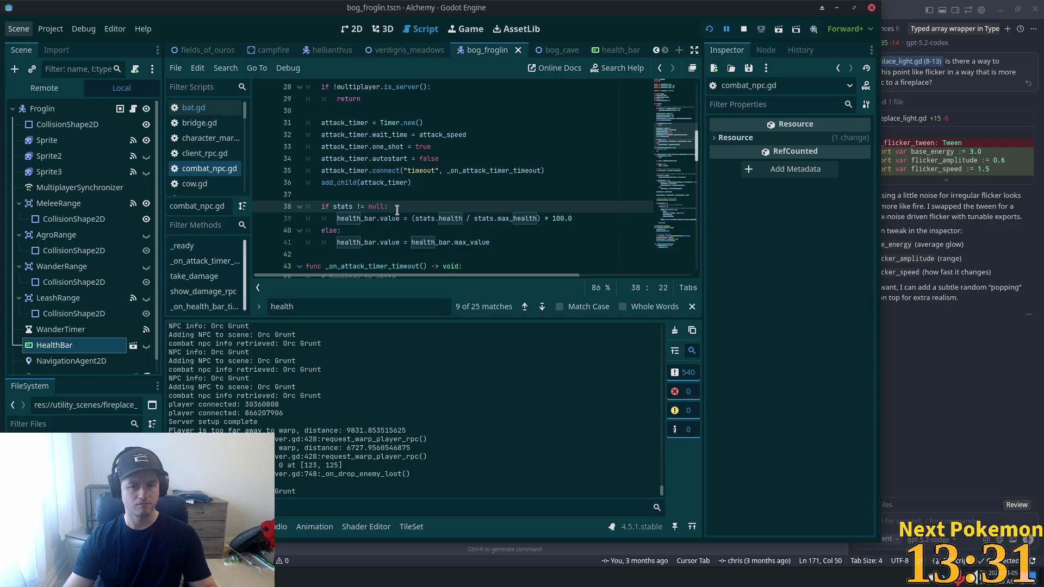
double_click(518, 220)
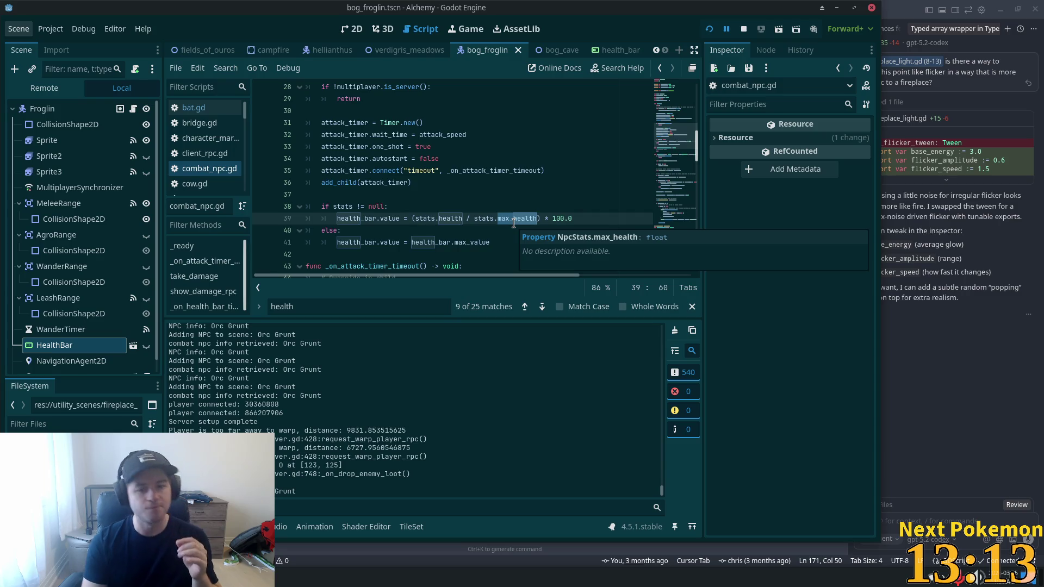
double_click(484, 218)
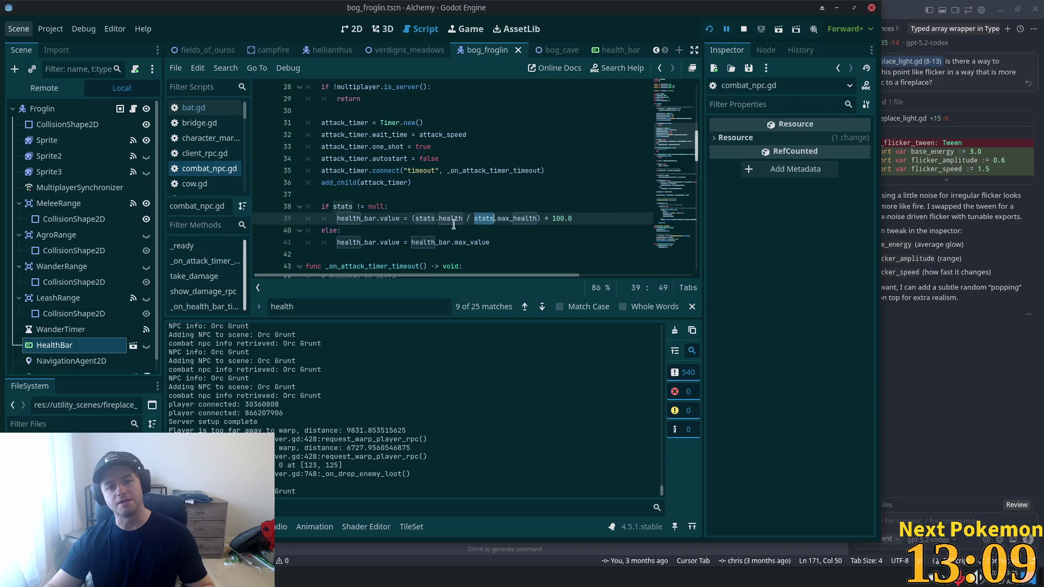
ctrl+click(484, 219)
ctrl+click(364, 179)
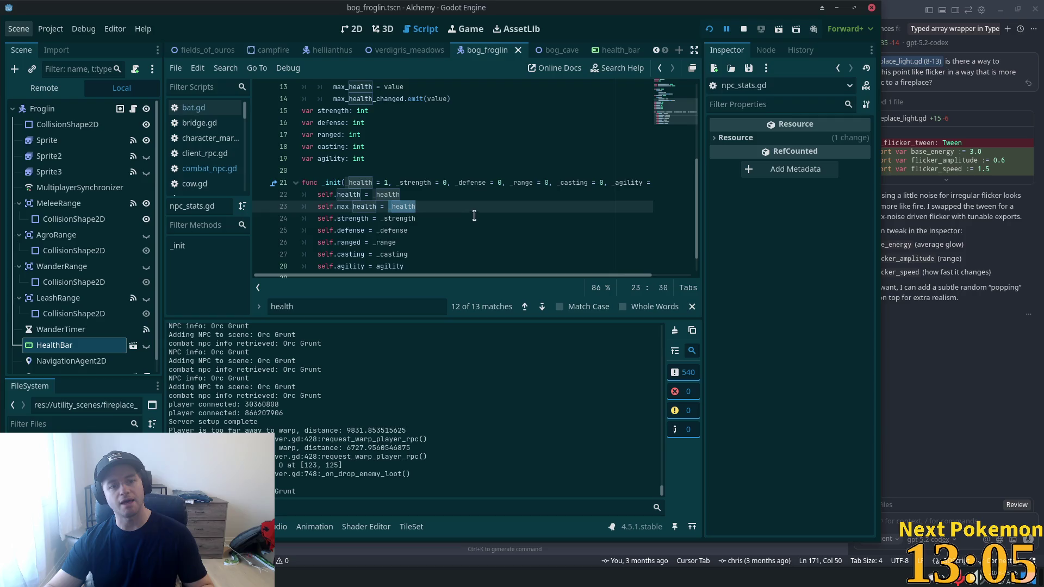
scroll(474, 216, up, 4)
scroll(472, 213, down, 2)
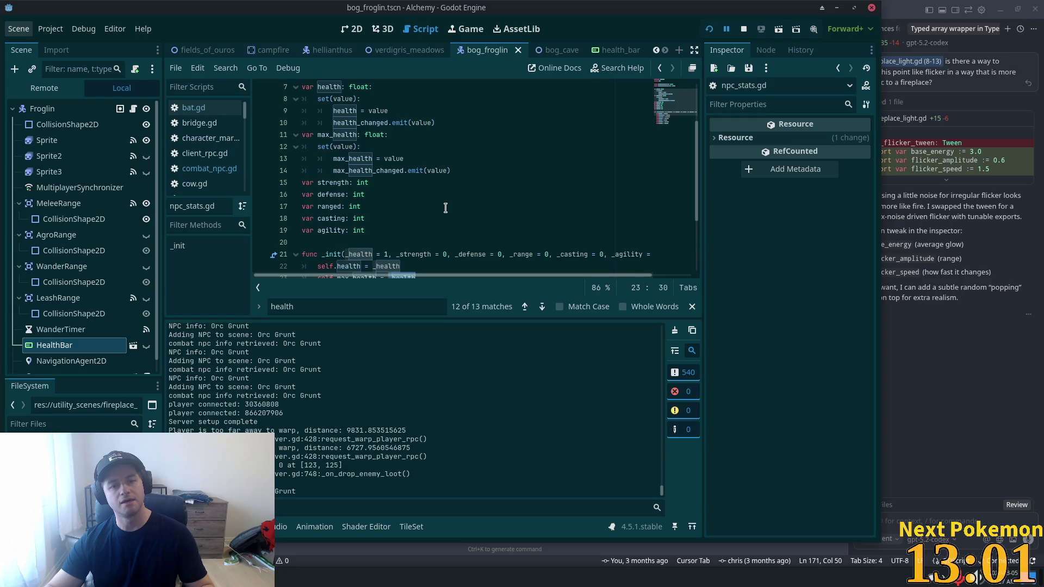
scroll(446, 209, down, 3)
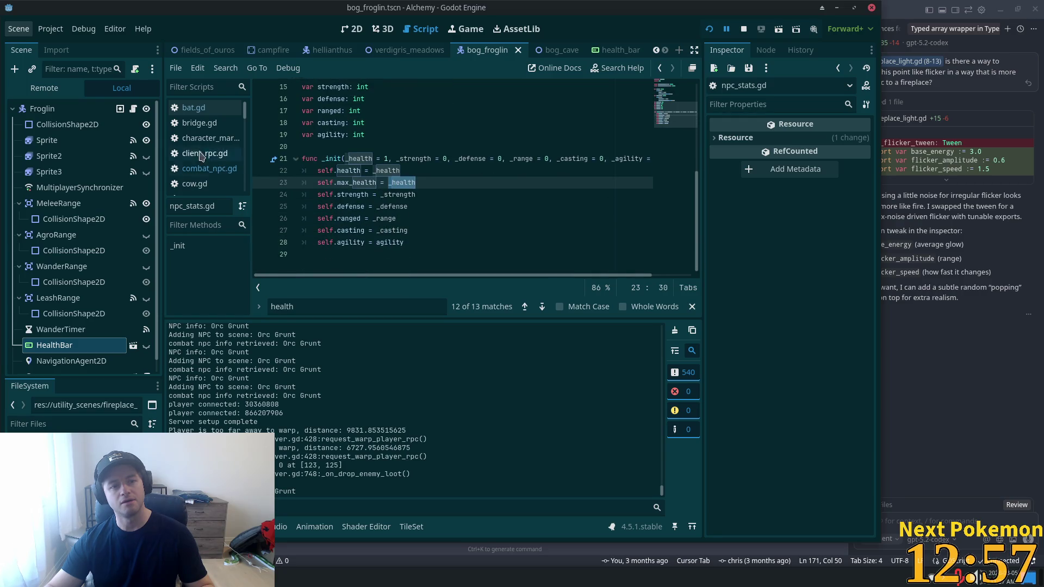
click(133, 109)
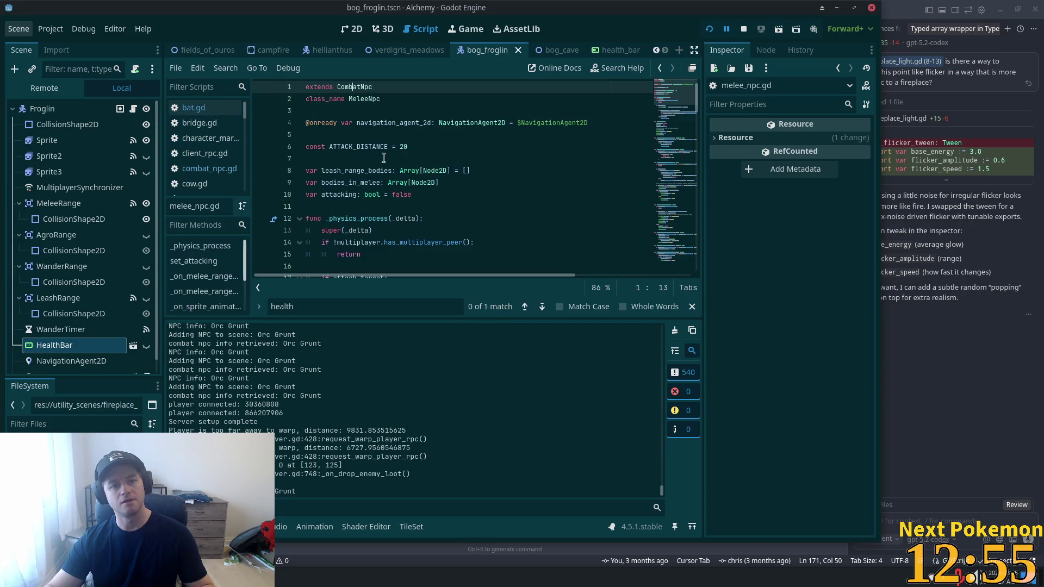
ctrl+click(348, 87)
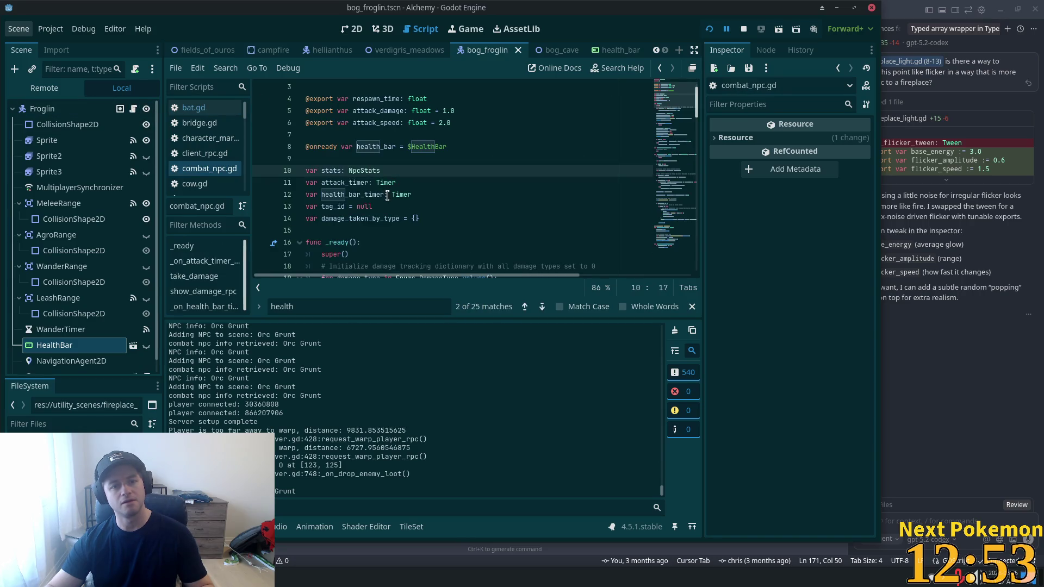
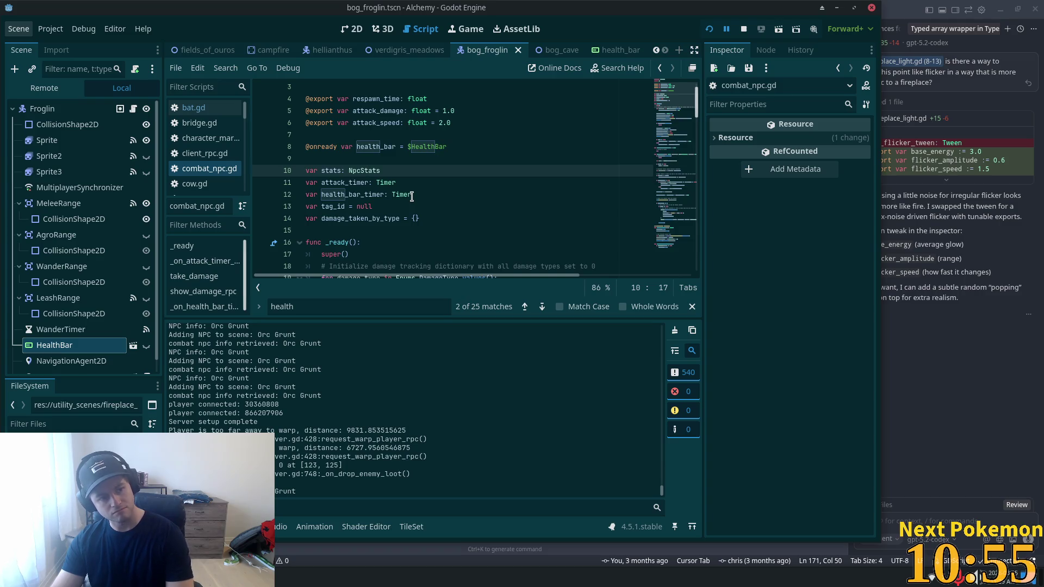
- Add print("stats are not null setting health bar") inside the stats null check
mouse_move(413, 196)
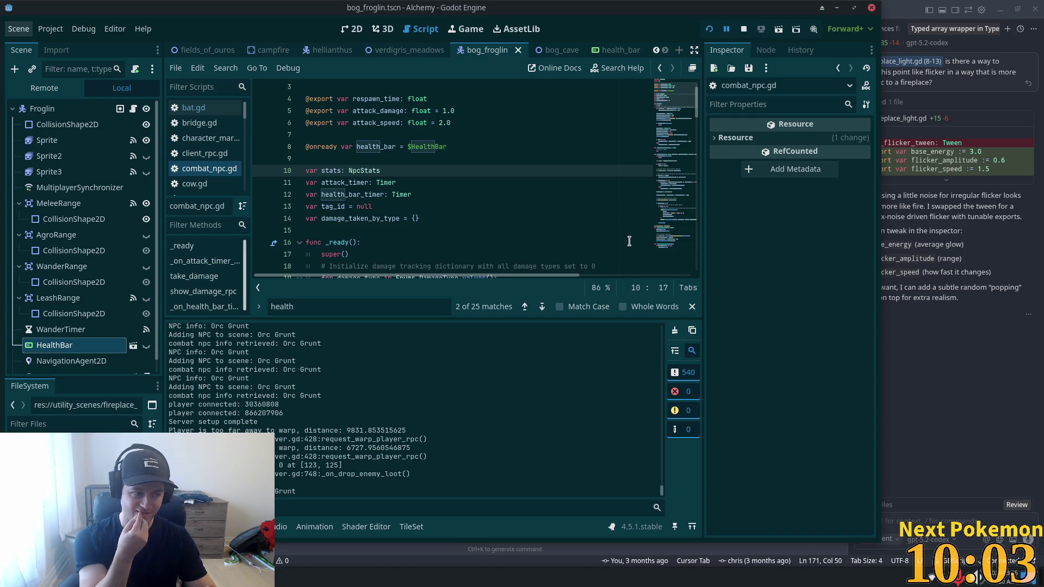
double_click(353, 170)
scroll(392, 196, up, 1)
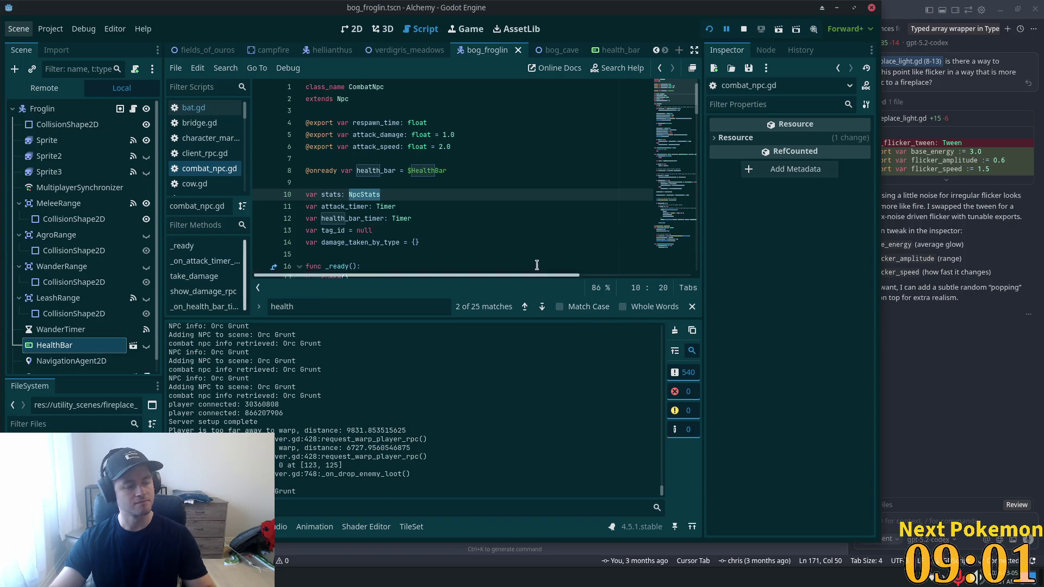
click(395, 185)
click(411, 194)
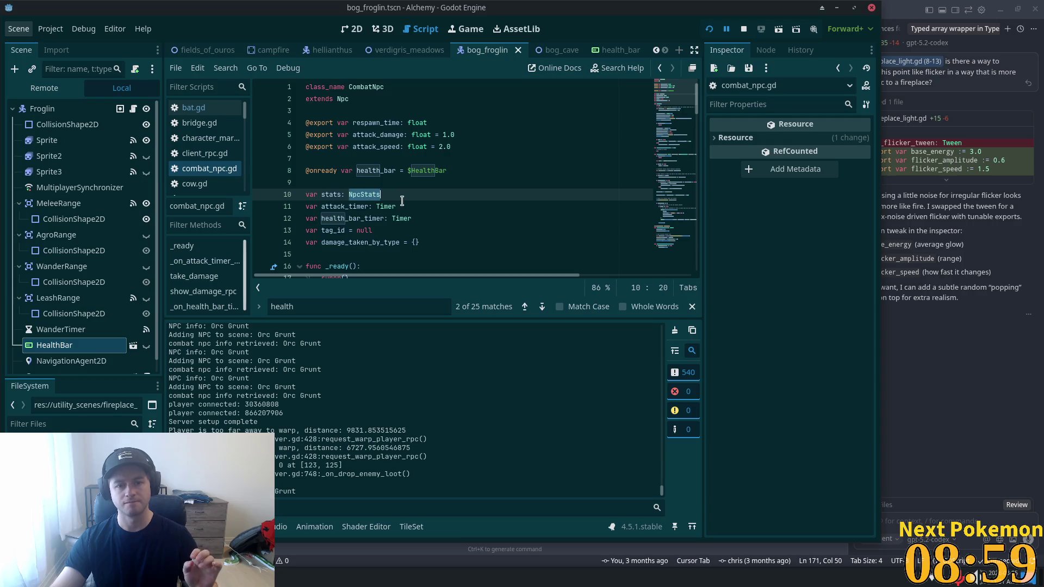
scroll(402, 214, down, 5)
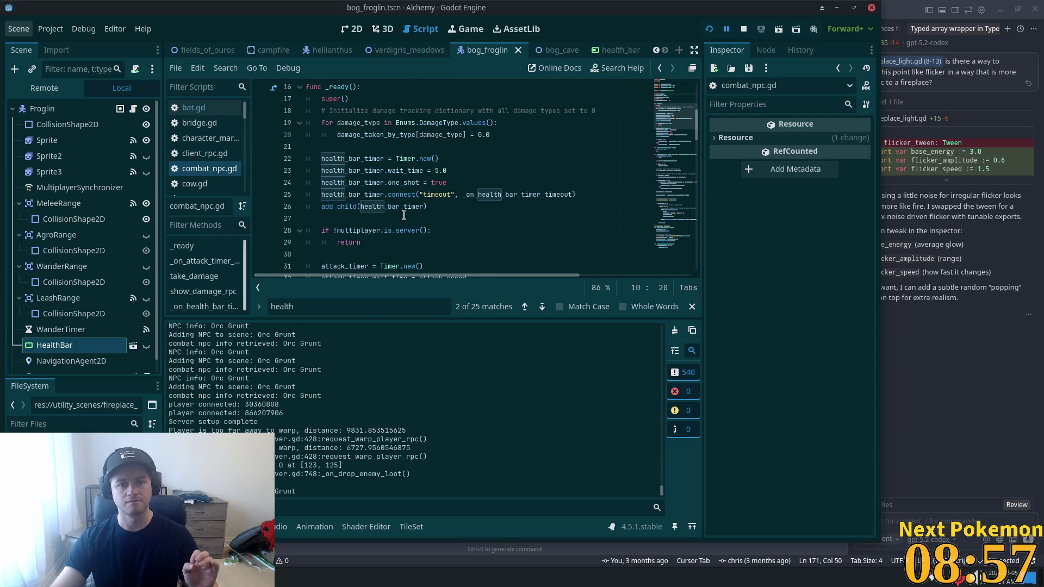
scroll(404, 218, up, 2)
scroll(405, 221, down, 2)
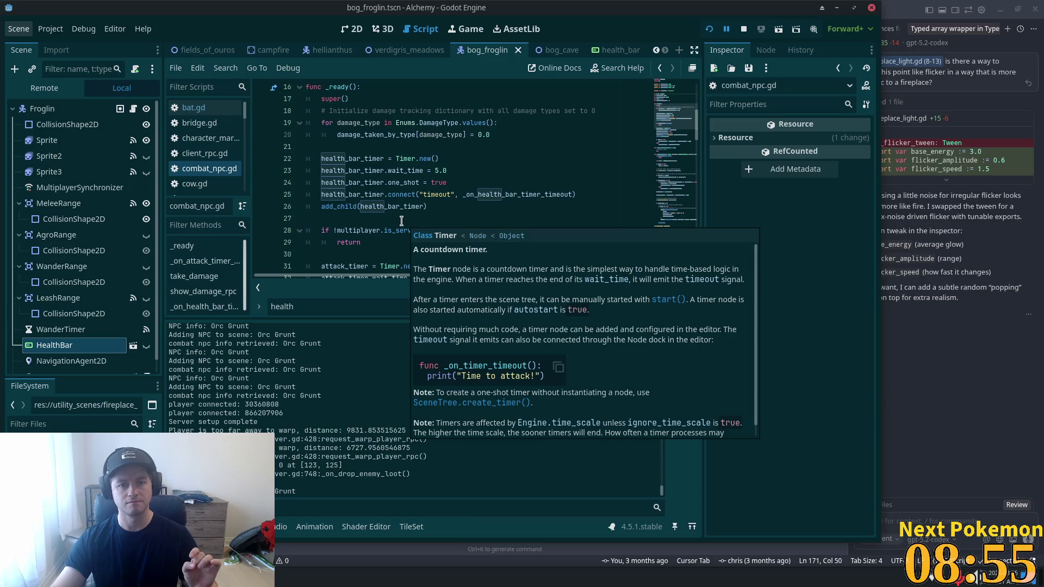
scroll(352, 213, down, 6)
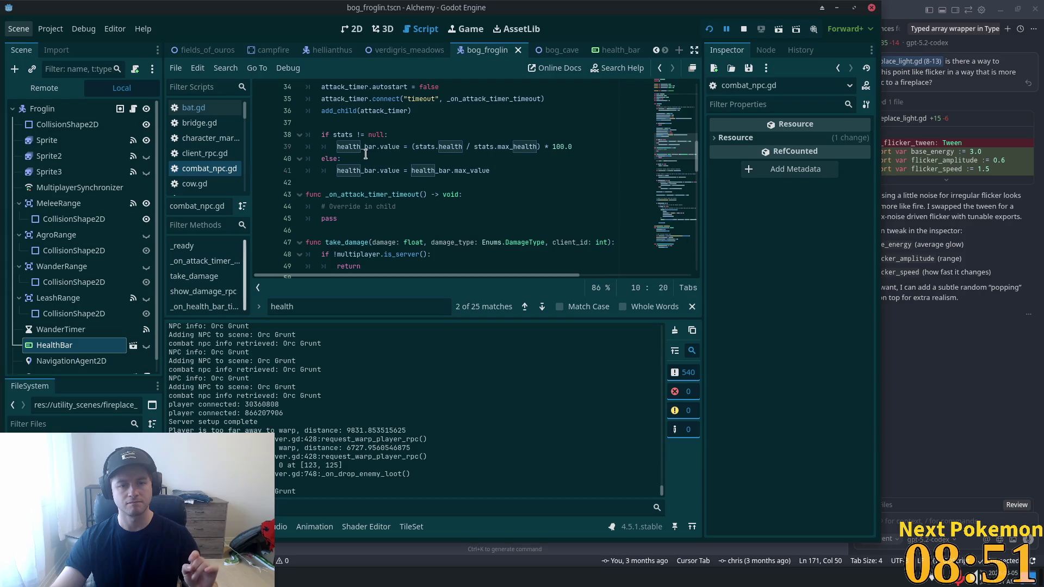
click(412, 136)
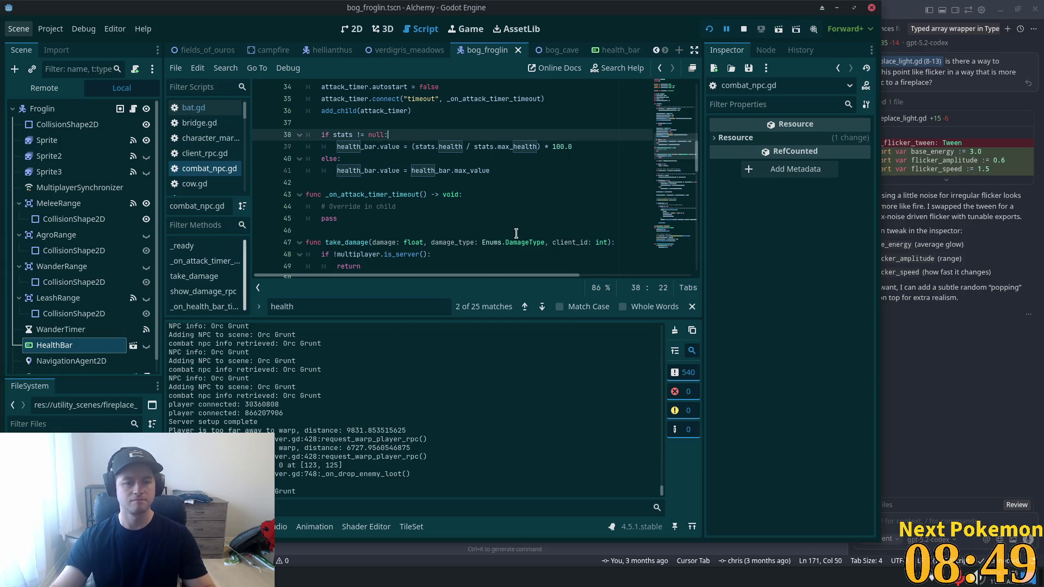
key(Return)
text(pr)
text(int("stat)
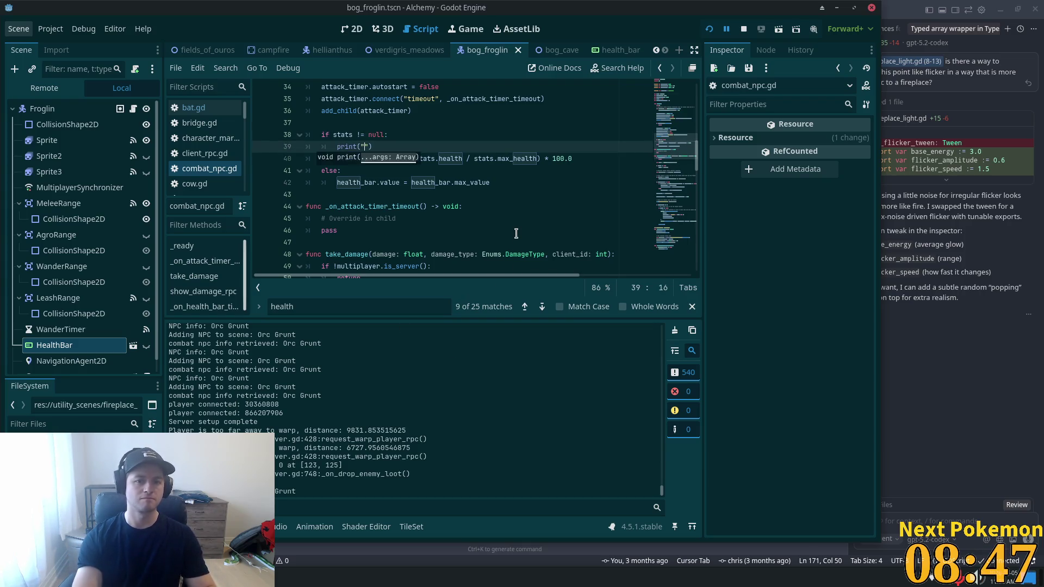
text(s are )
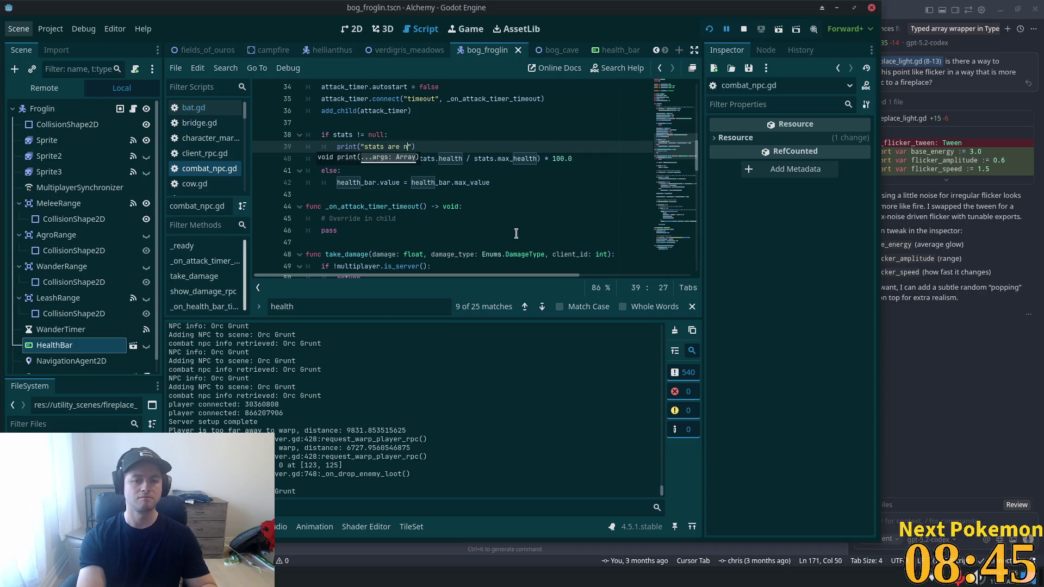
text(not null setting helth)
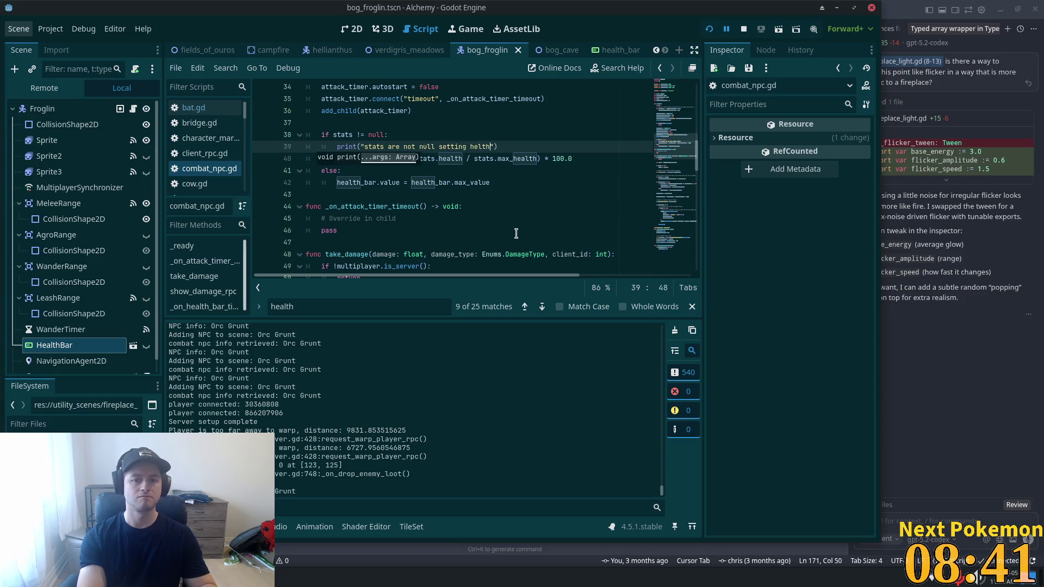
key(BackSpace)
text(h bar)
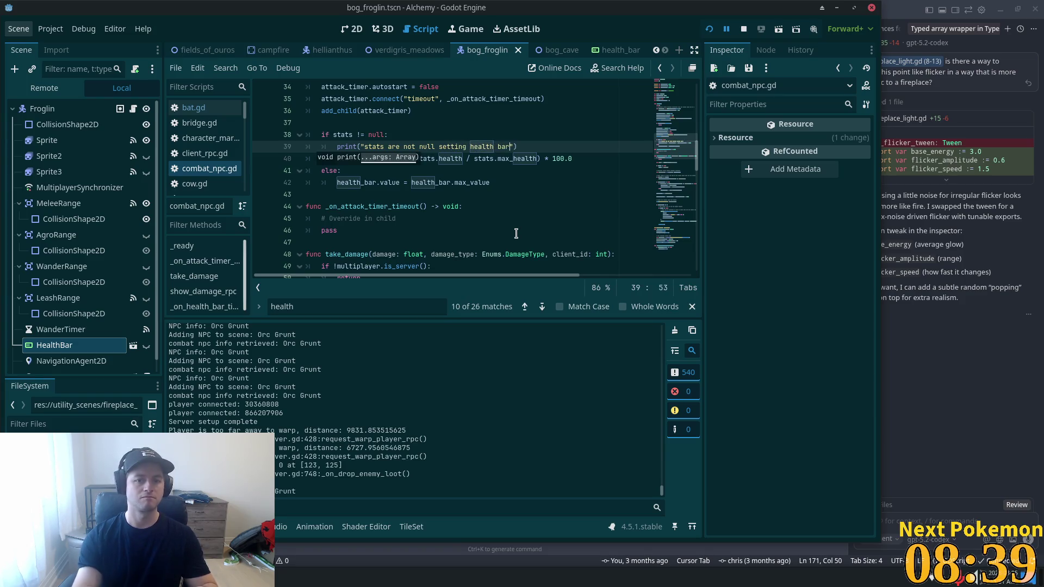
- Add a print under else reporting null stats and defaulting to max healthbar, then save combat_npc.gd
click(386, 170)
key(Return)
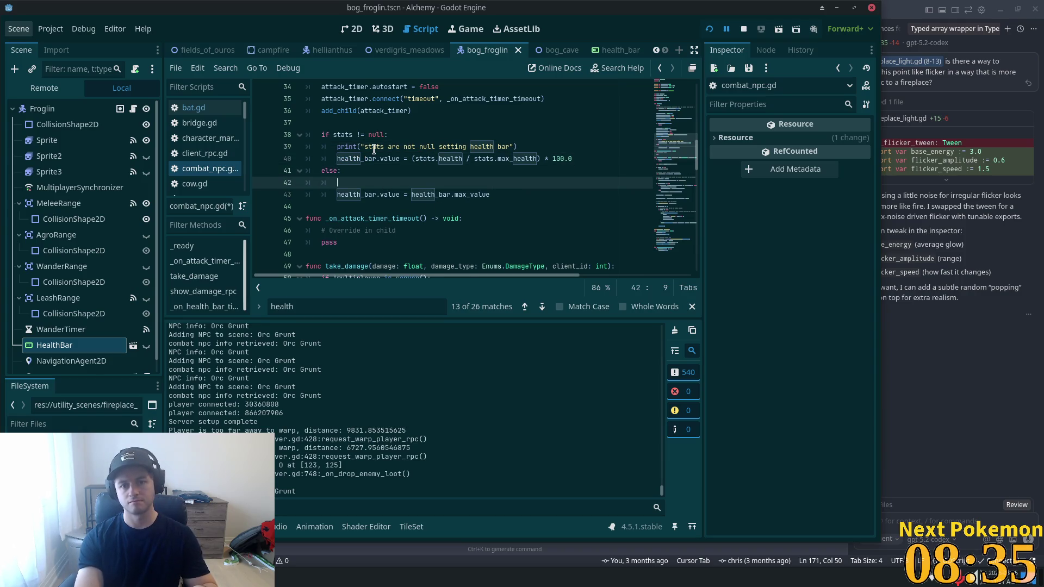
text(print("s)
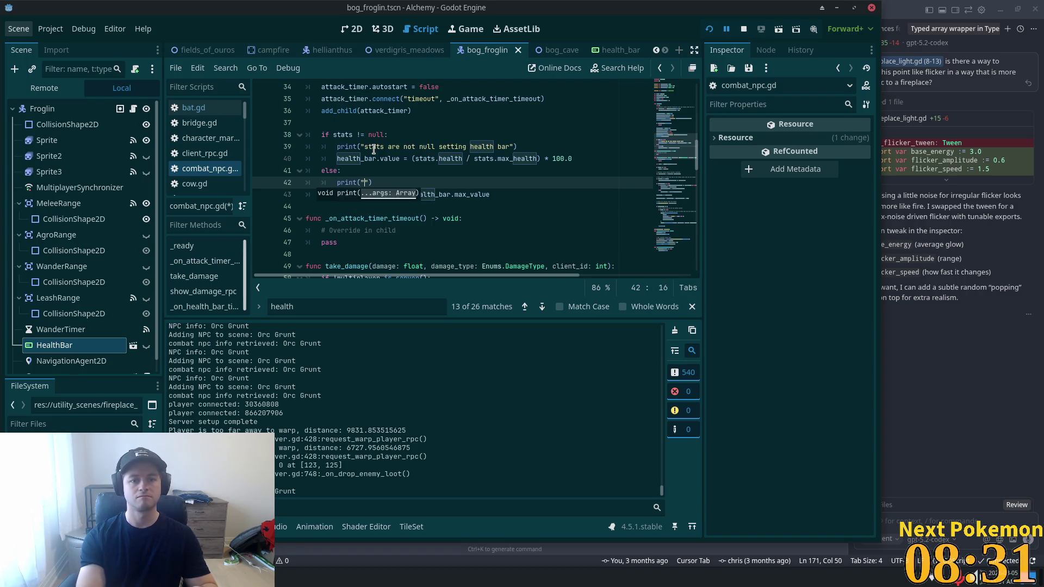
text(tats a )
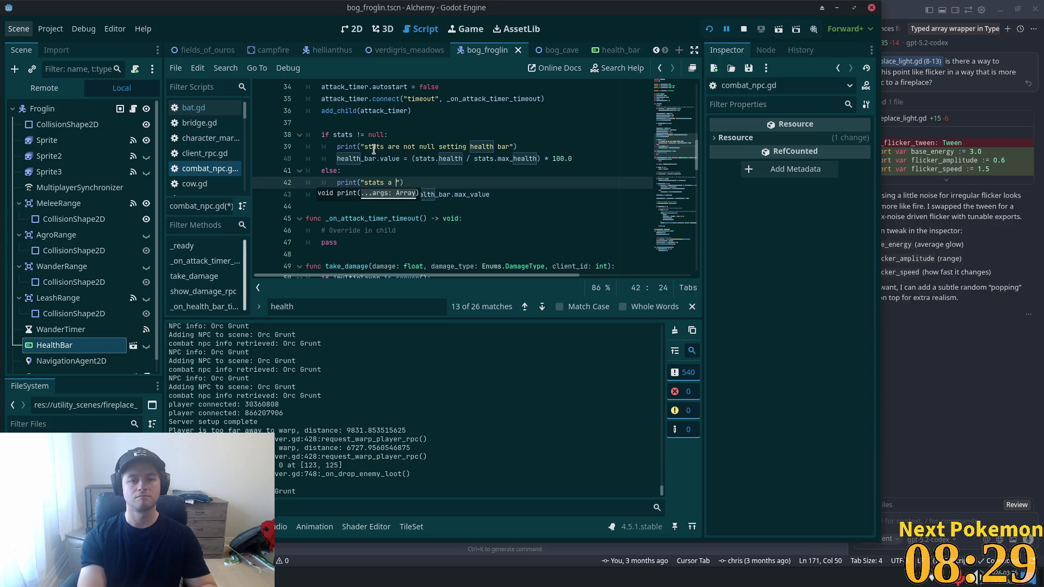
text(re not)
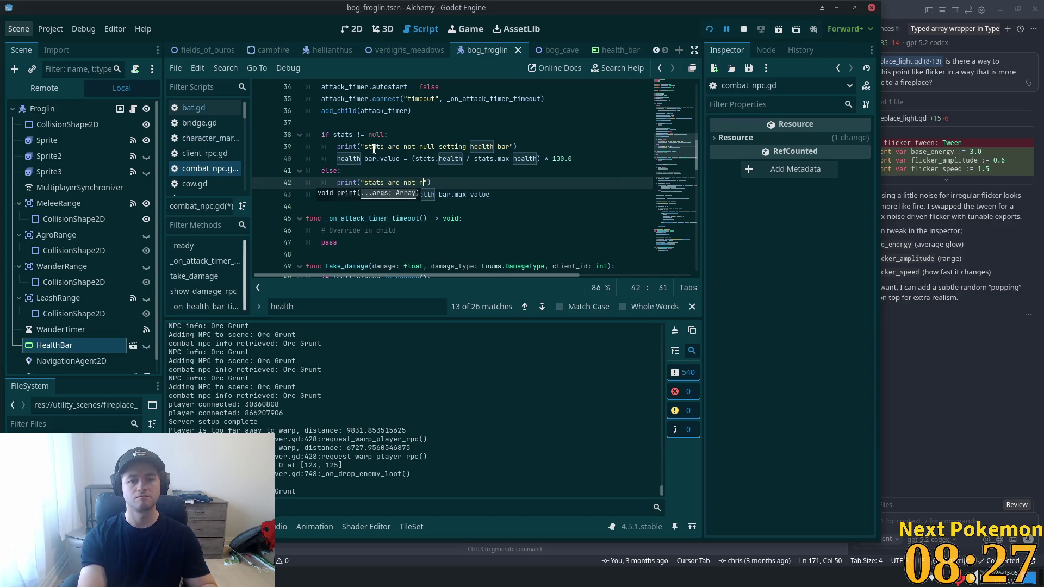
key(BackSpace)
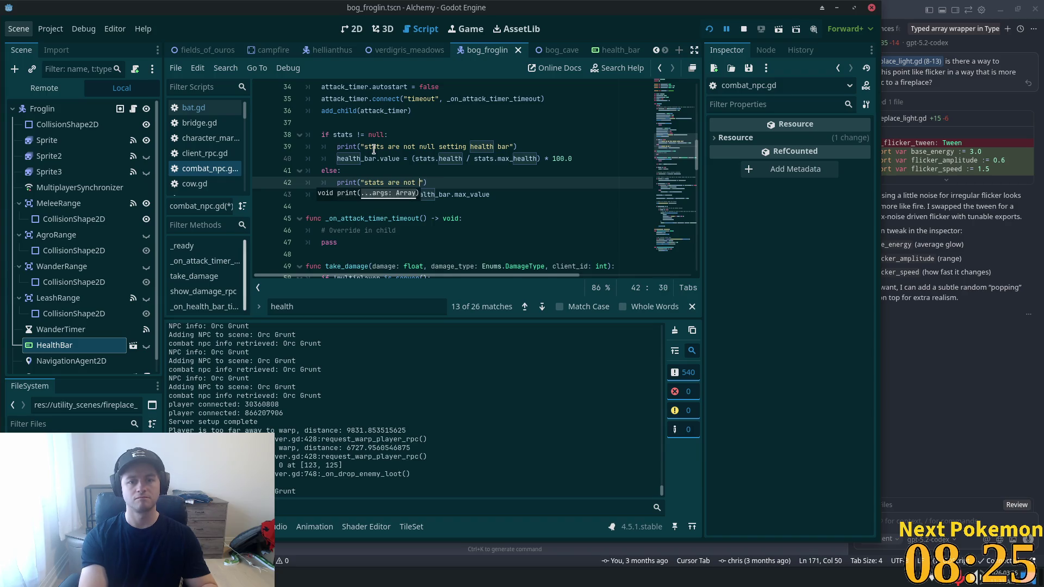
key(BackSpace)
key(BackSpace)
key(BackSpace)
key(BackSpace)
text(ll, setting)
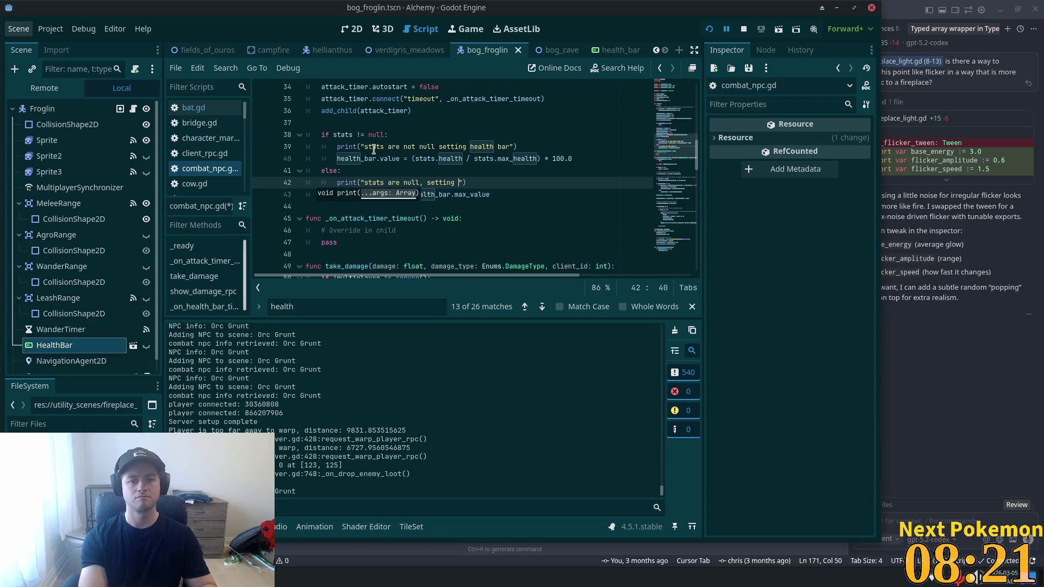
key(BackSpace)
key(BackSpace)
text(defaulting)
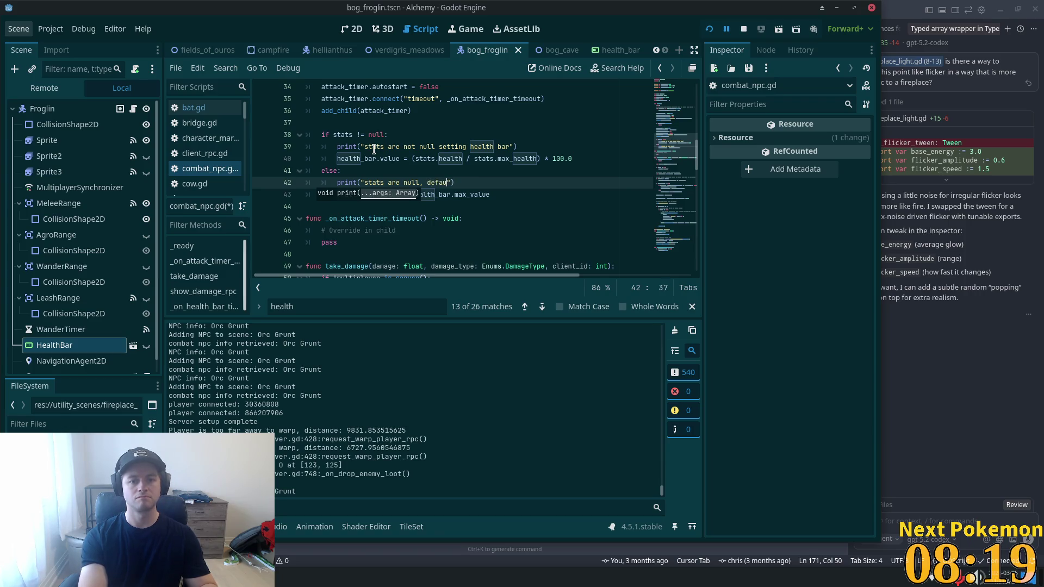
text( to makx)
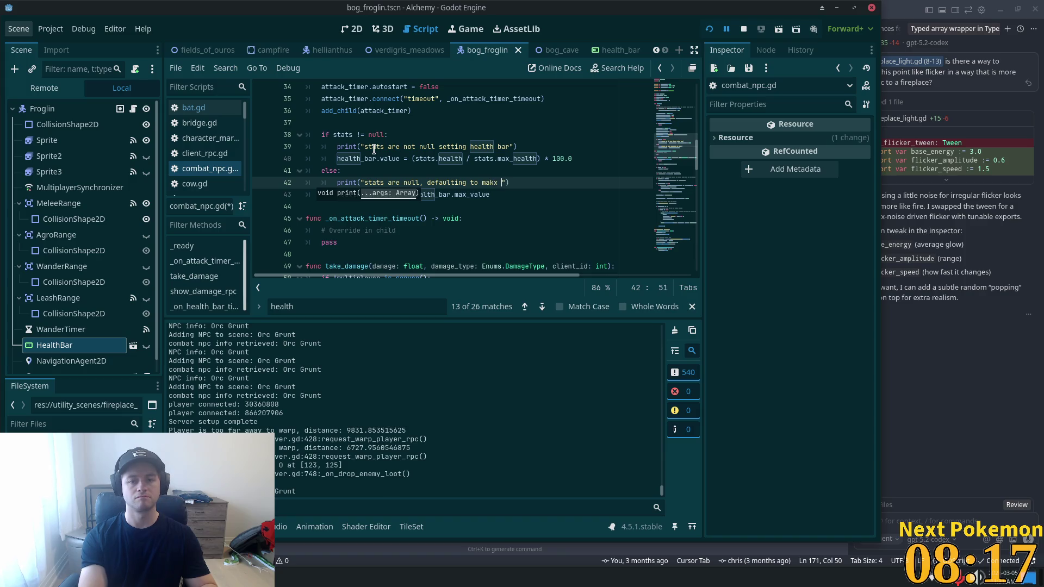
key(BackSpace)
text(healthbar )
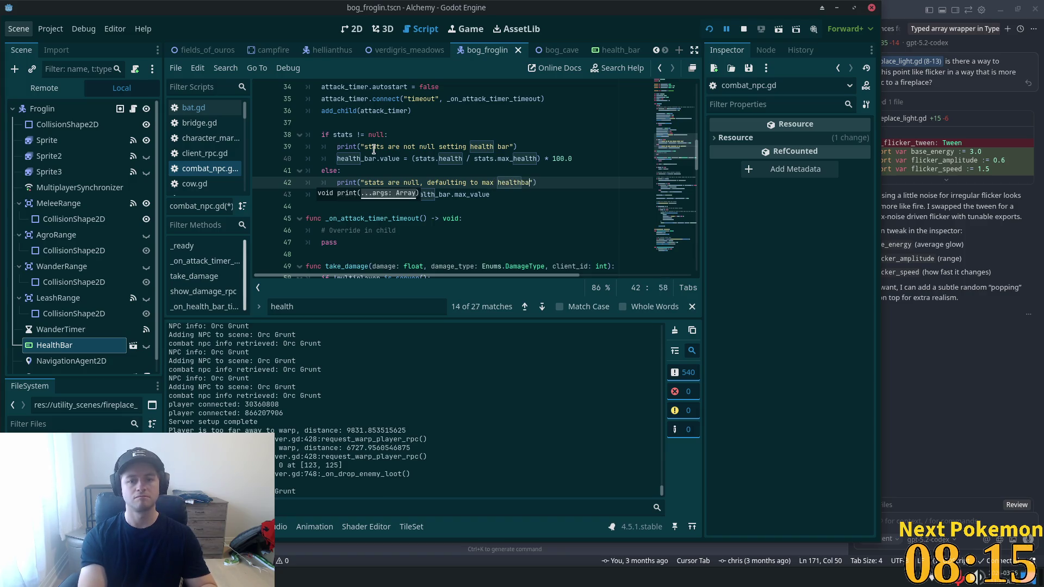
text(r)
text( val)
key(ctrl+s)
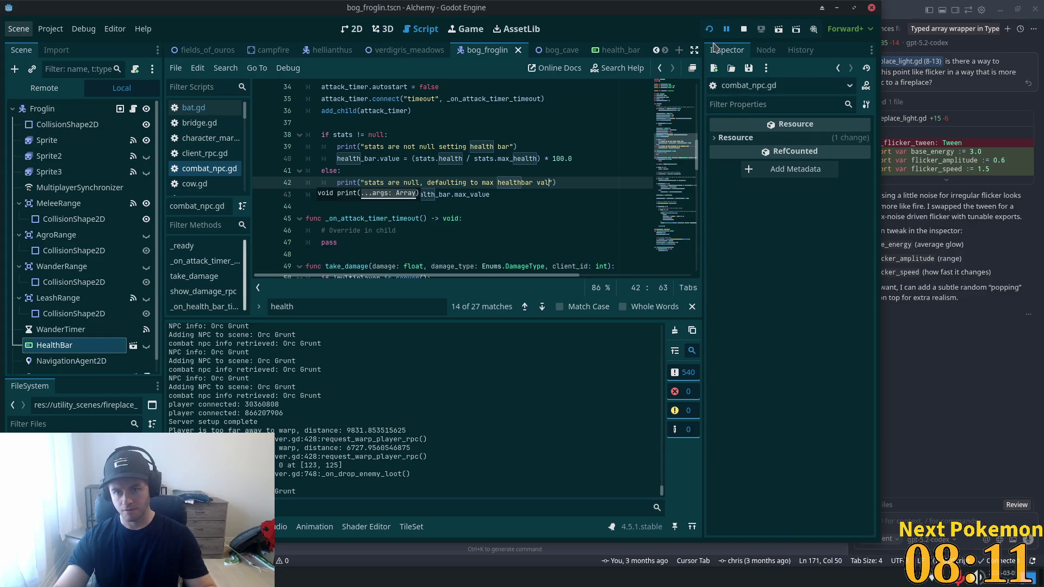
- Rerun the game, confirm 'stats are not null setting health bar' in the Output log, then go to npc.gd
click(709, 29)
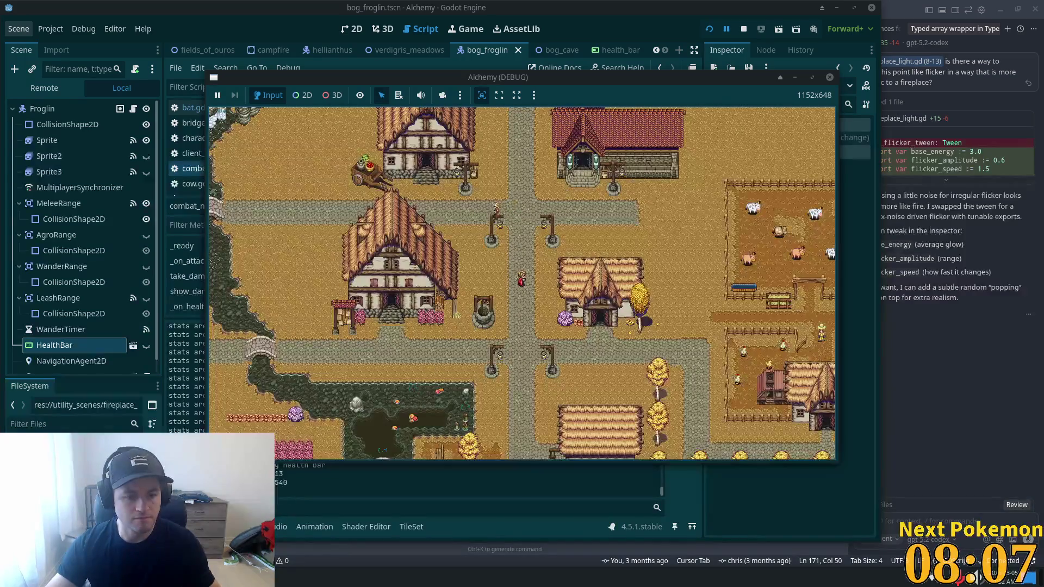
key(alt+Tab)
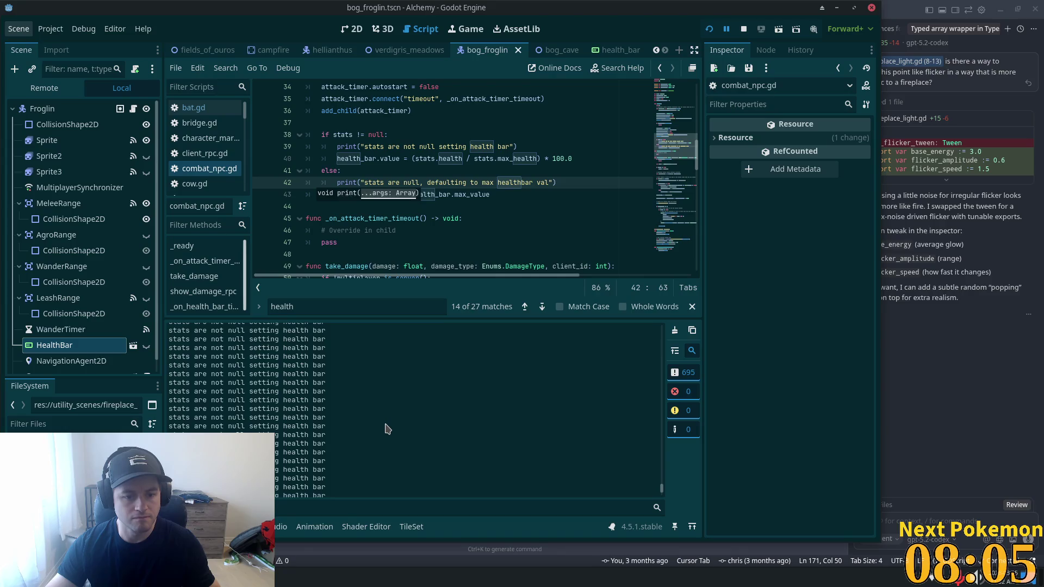
mouse_move(661, 481)
mouse_down()
mouse_move(660, 397)
mouse_move(661, 492)
mouse_up()
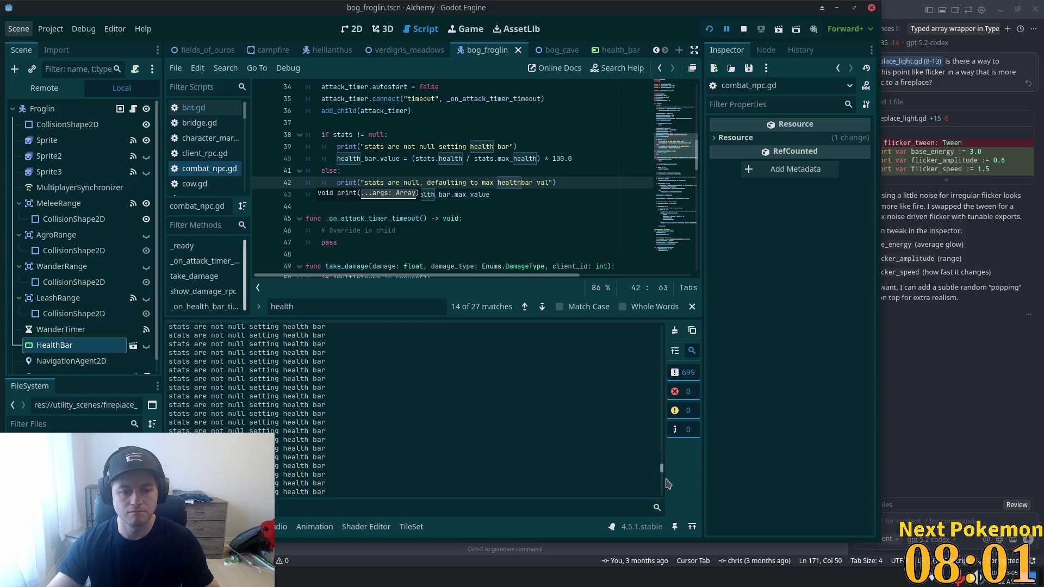
key(alt+Tab)
key(alt+Tab)
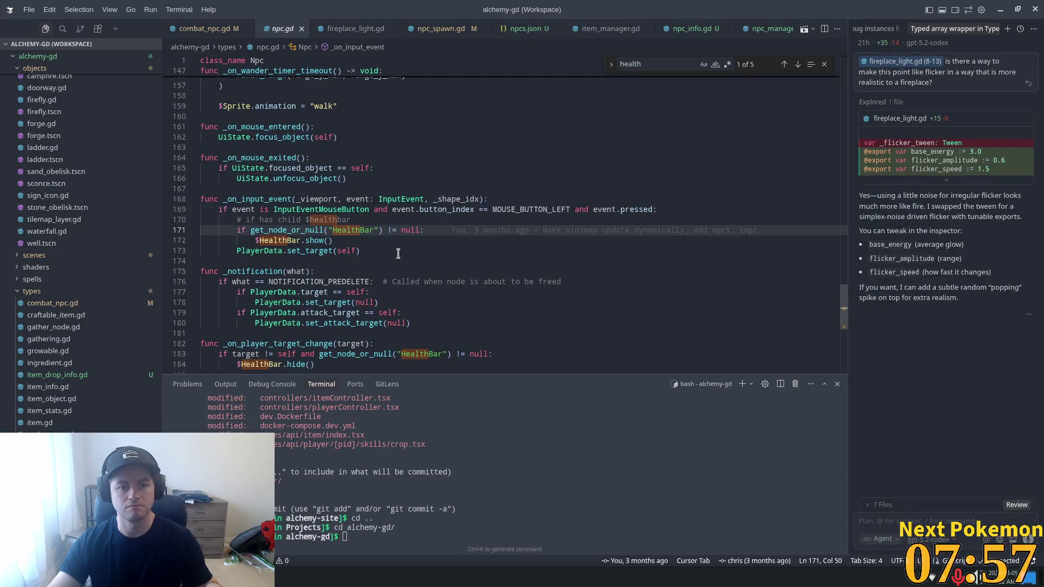
- Scroll npc.gd up to its variable declarations and _ready function, then return to Godot
scroll(424, 245, down, 2)
mouse_move(844, 302)
mouse_down()
mouse_move(850, 81)
mouse_move(864, 333)
mouse_move(849, 76)
mouse_up()
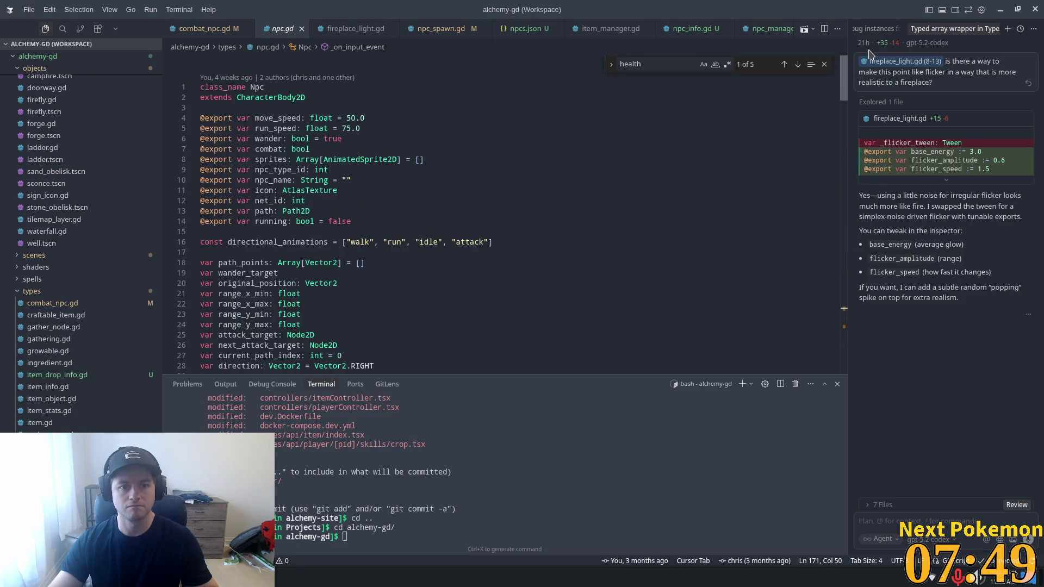
scroll(626, 258, down, 4)
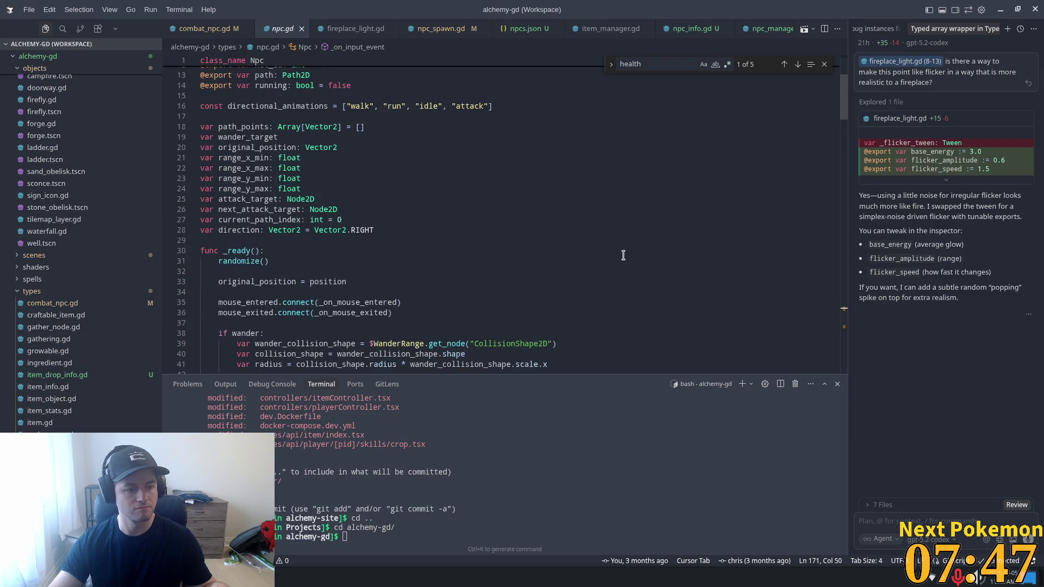
key(alt+Tab)
scroll(462, 179, up, 4)
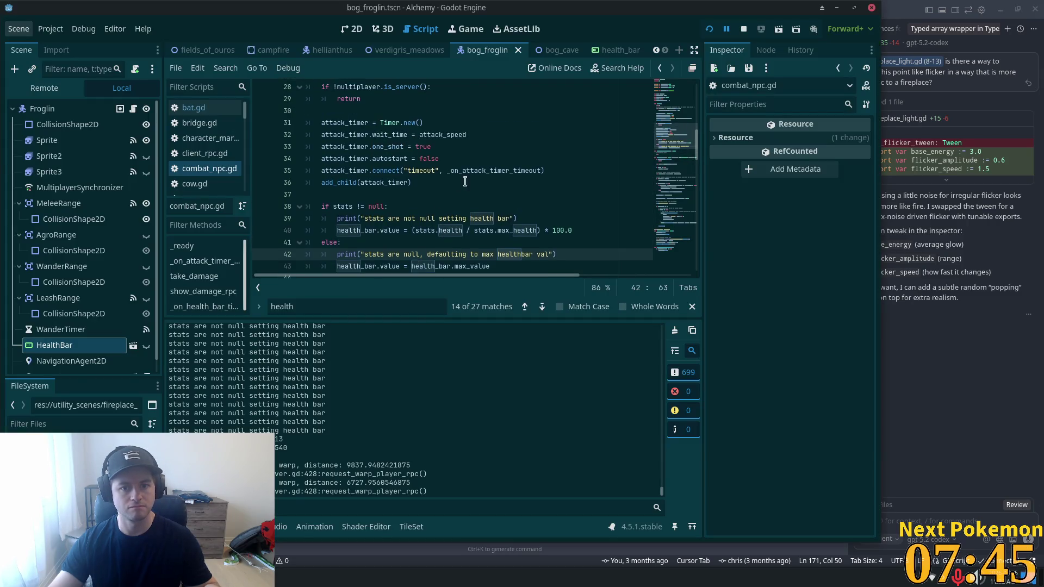
- Scroll combat_npc.gd from line 39 up to the top, then go back to Cursor
click(522, 219)
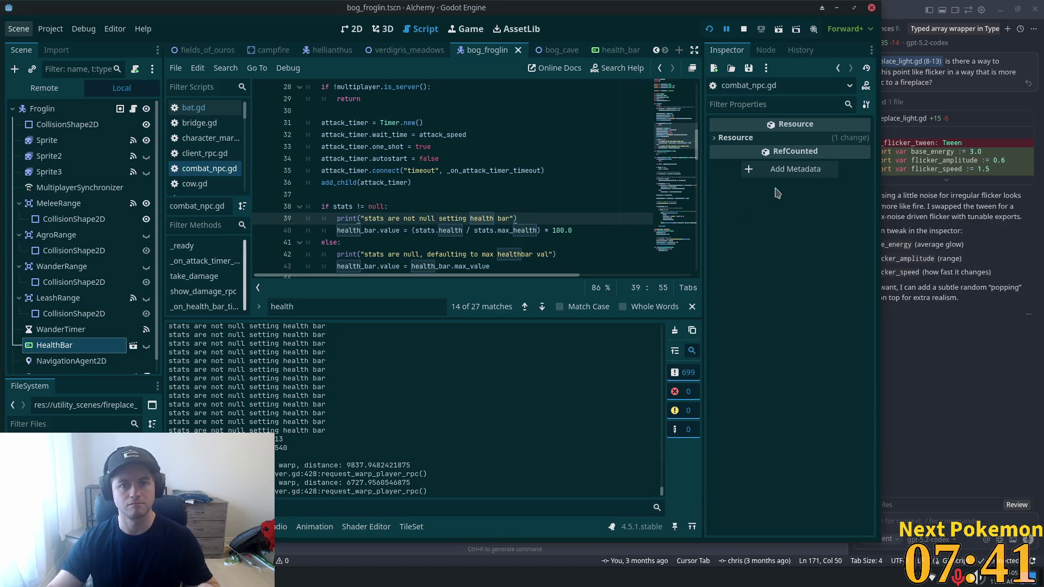
scroll(564, 231, up, 9)
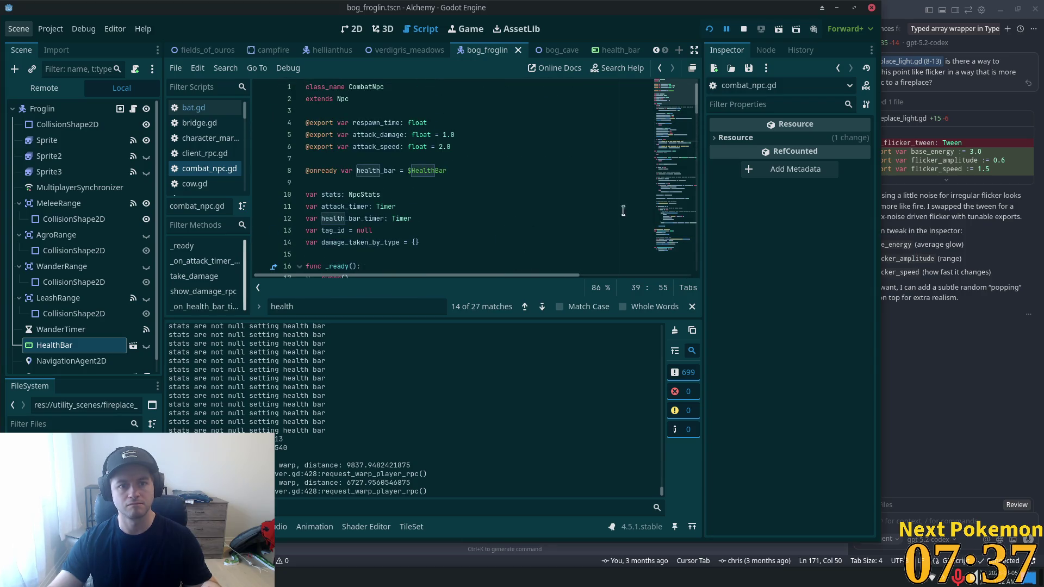
key(alt+Tab)
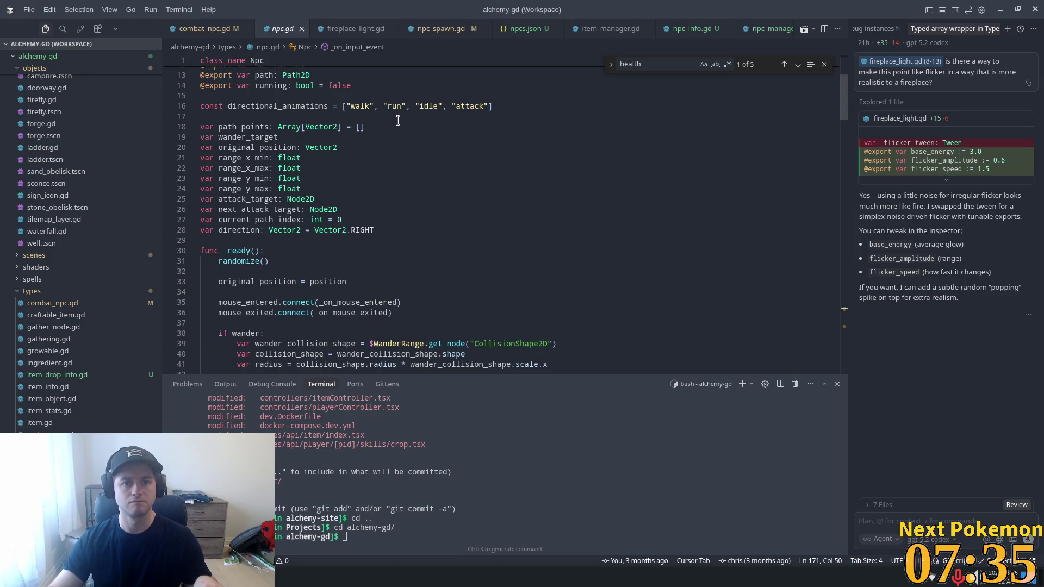
- Open combat_npc.gd in Cursor through the quick file search
click(398, 120)
key(ctrl+p)
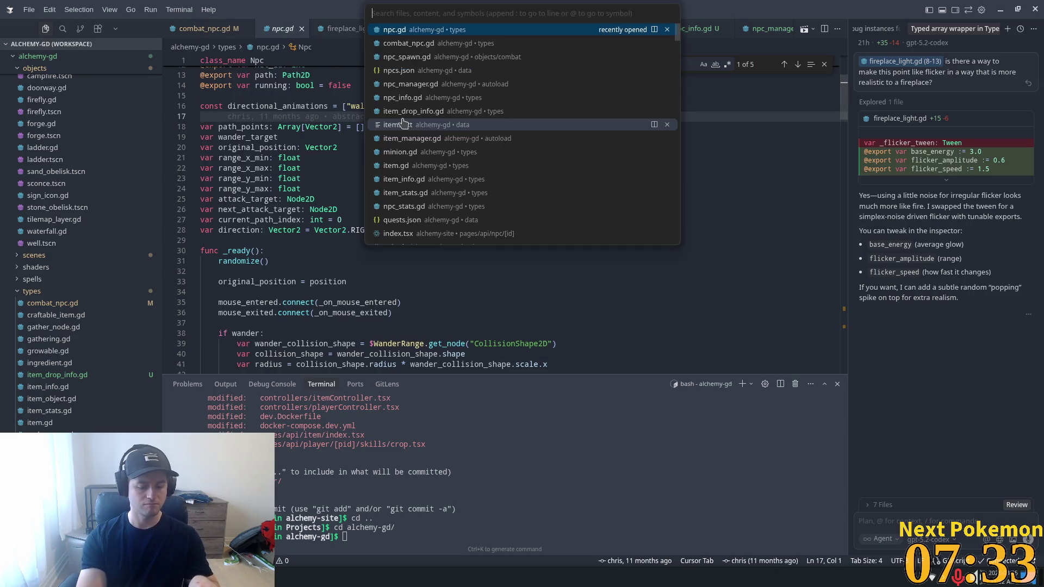
text(combat_np)
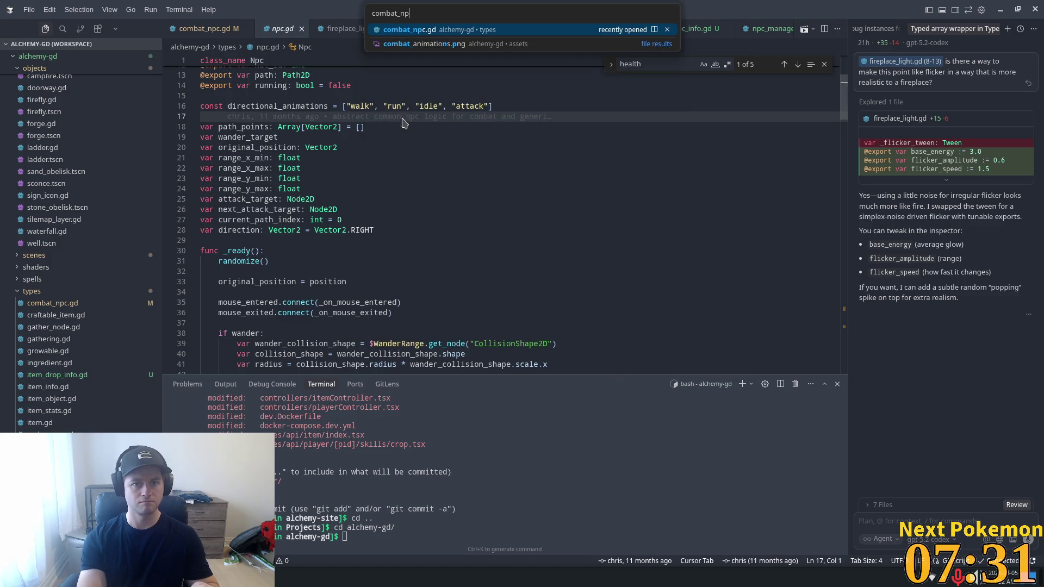
key(Return)
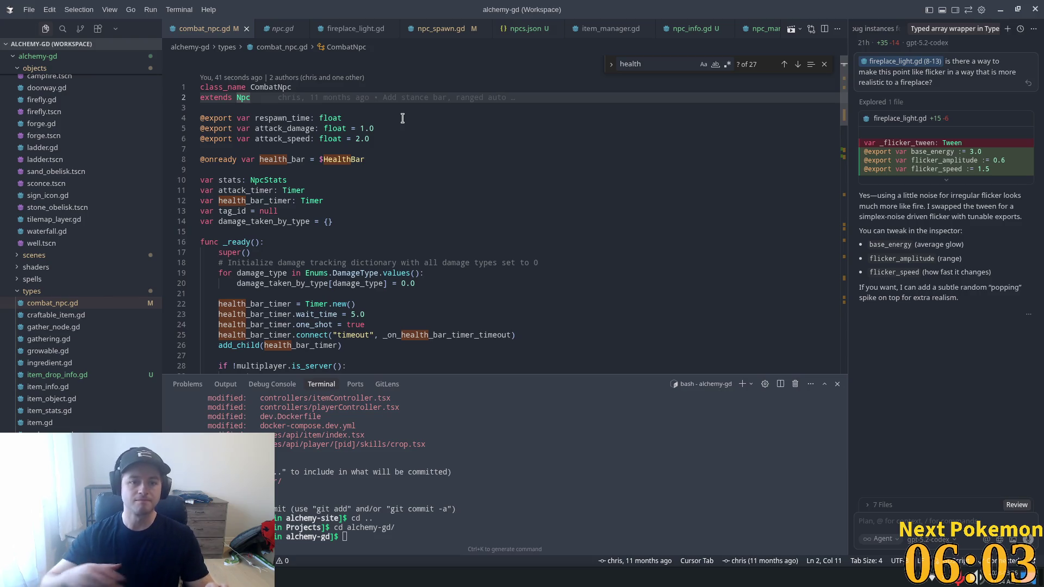
key(ctrl+e)
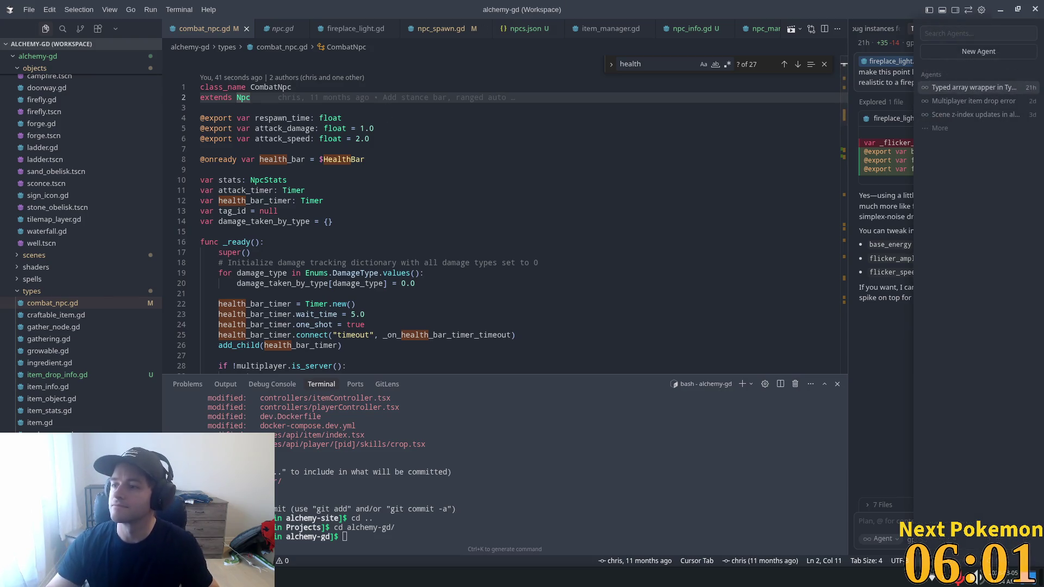
key(Escape)
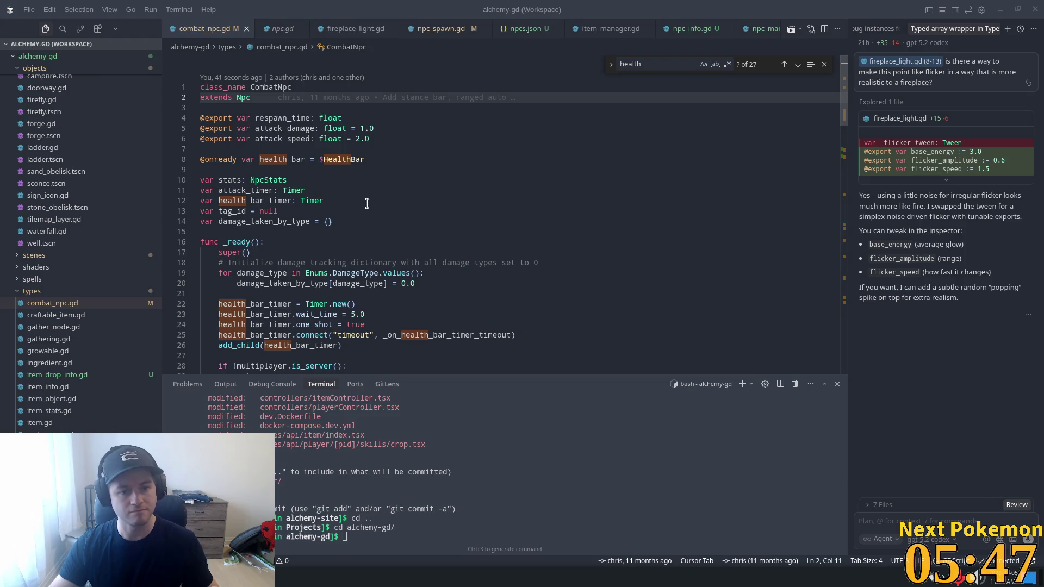
- Insert print lines for stats.health and stats.max_health after line 39
scroll(344, 230, down, 8)
click(457, 235)
key(Return)
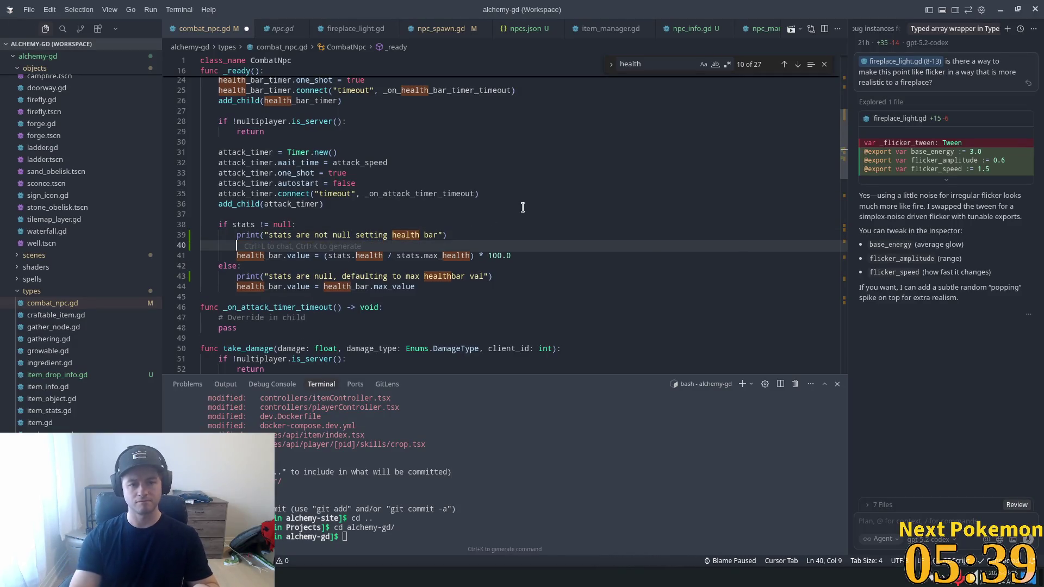
key(Tab)
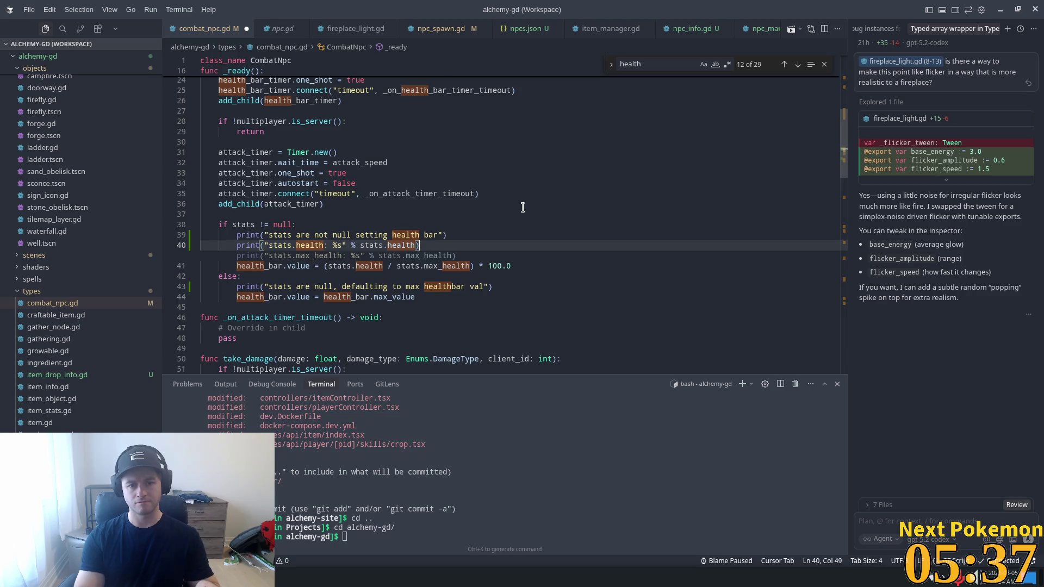
key(Tab)
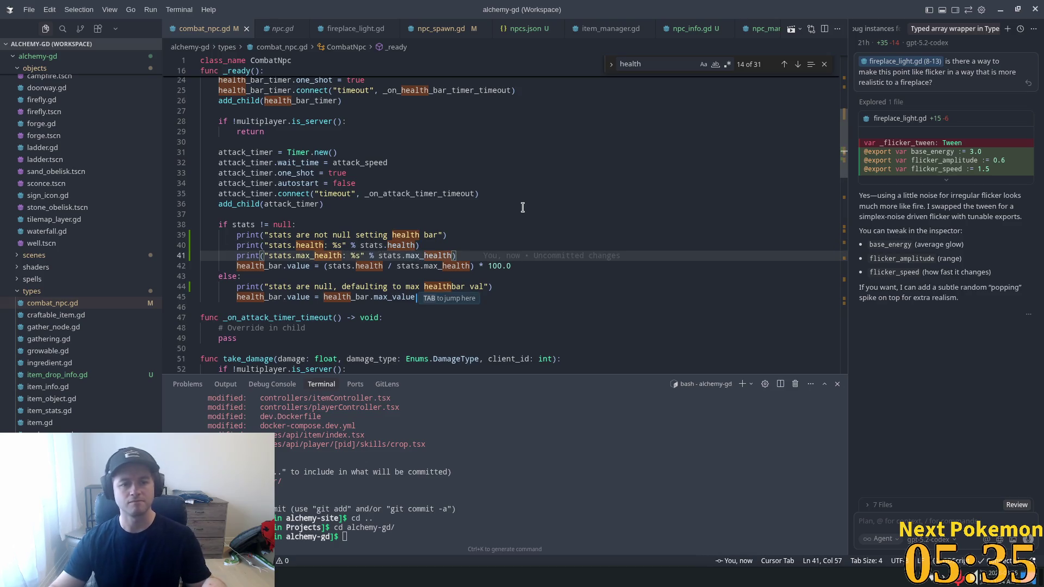
key(alt+Tab)
- Run the project and read the per-NPC stats.health and stats.max_health values, mostly 0.0
click(708, 30)
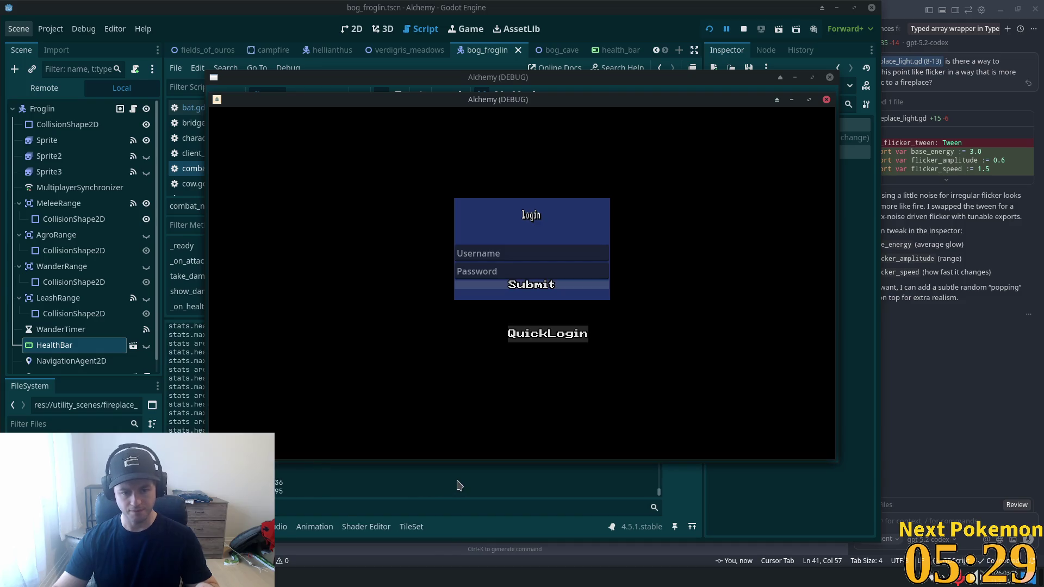
click(419, 480)
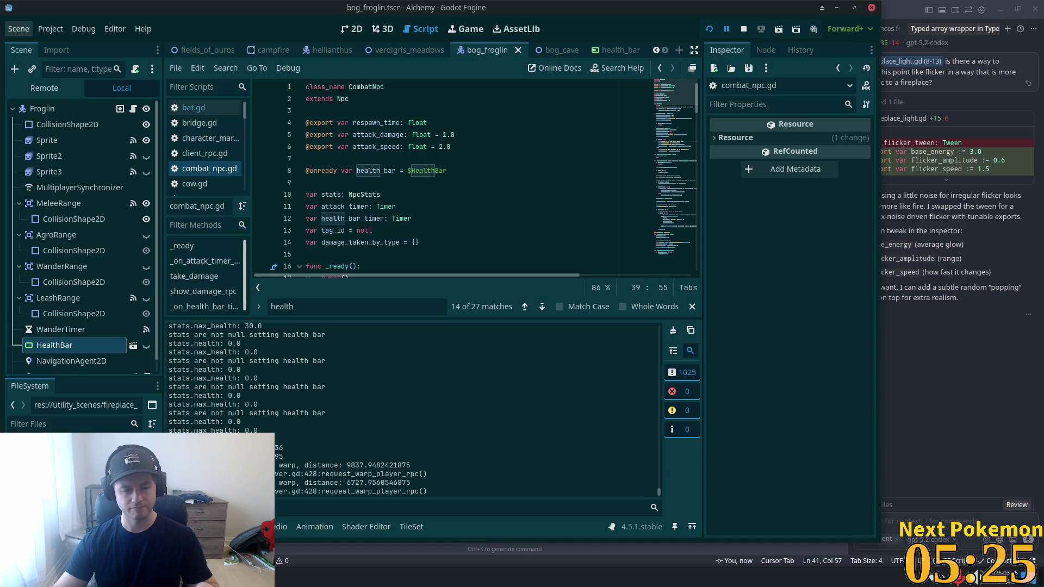
scroll(587, 475, up, 3)
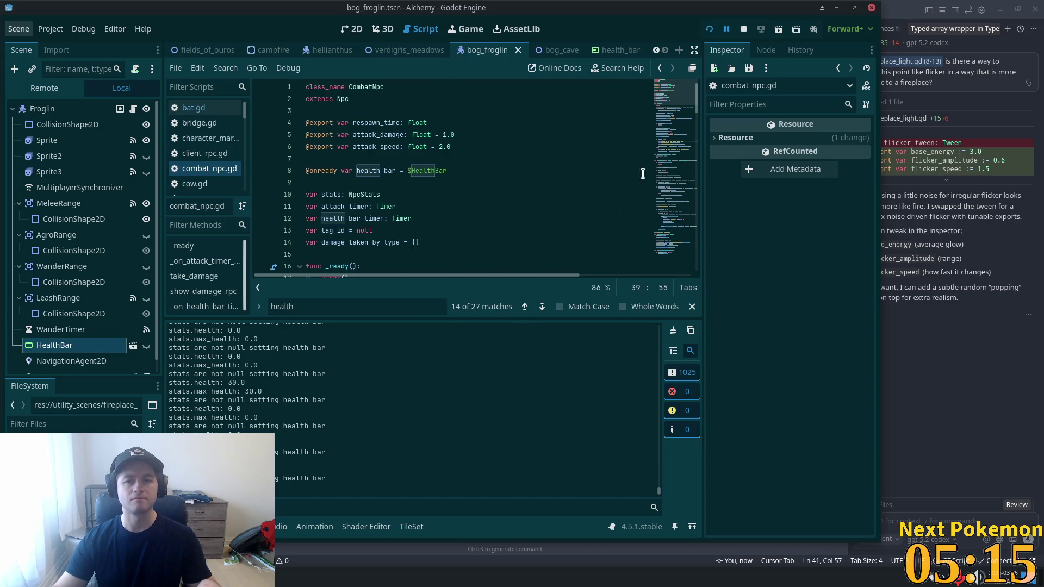
key(alt+Tab)
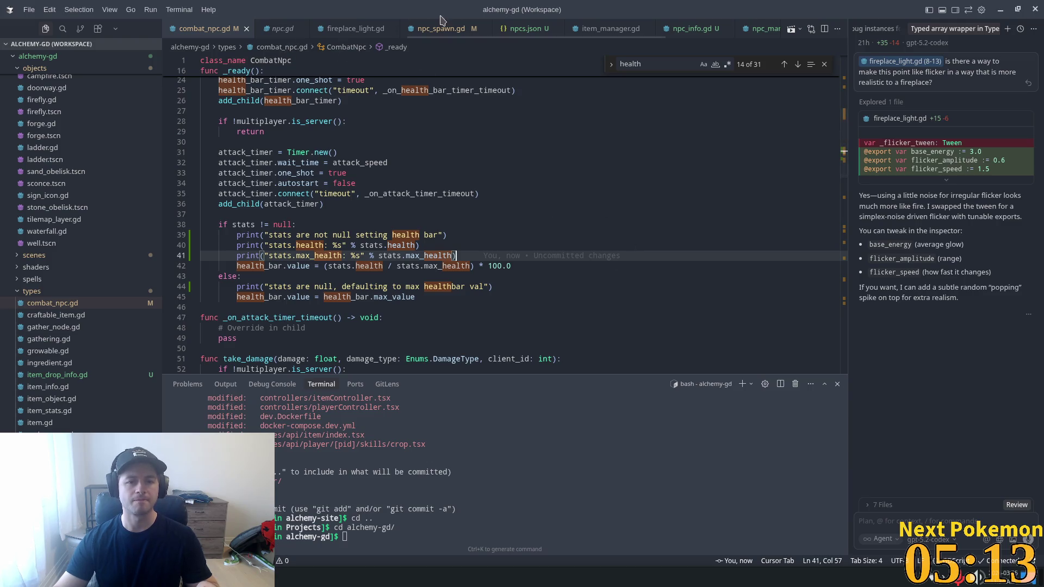
- In npc_spawn.gd, highlight the uses of npc_info, npc, NpcStats and npc_asset
click(441, 27)
scroll(395, 273, down, 1)
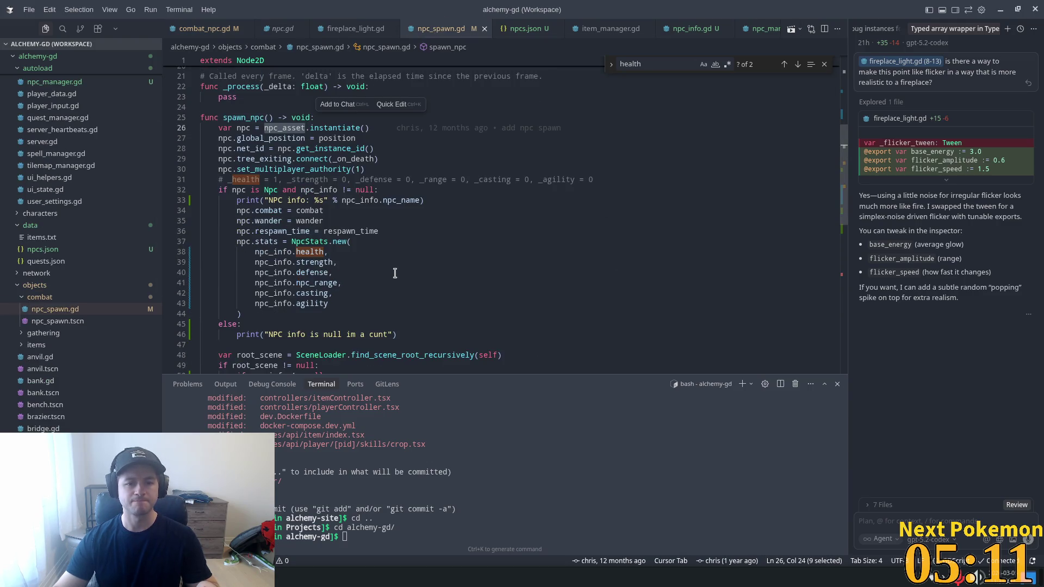
double_click(275, 252)
scroll(366, 275, down, 3)
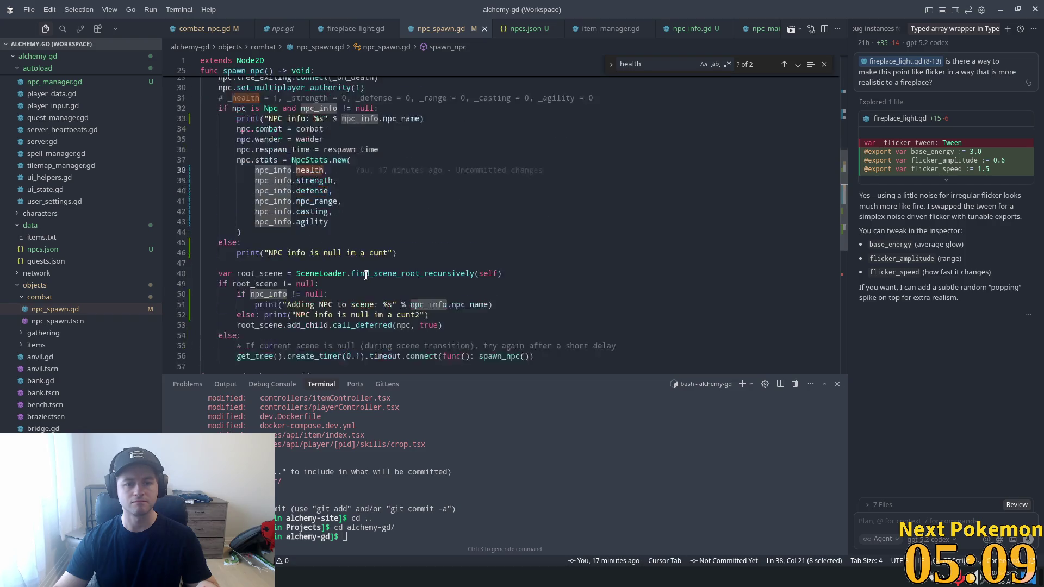
scroll(365, 275, down, 1)
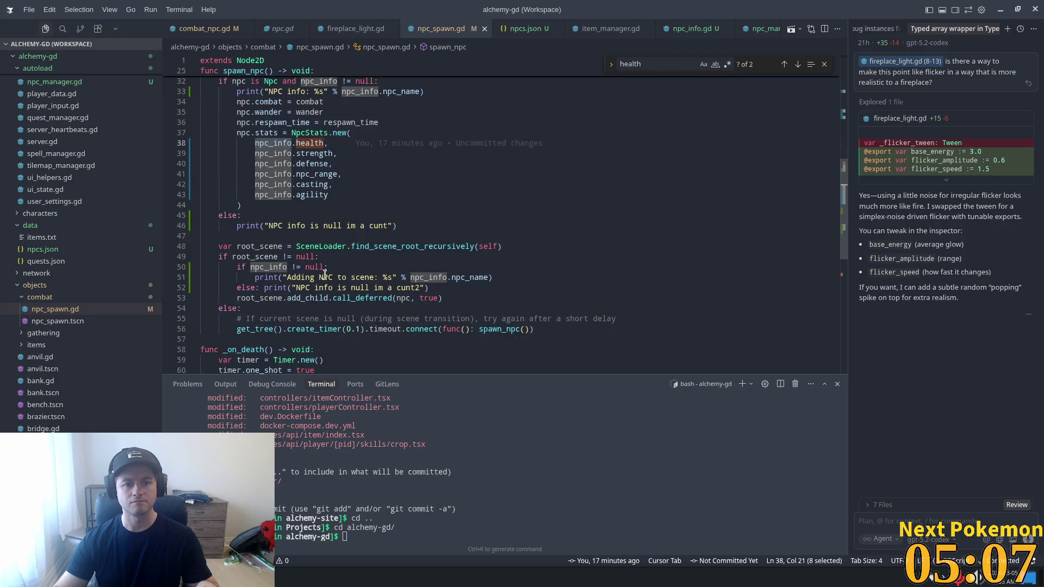
double_click(238, 133)
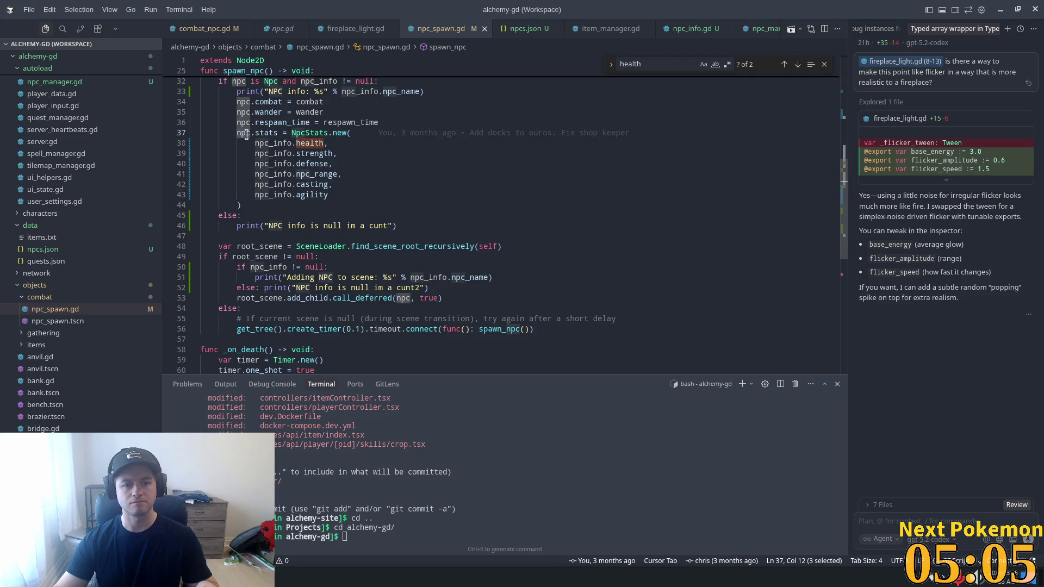
scroll(246, 134, up, 4)
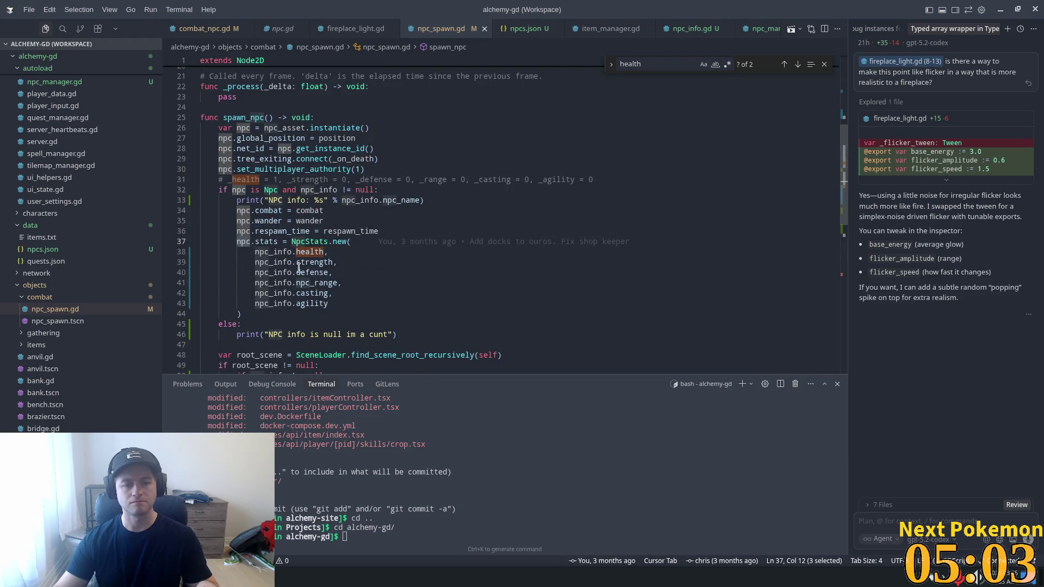
mouse_move(244, 241)
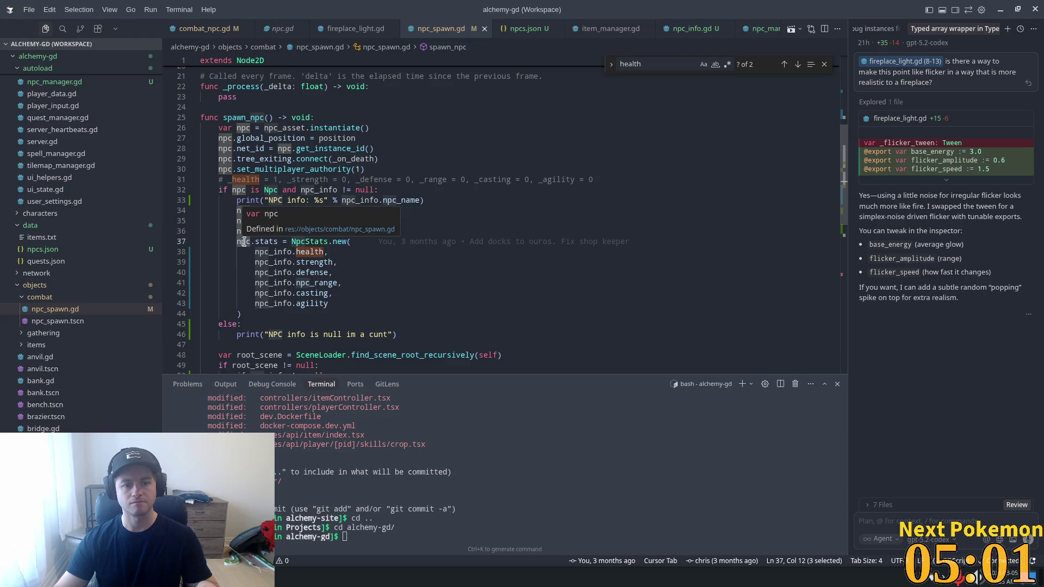
double_click(316, 243)
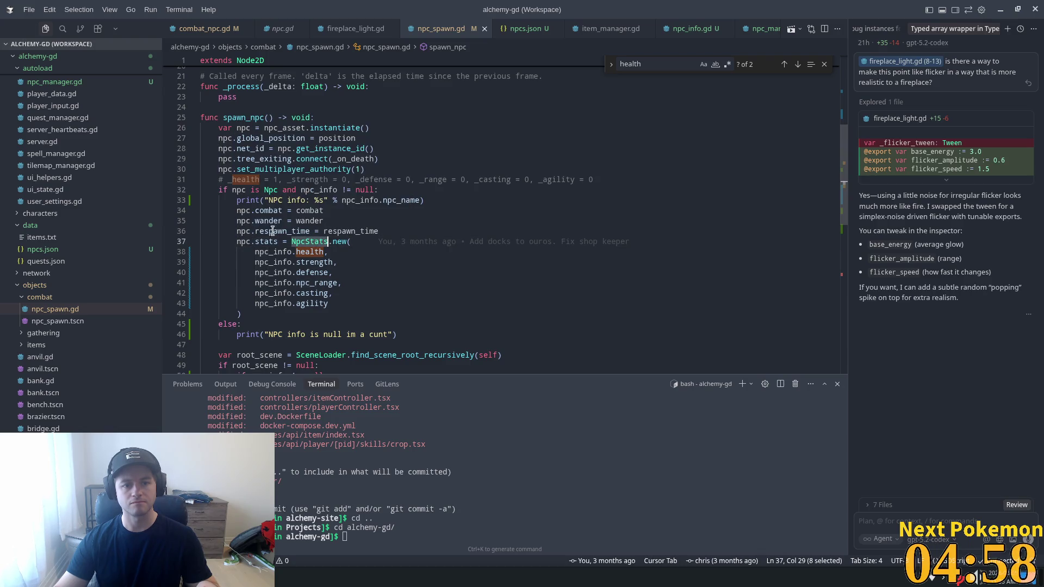
double_click(246, 241)
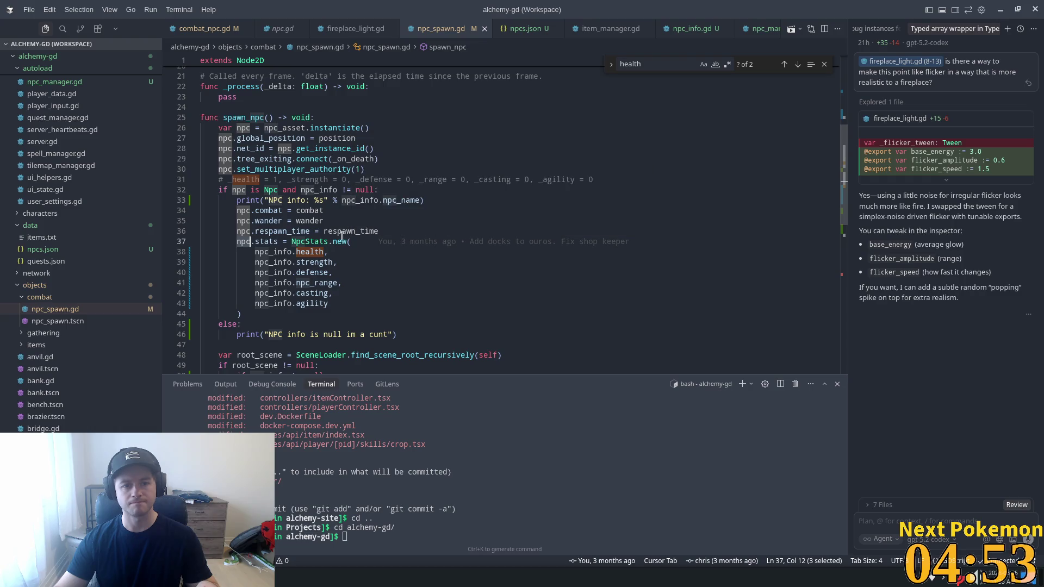
scroll(475, 222, down, 1)
double_click(299, 101)
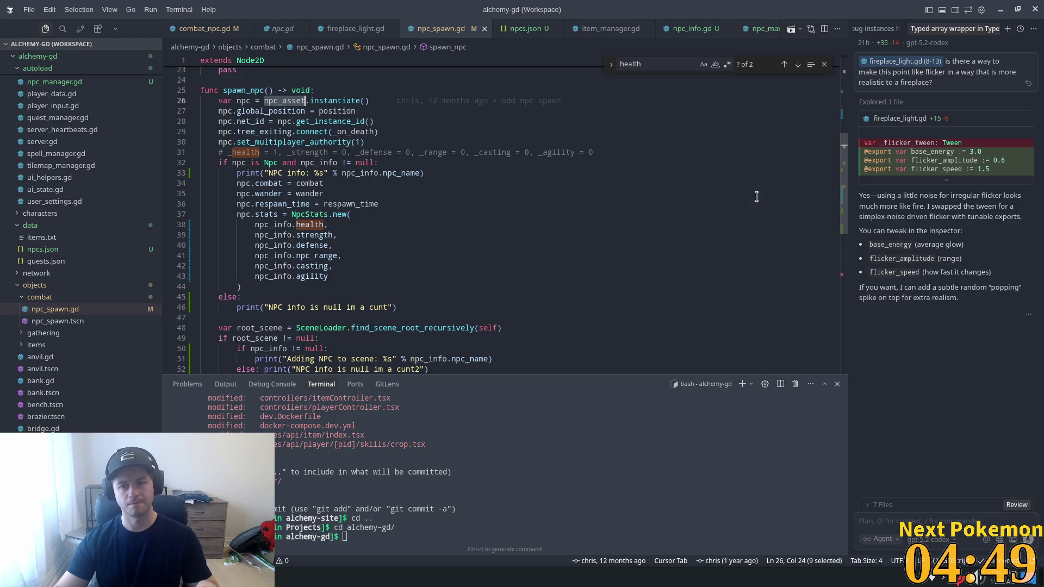
- Scroll through combat_npc.gd's health bar code
click(210, 29)
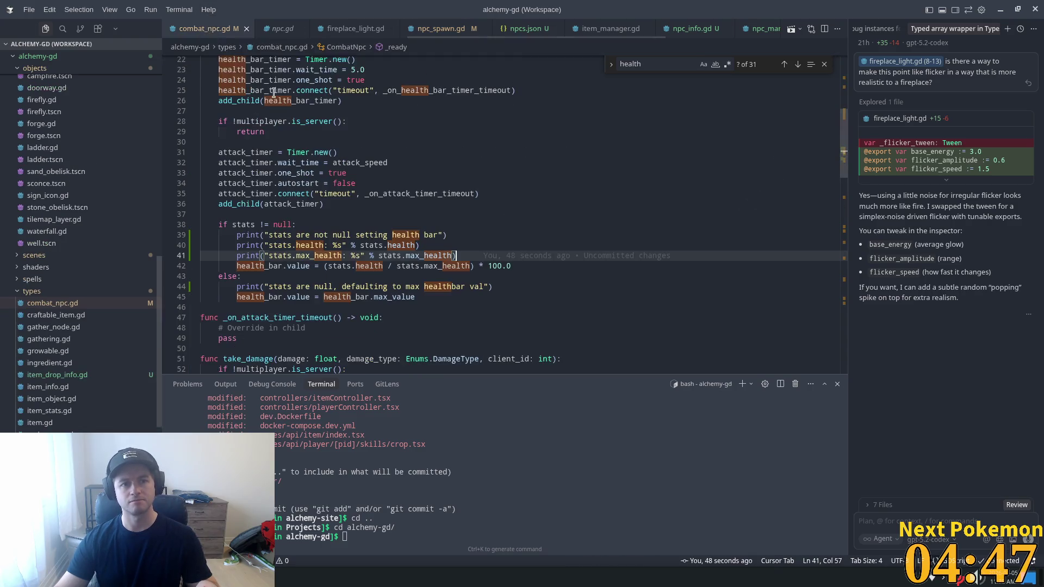
scroll(847, 126, up, 5)
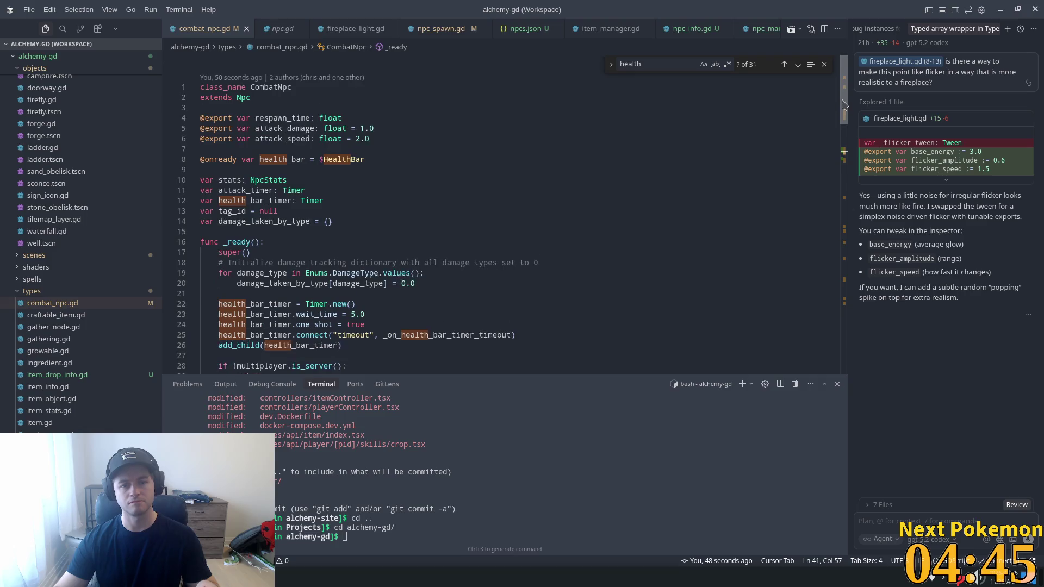
scroll(847, 158, down, 5)
drag(847, 161, 845, 134)
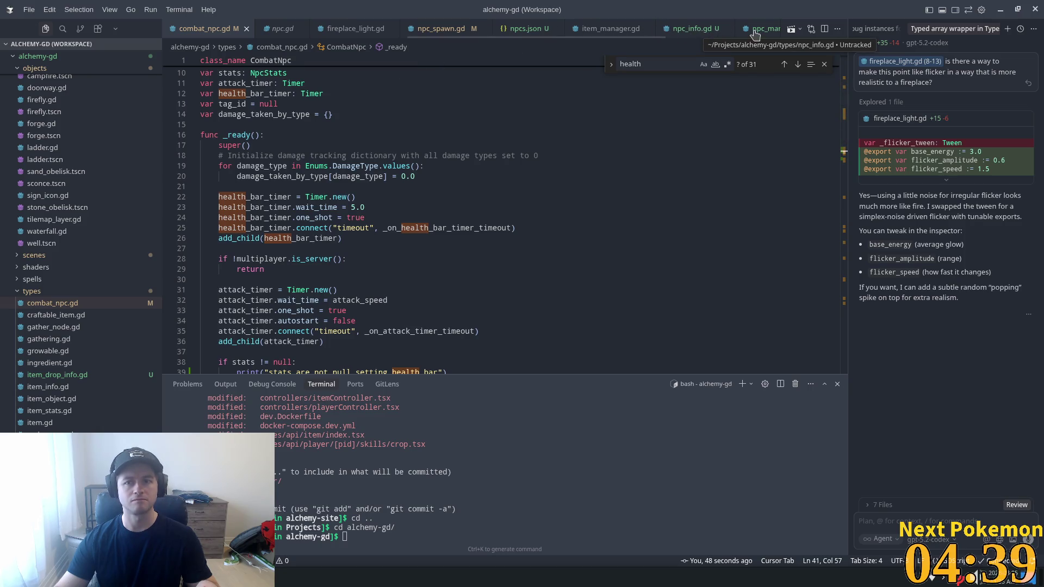
scroll(656, 33, down, 1)
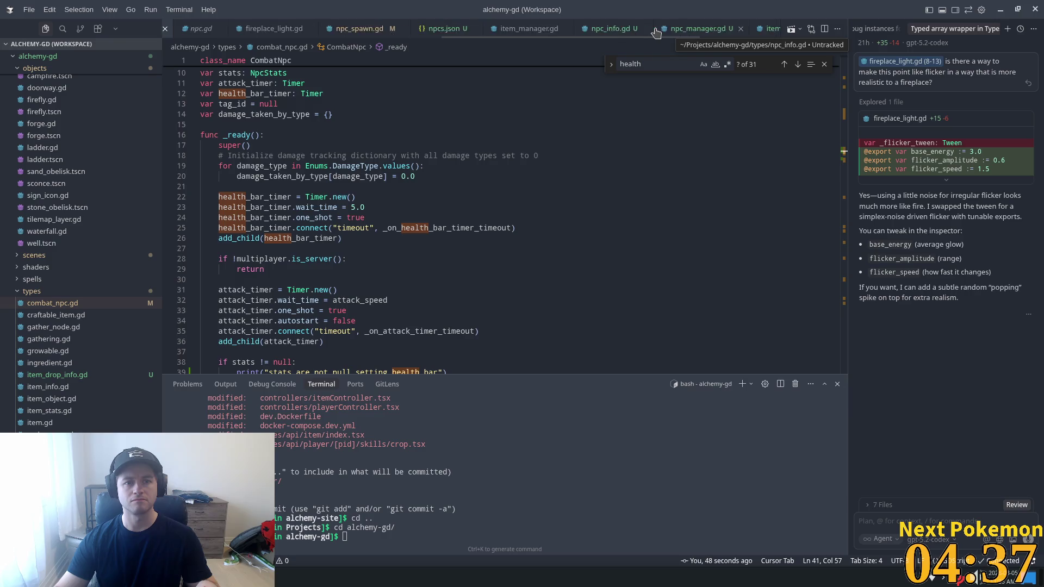
scroll(656, 32, down, 4)
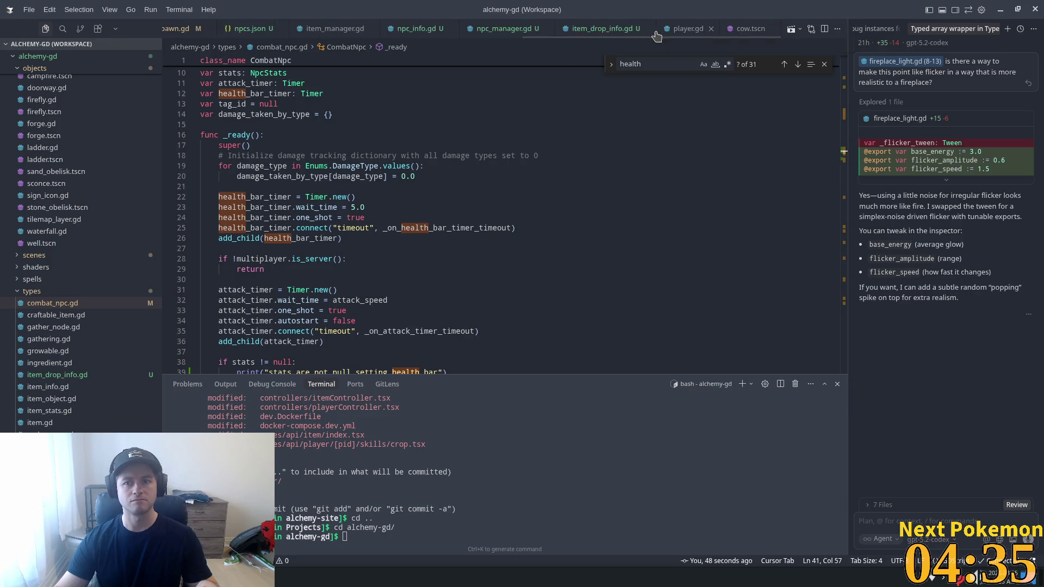
scroll(657, 33, up, 2)
- Check the npc_name and health fields in npc_info.gd and the health entry in npcs.json
click(494, 28)
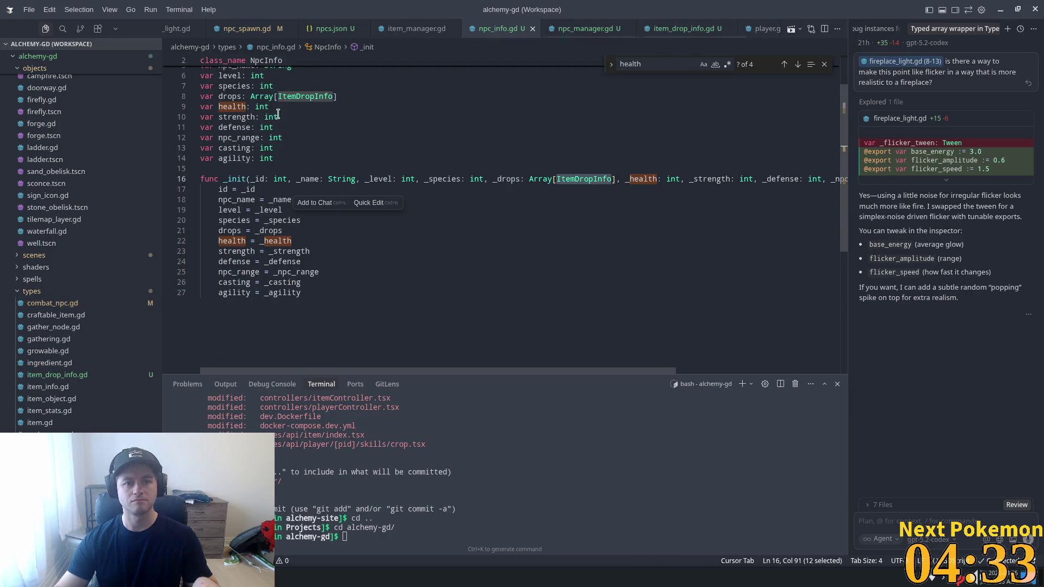
scroll(363, 176, up, 2)
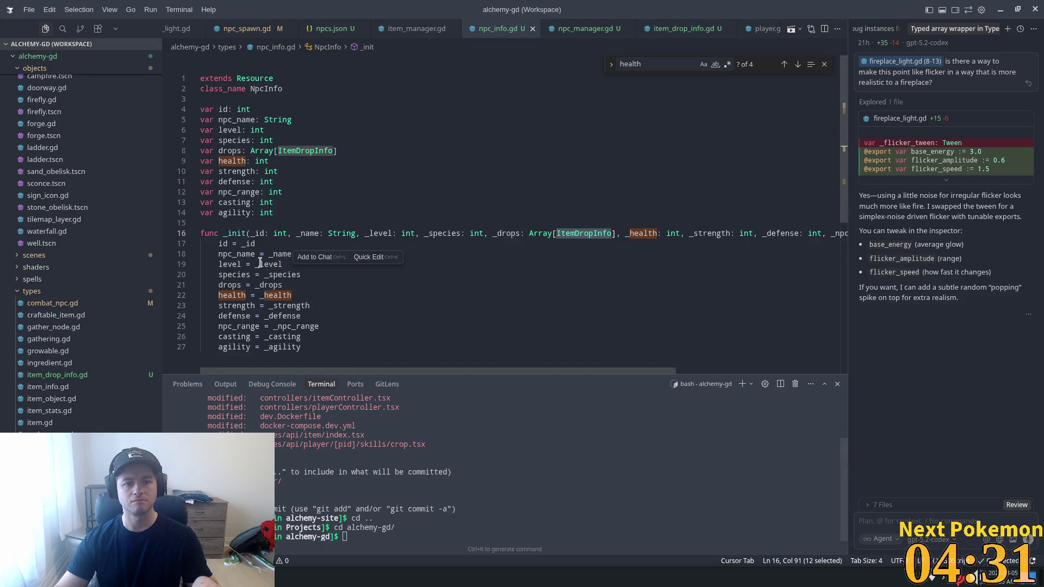
double_click(239, 120)
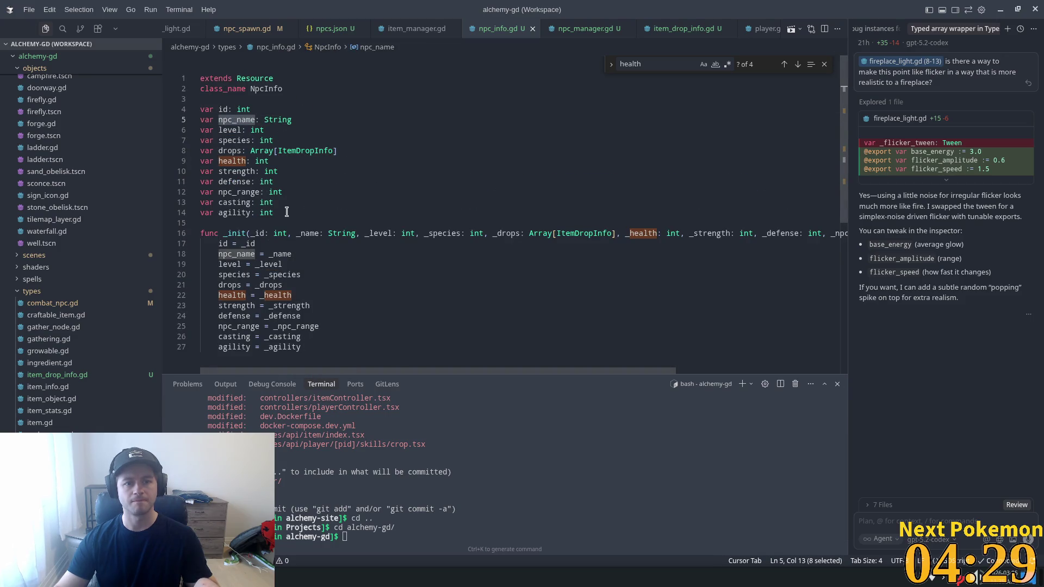
double_click(233, 161)
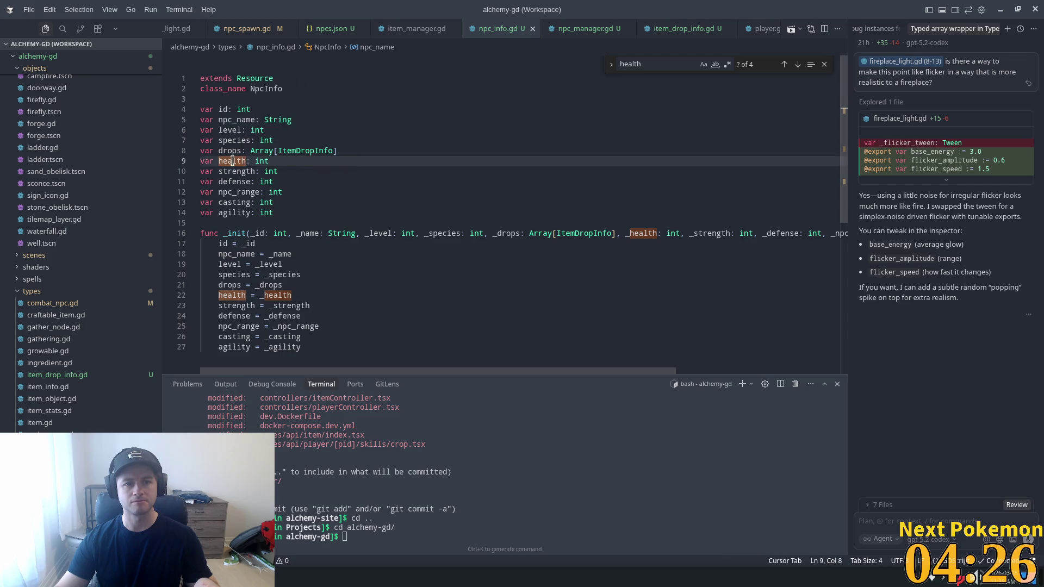
click(329, 28)
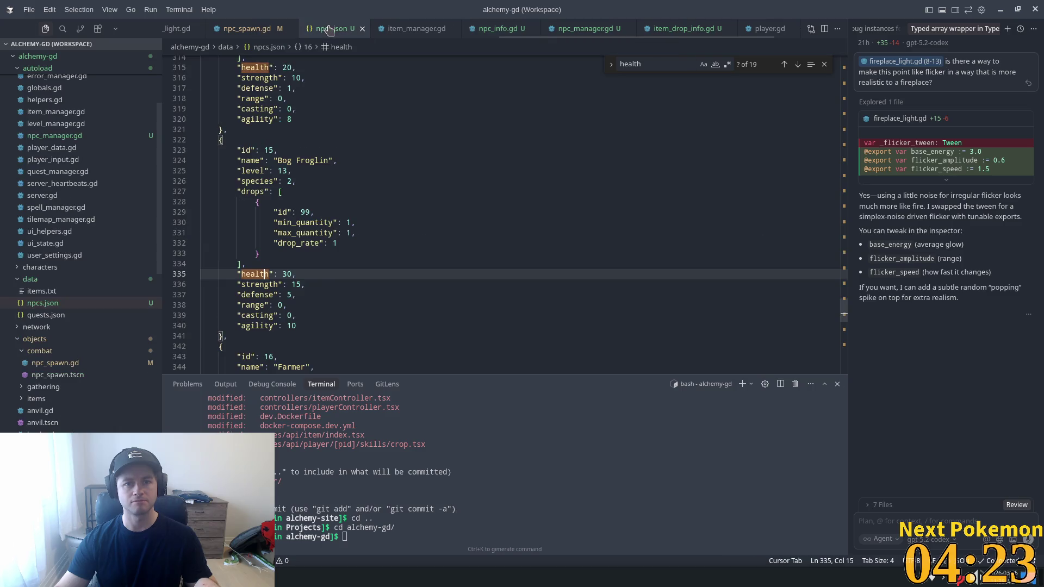
scroll(243, 27, up, 5)
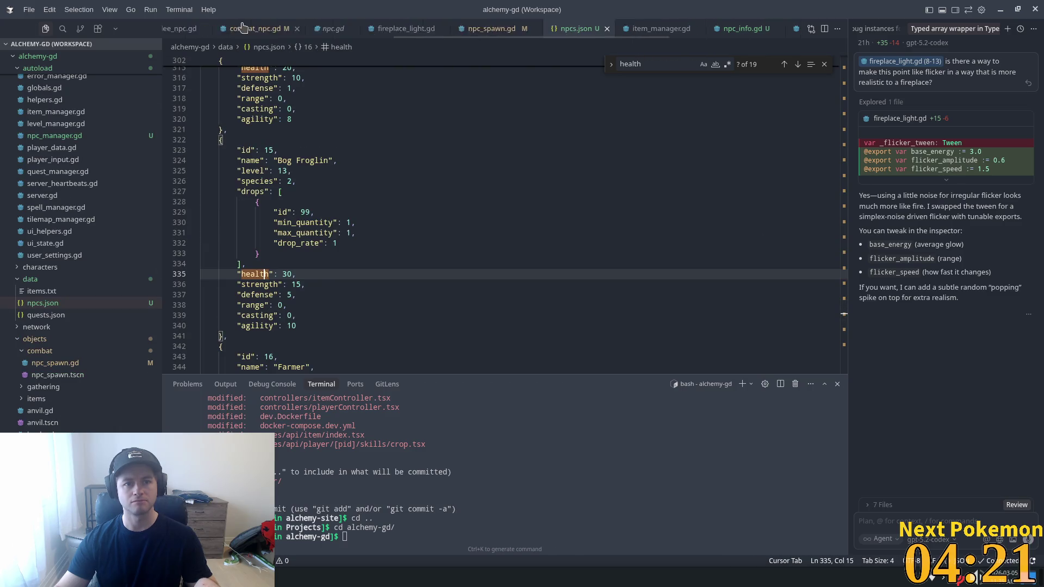
click(363, 28)
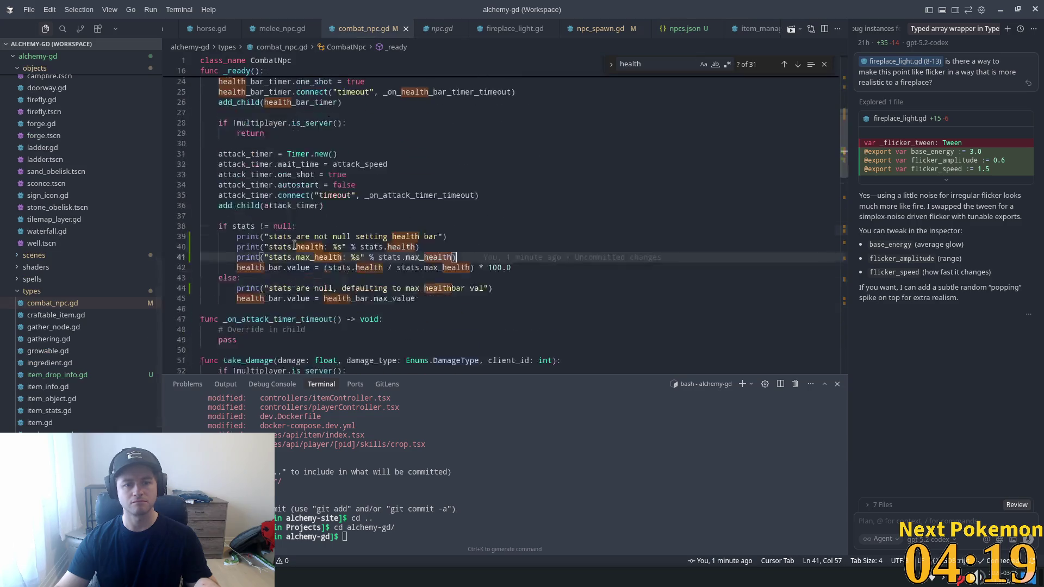
scroll(294, 246, down, 1)
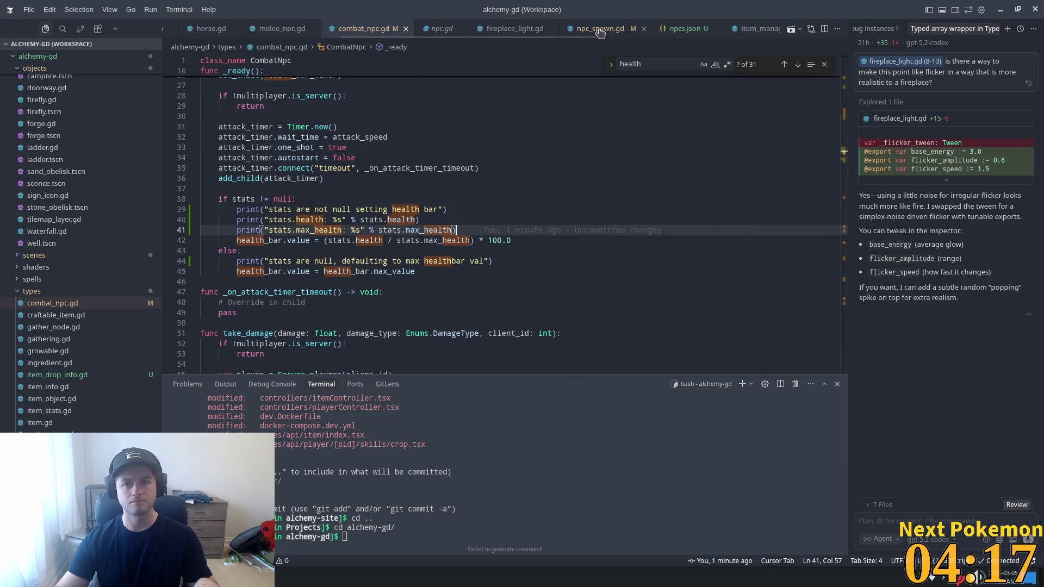
- View the NpcStats definition, then add a new argument line after npc_info.health in npc_spawn.gd
click(600, 30)
click(319, 213)
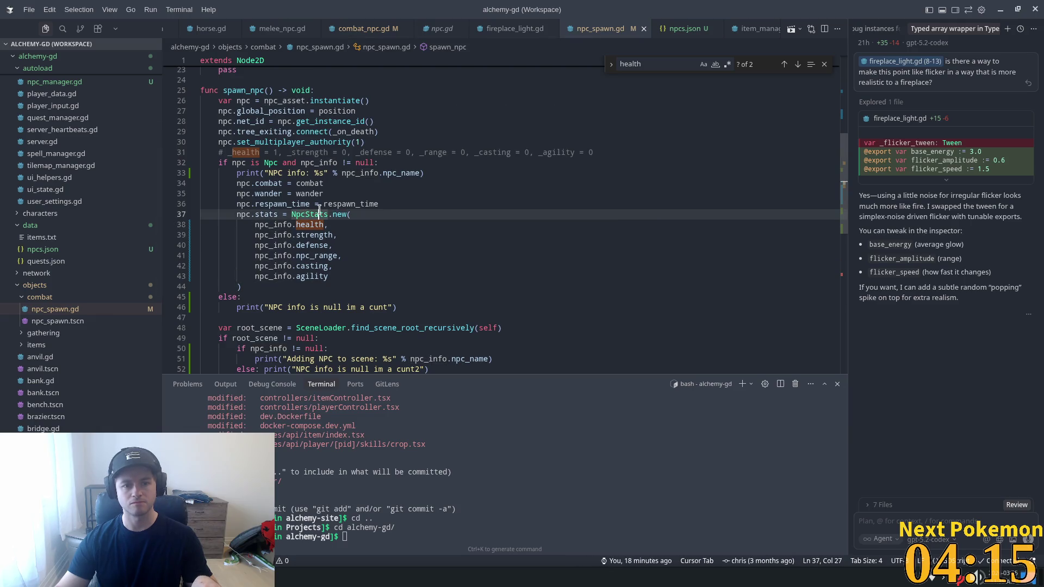
ctrl+click(320, 213)
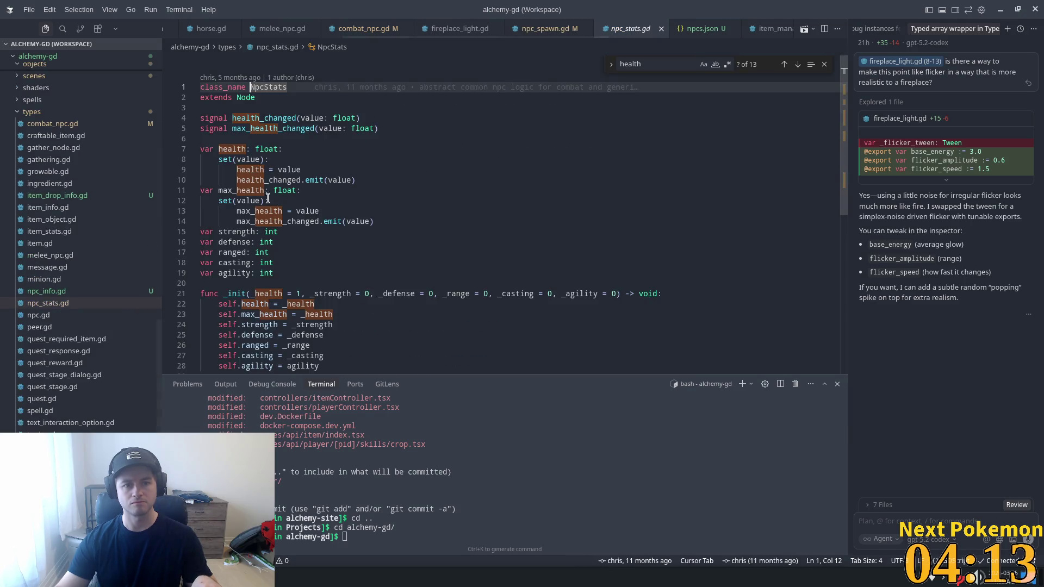
click(549, 28)
click(327, 224)
key(Return)
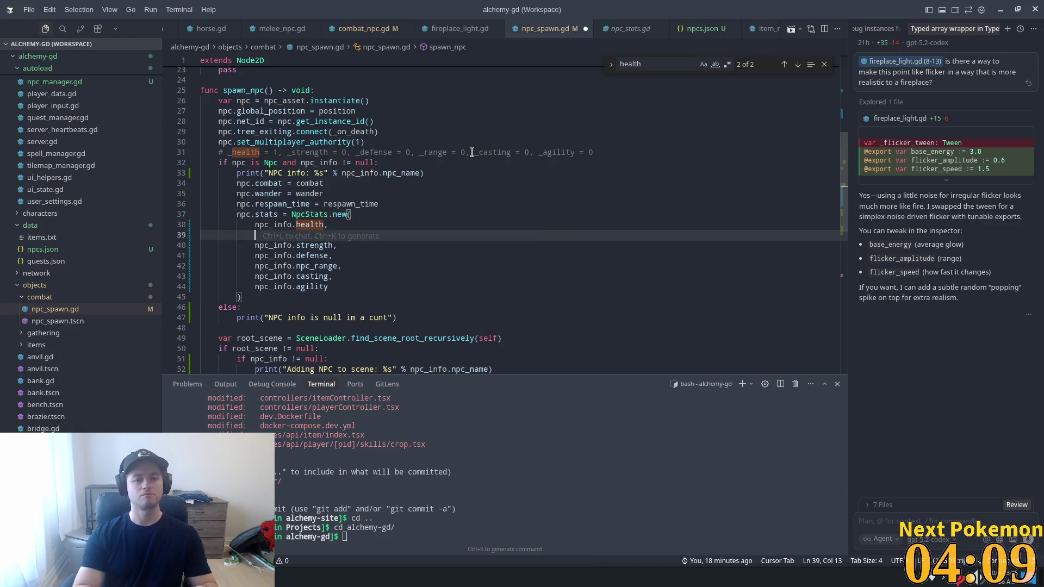
- Enter npc_info.max_health as a new NpcStats.new argument using autocomplete
text(npc)
key(Tab)
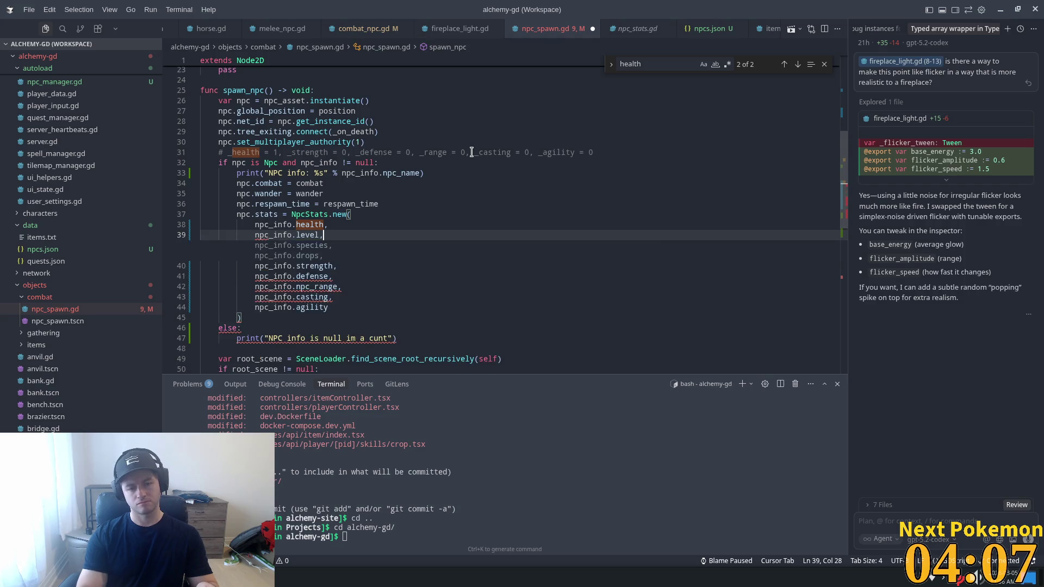
key(BackSpace)
key(BackSpace)
key(BackSpace)
text(max_health)
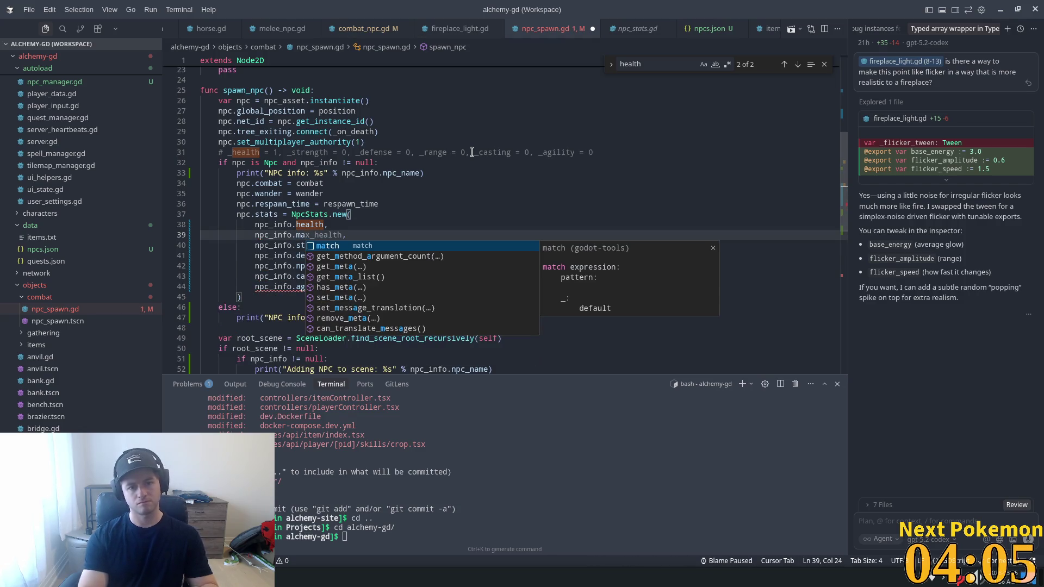
key(Tab)
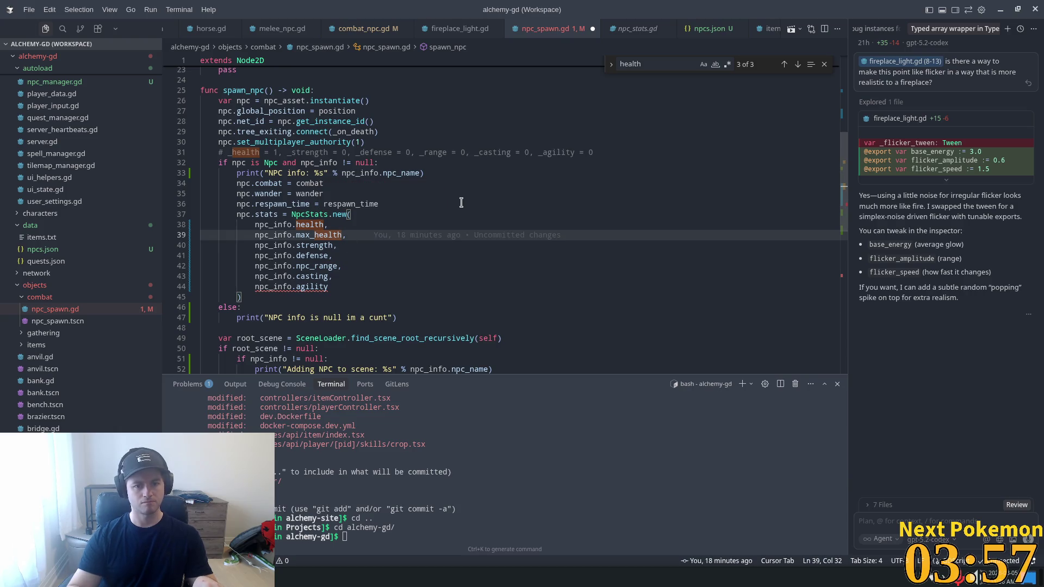
- Delete the max_health argument so health is followed by strength again, and save npc_spawn.gd
key(shift+Home)
key(shift+Home)
key(BackSpace)
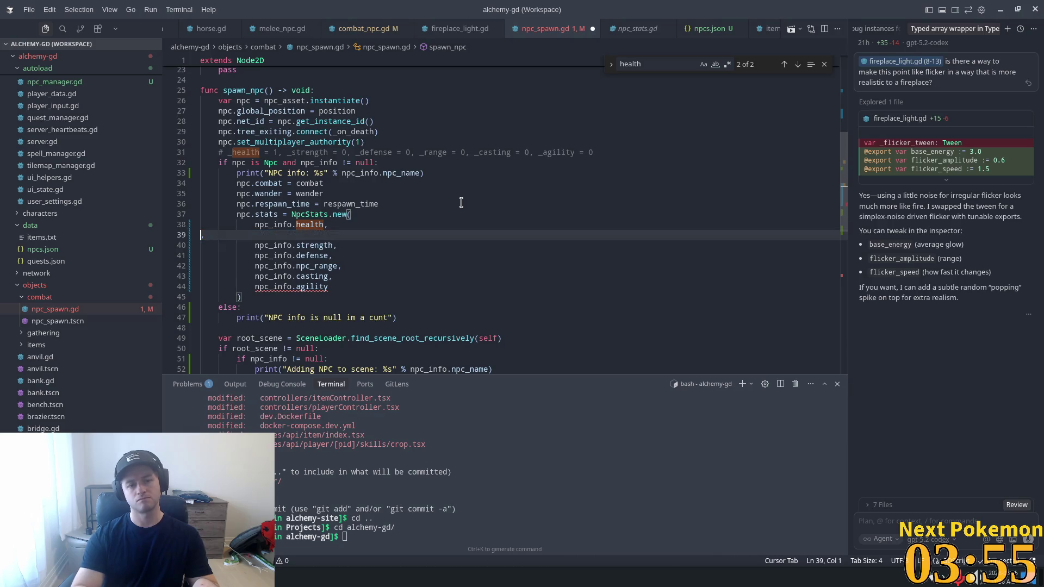
key(BackSpace)
key(Delete)
key(ctrl+s)
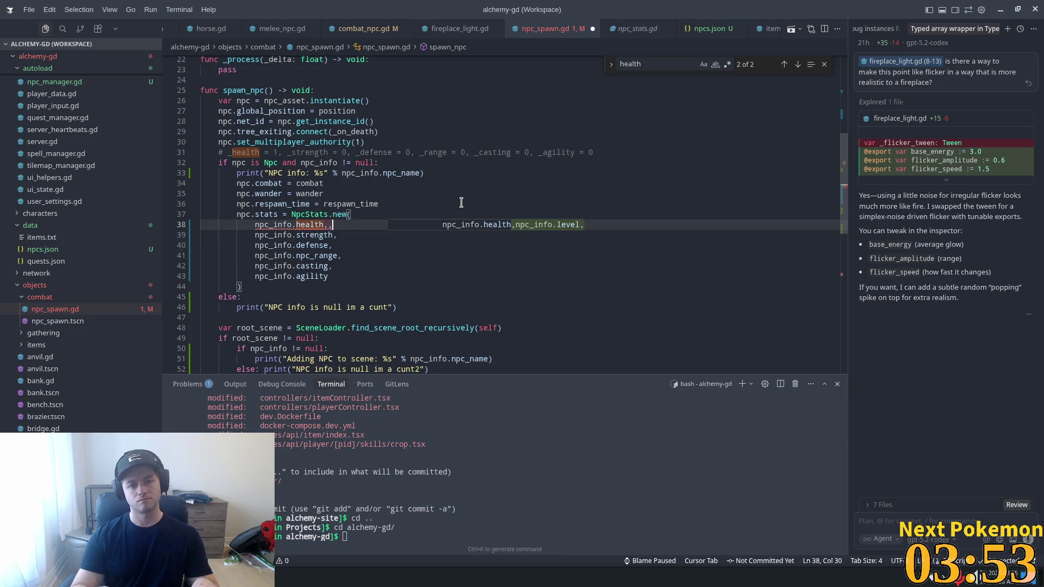
click(404, 120)
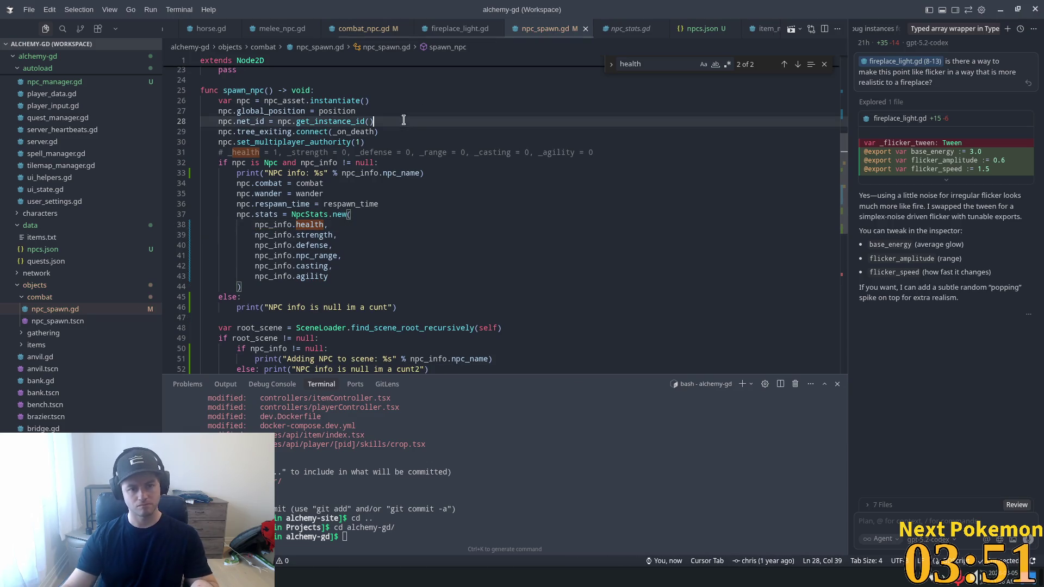
click(250, 215)
double_click(242, 215)
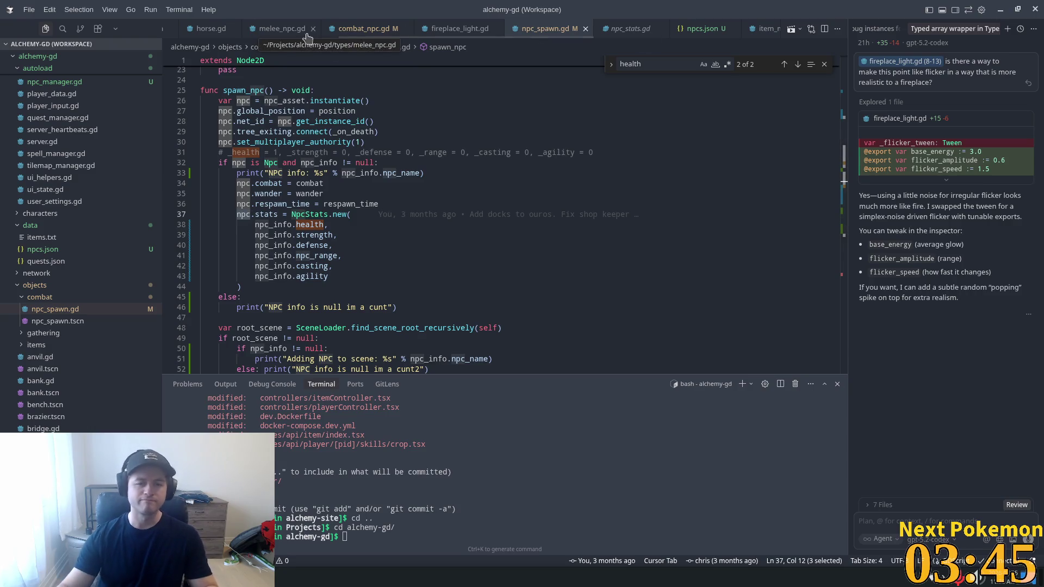
- Open npc_stats.gd from combat_npc.gd's NpcStats type and highlight _health assigning health and max_health
click(363, 28)
scroll(265, 237, up, 10)
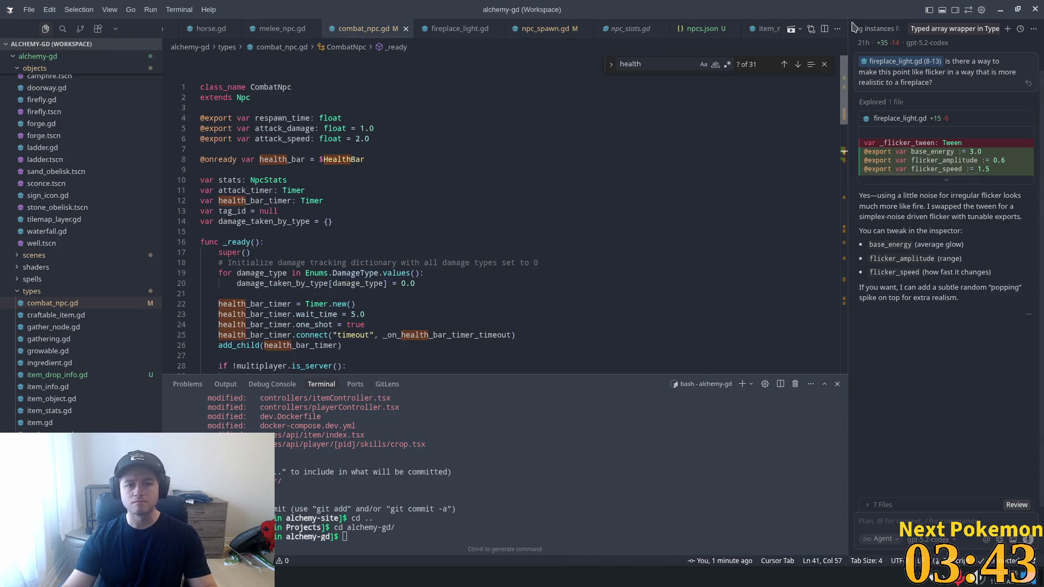
double_click(263, 180)
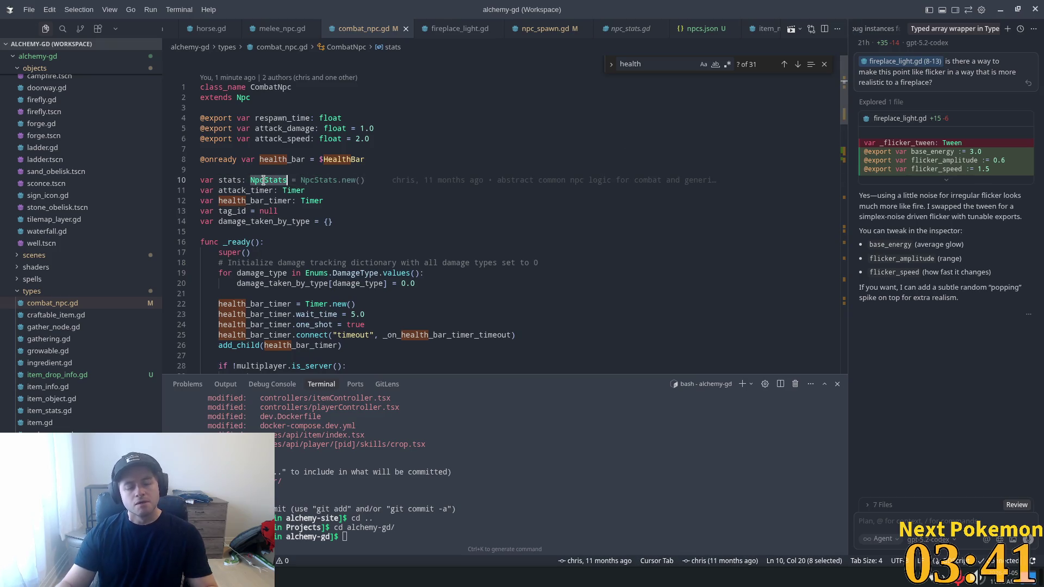
ctrl+click(263, 180)
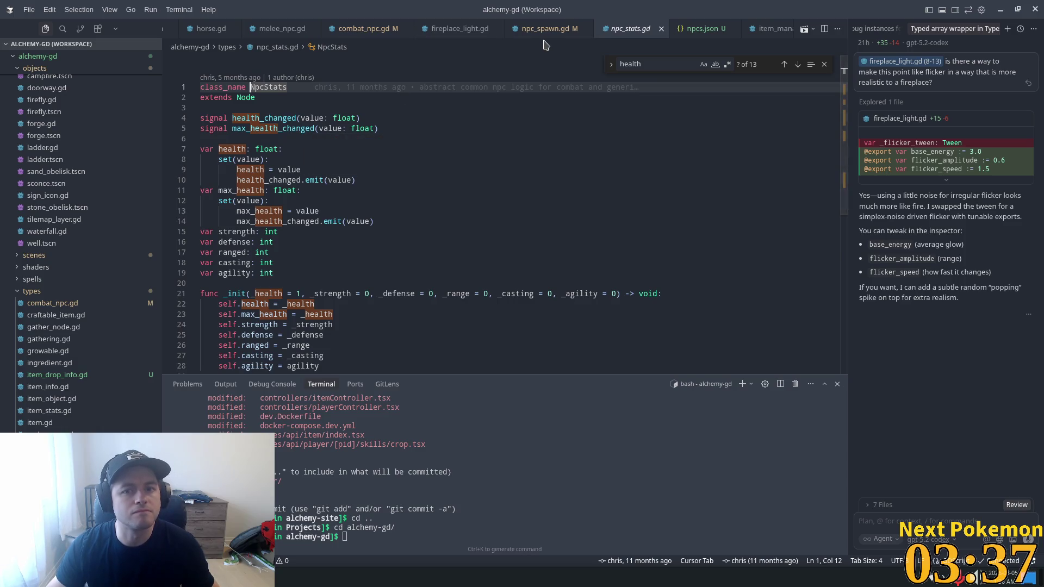
scroll(300, 243, down, 2)
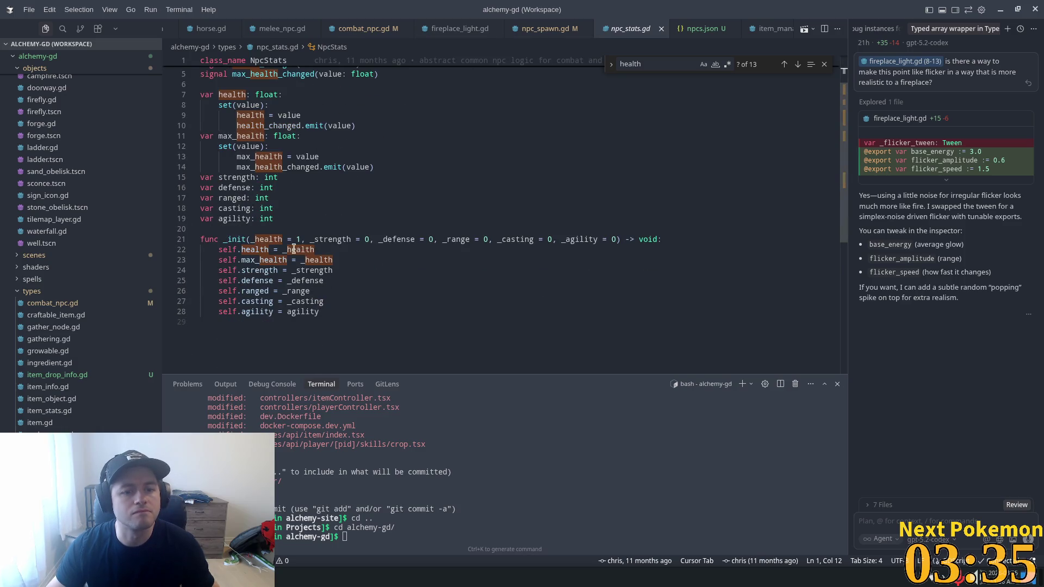
double_click(293, 249)
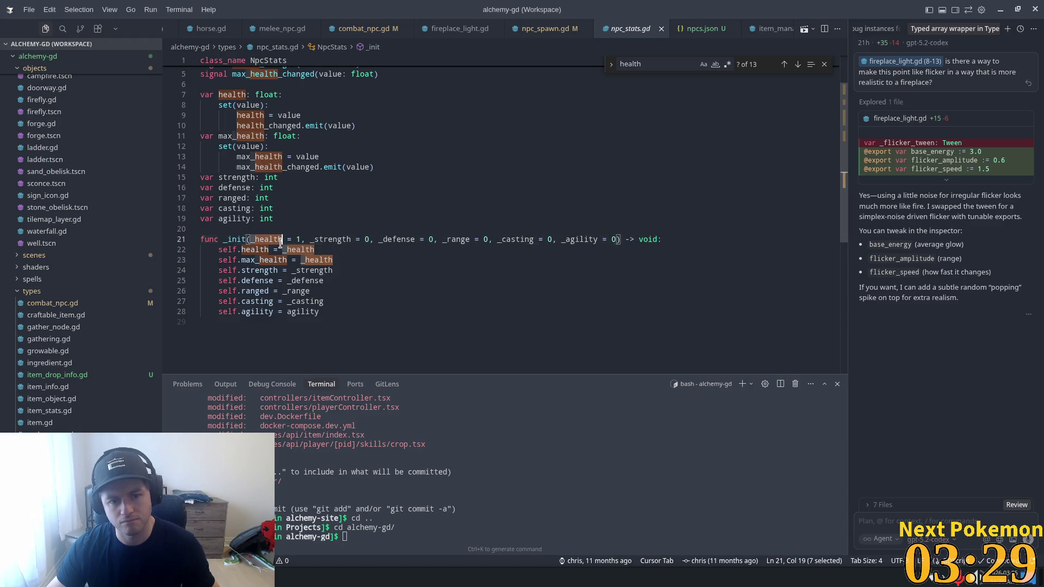
double_click(316, 260)
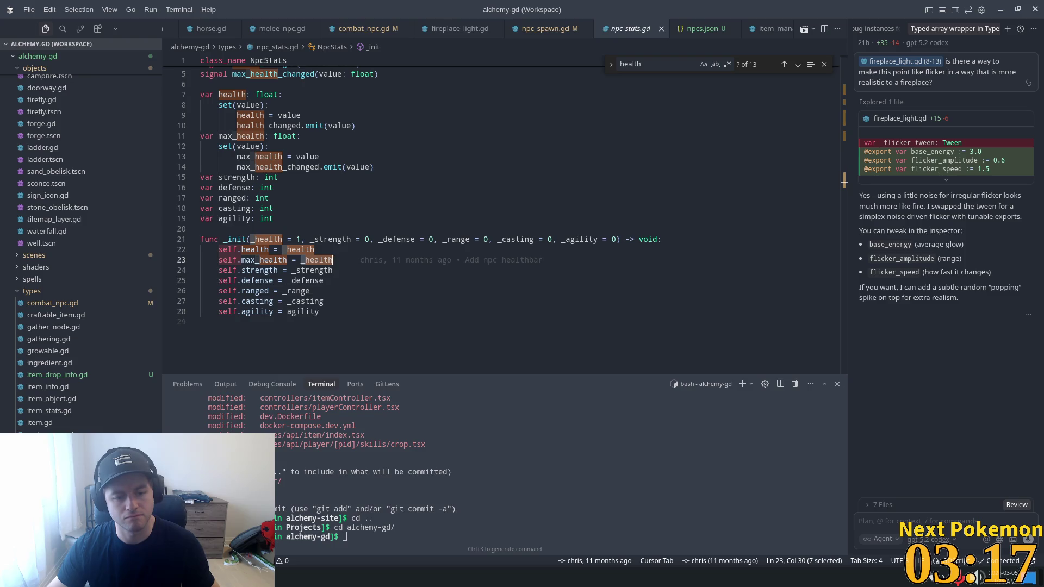
key(alt+Tab)
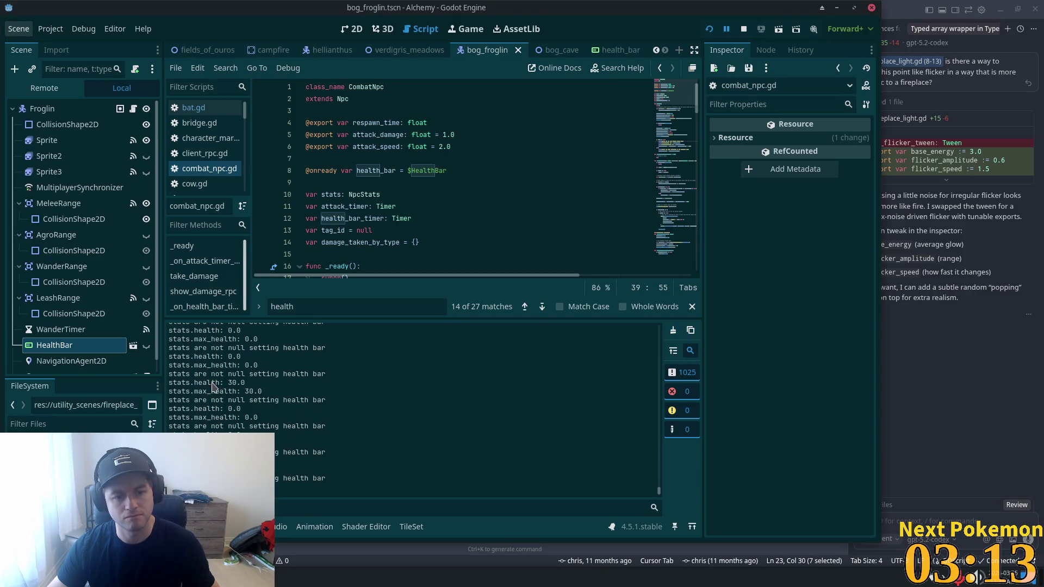
- Highlight the 30.0 health printouts and scroll the log back to 'Loaded 17 NPCs'
drag(198, 383, 231, 391)
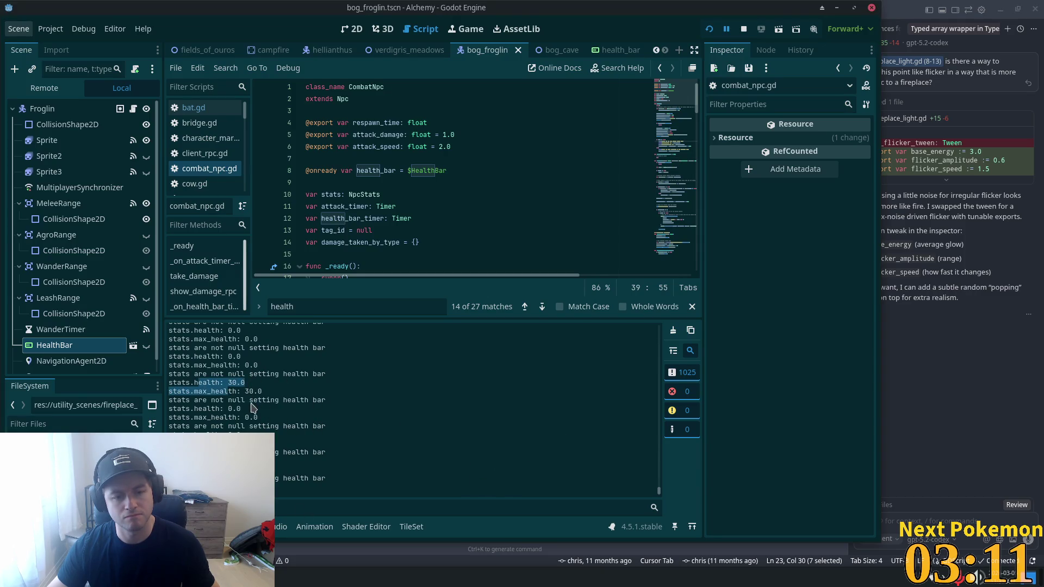
scroll(660, 479, down, 3)
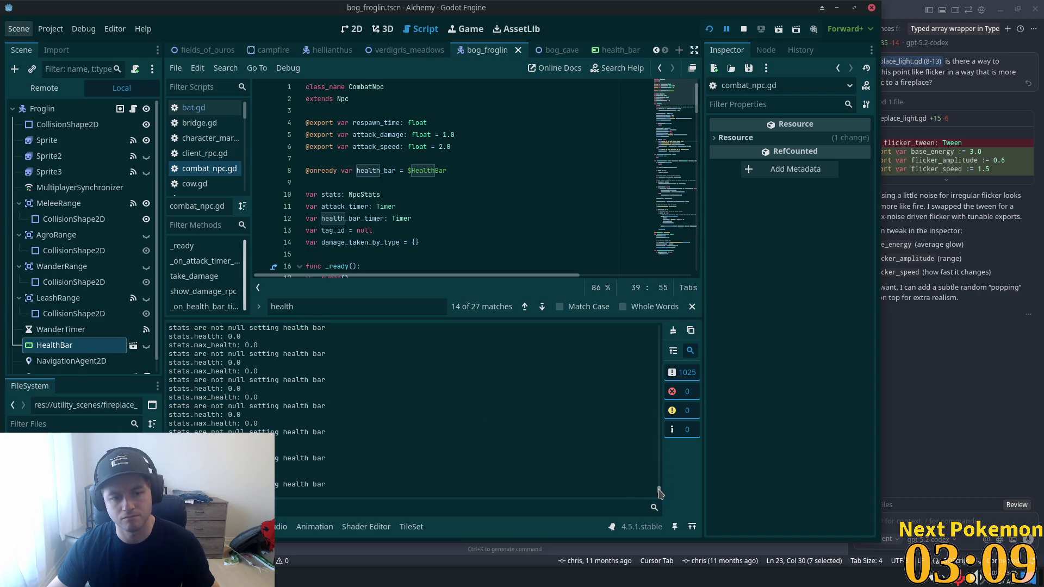
mouse_move(660, 479)
mouse_down()
mouse_move(667, 378)
mouse_move(677, 511)
mouse_move(686, 320)
mouse_up()
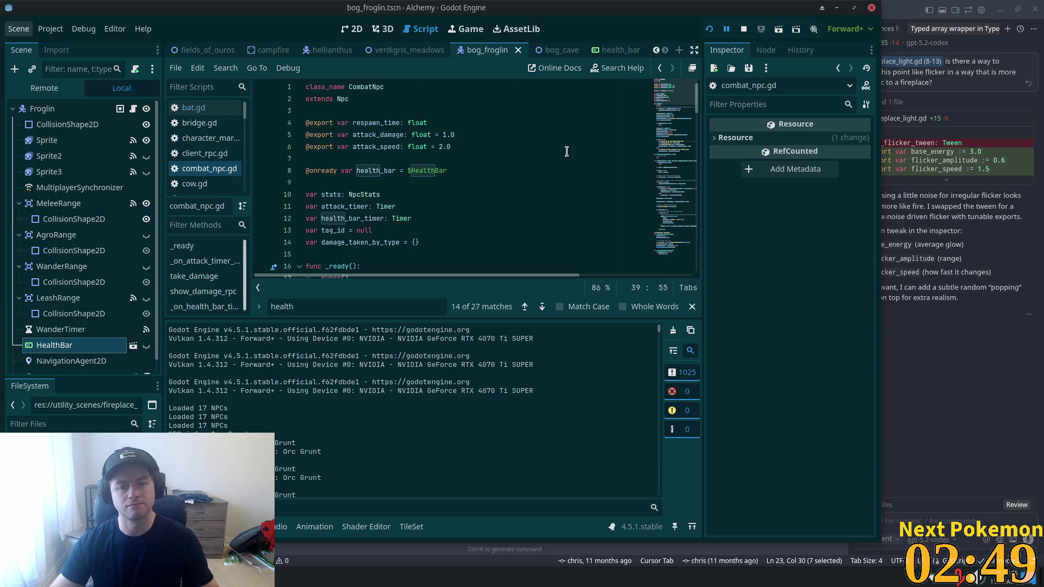
key(alt+Tab)
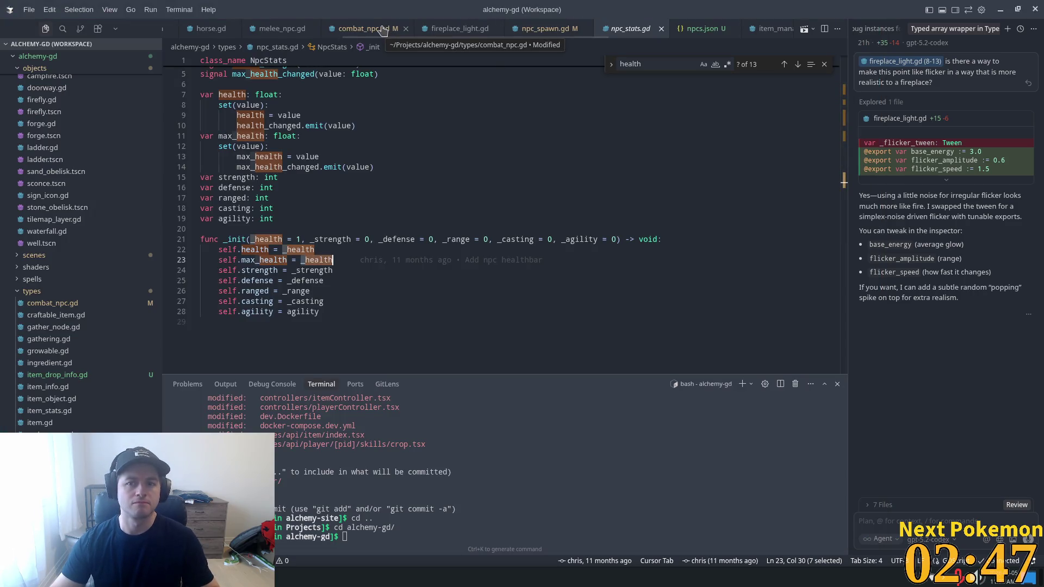
- Select the Bog Froglin's health value 30 in npcs.json, then run the game from Godot
click(707, 30)
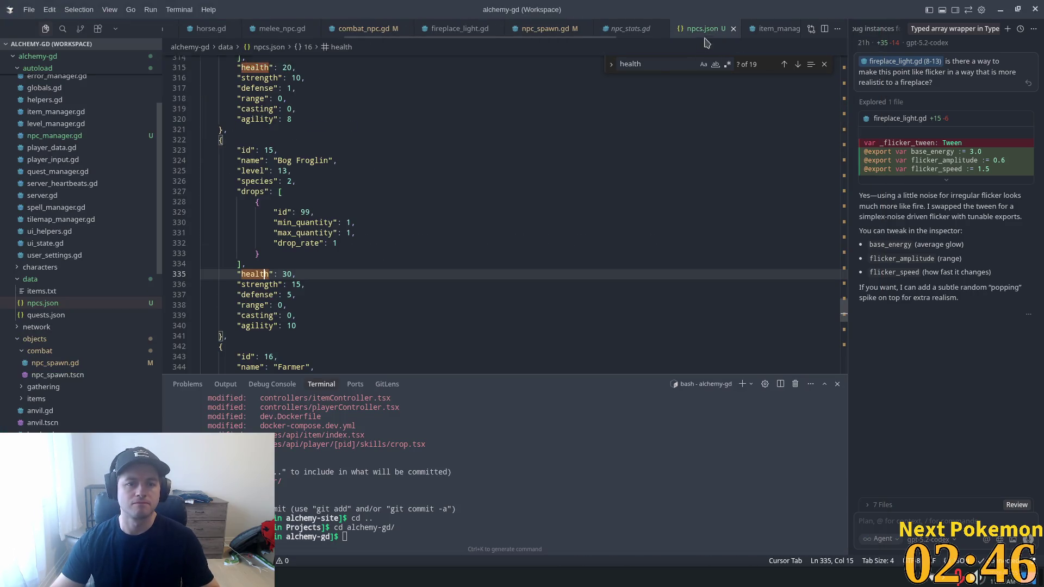
double_click(287, 274)
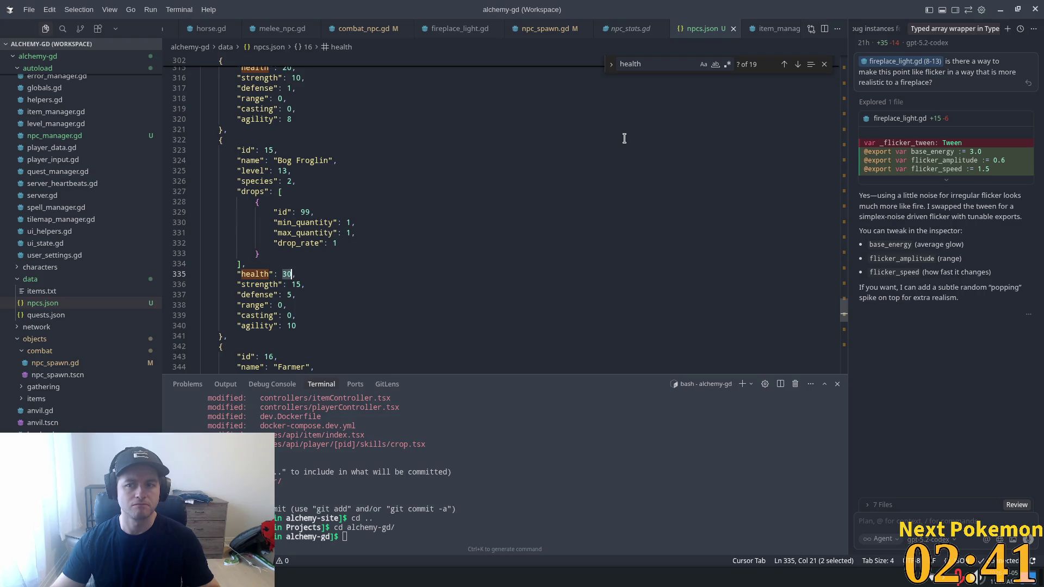
key(alt+Tab)
key(F5)
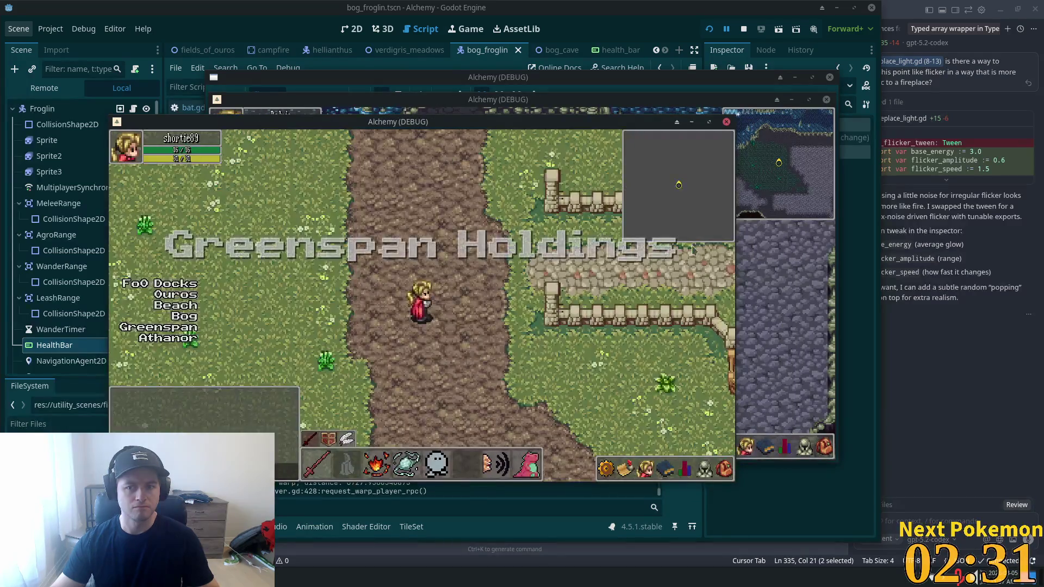
- Walk the player south through the bog to the Bog Froglins and check their health bars
key(alt+Tab)
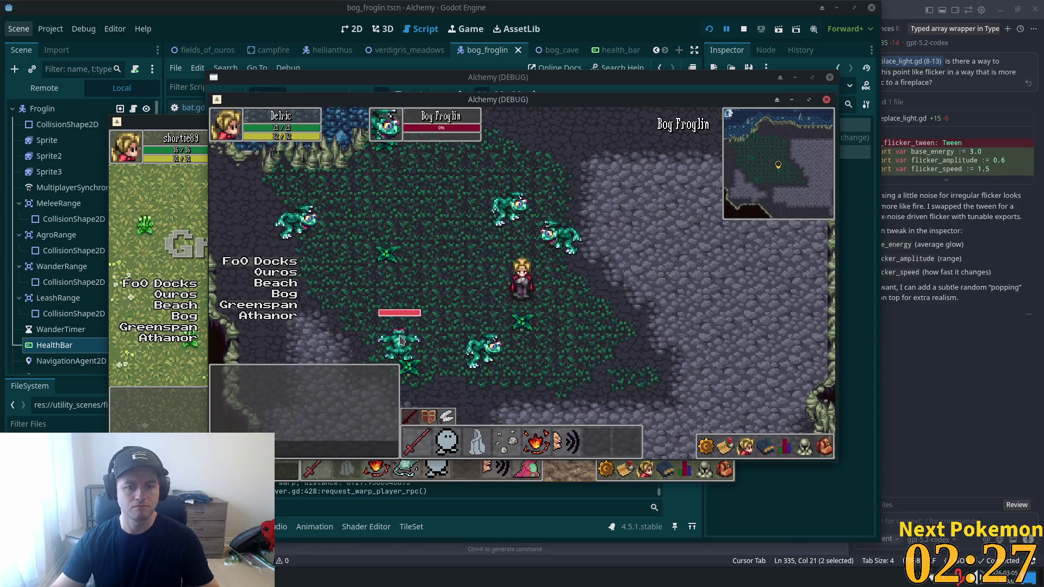
click(297, 216)
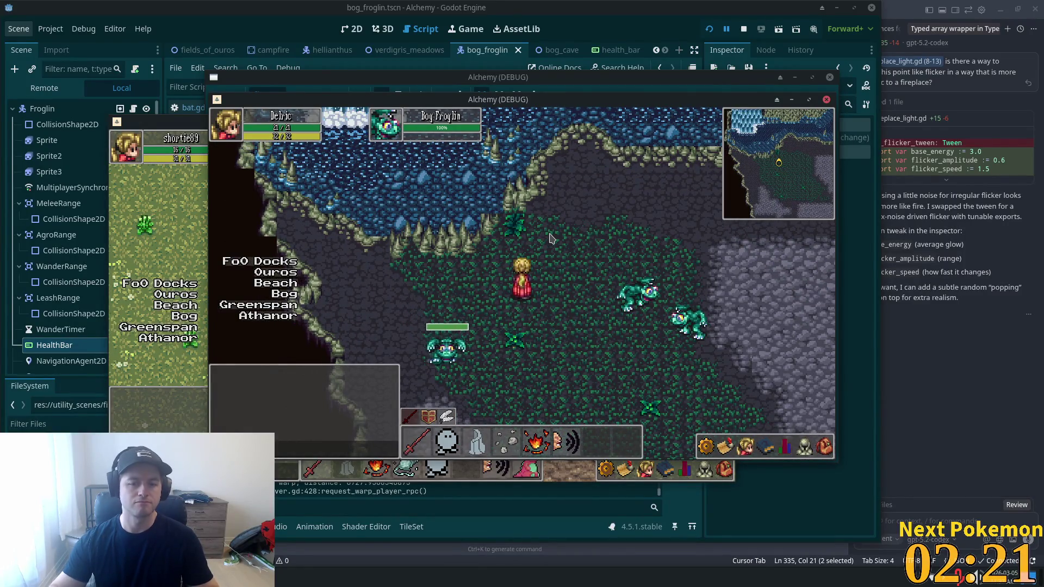
key(s)
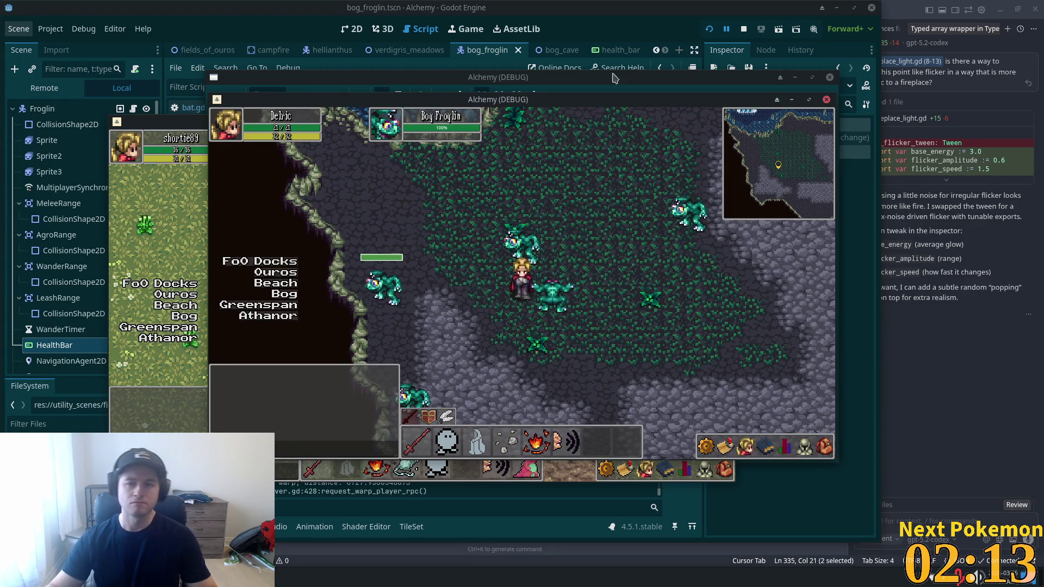
key(alt+Tab)
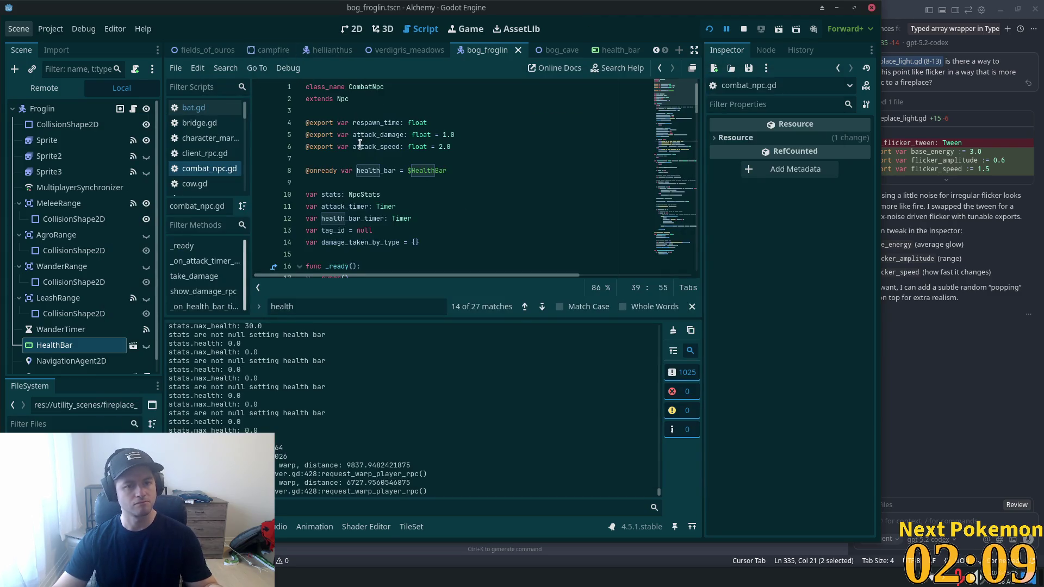
- Bring up npcs.json at the Bog Froglin entry showing health 30 and strength 15
key(alt+Tab)
scroll(329, 120, up, 1)
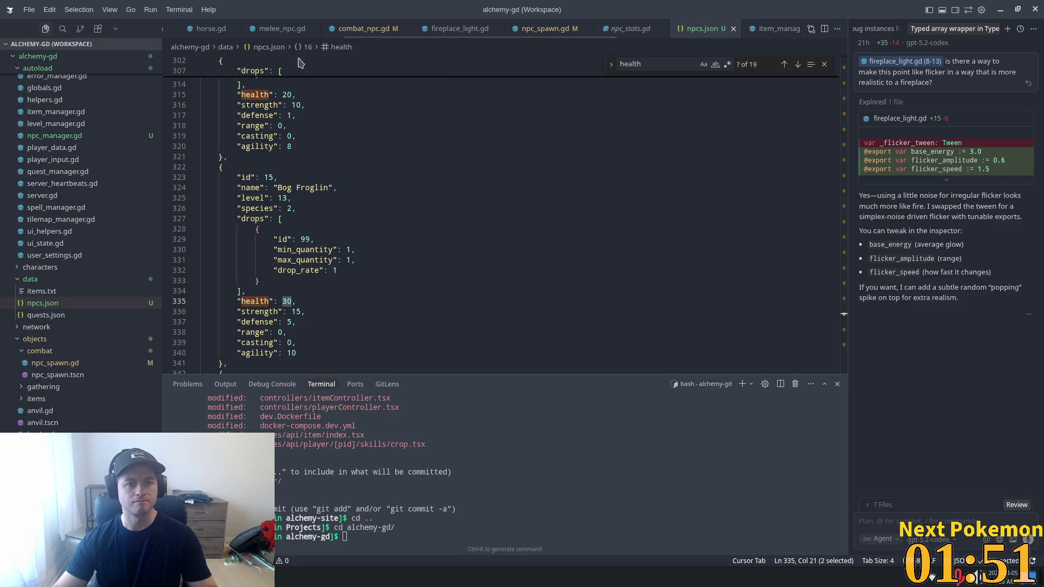
- Delete the NPC info debug print line from npc_spawn.gd and save the file
click(348, 32)
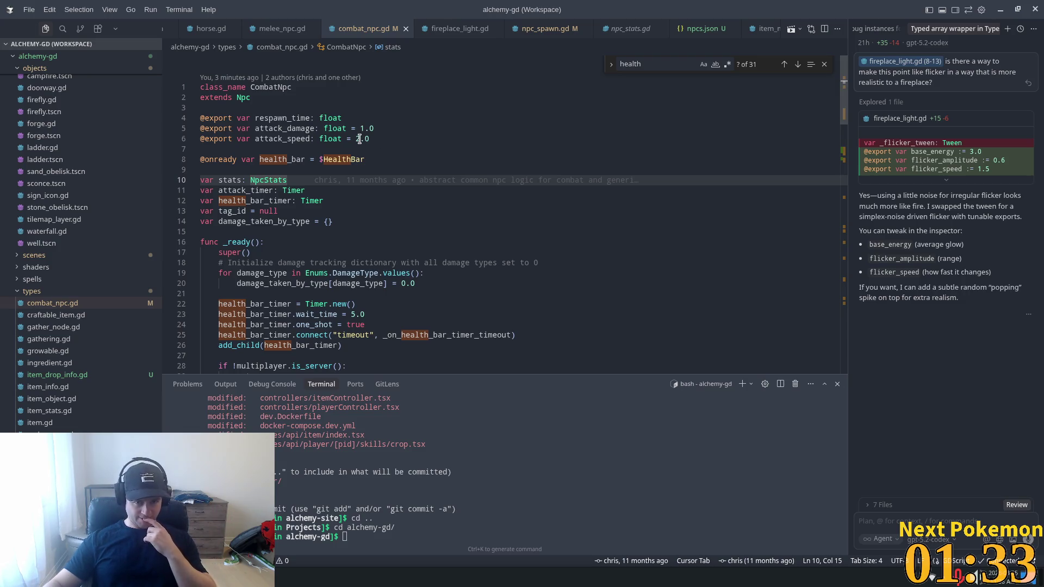
click(536, 31)
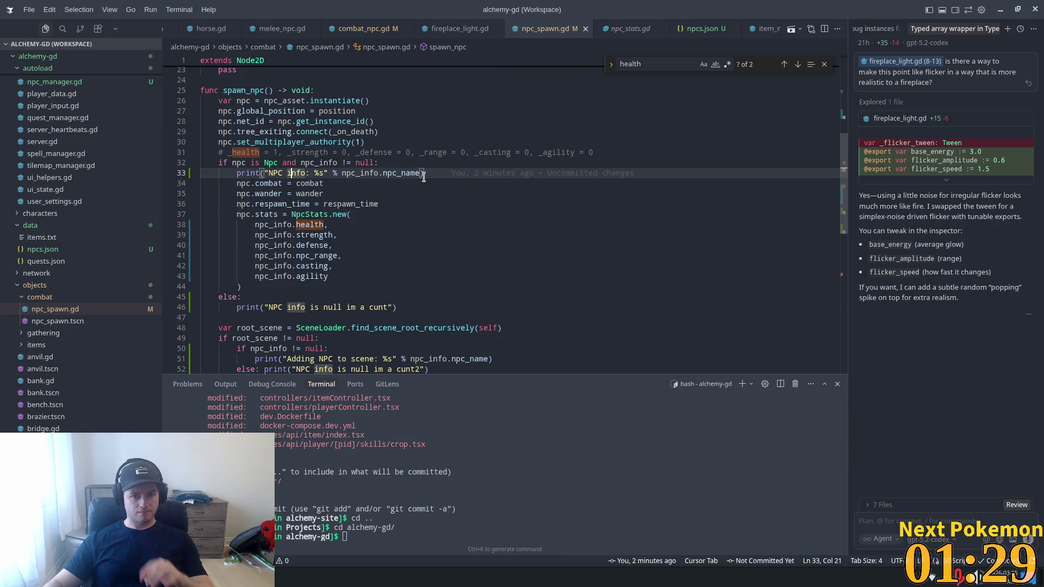
drag(424, 173, 236, 172)
key(BackSpace)
key(BackSpace)
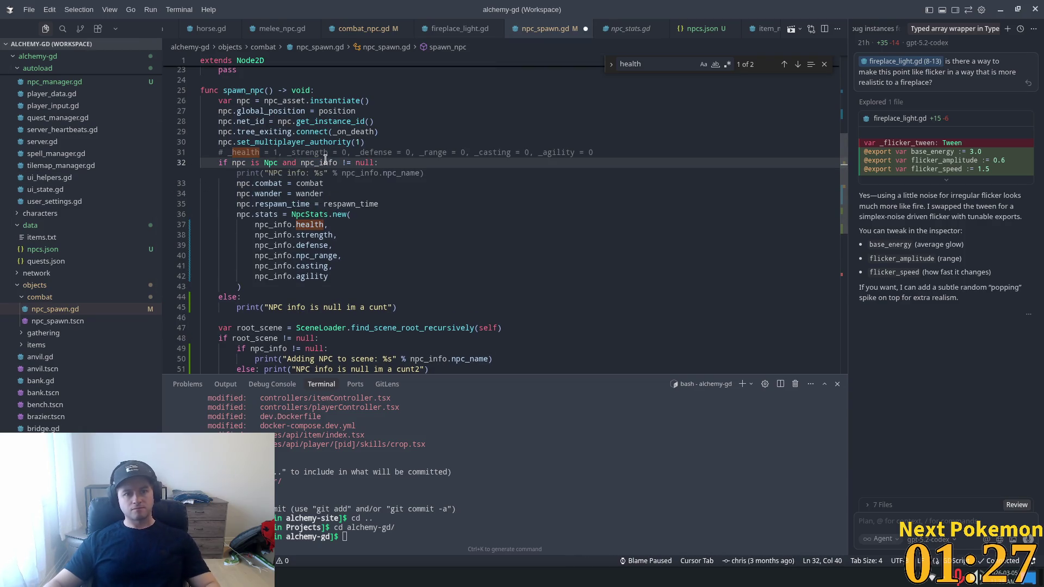
click(341, 154)
key(ctrl+s)
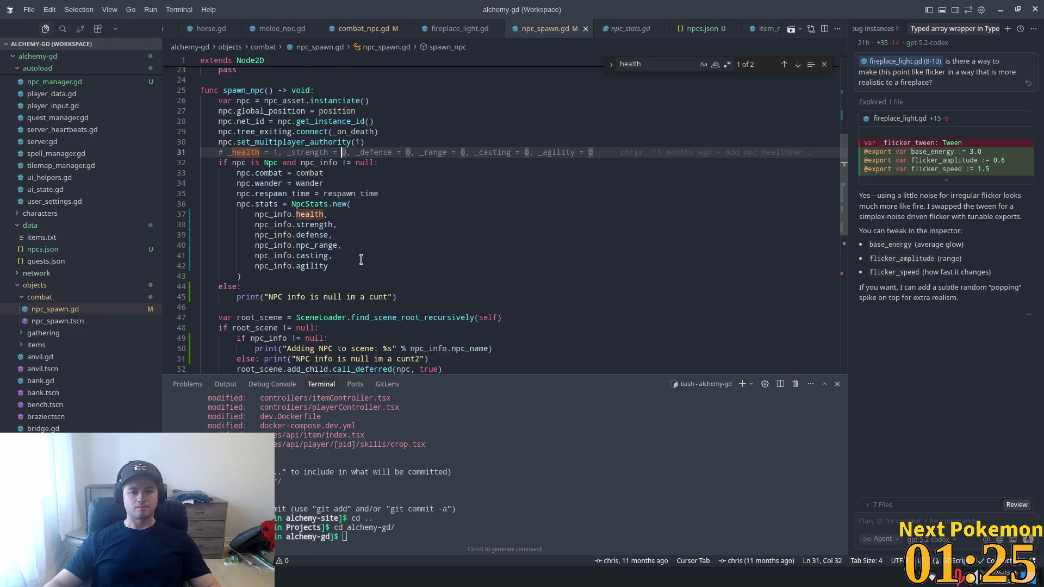
- Delete the else branch and its debug print in spawn_npc
scroll(361, 261, up, 3)
scroll(361, 261, down, 5)
drag(397, 242, 160, 244)
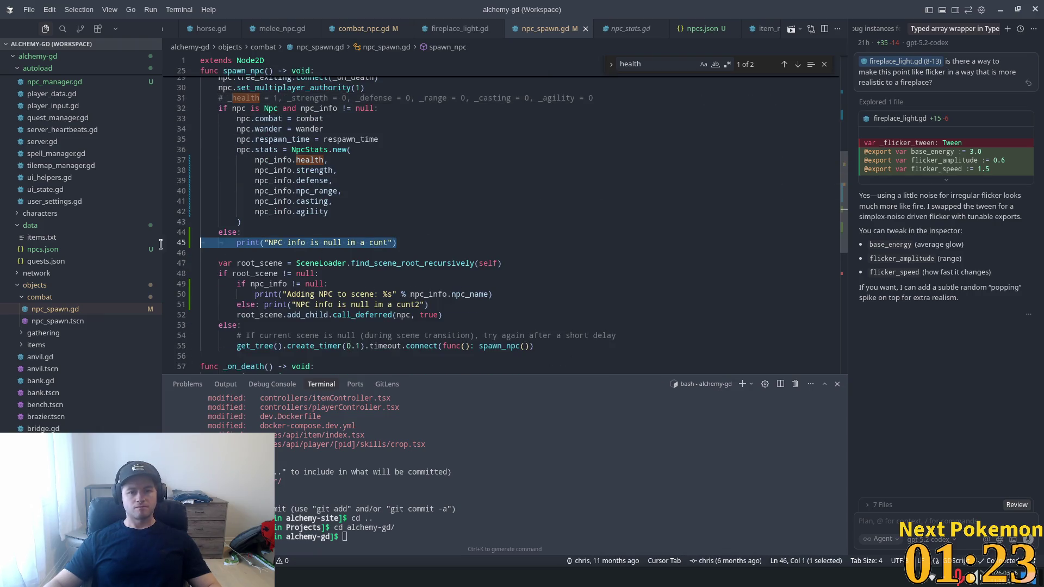
key(shift+Up)
key(BackSpace)
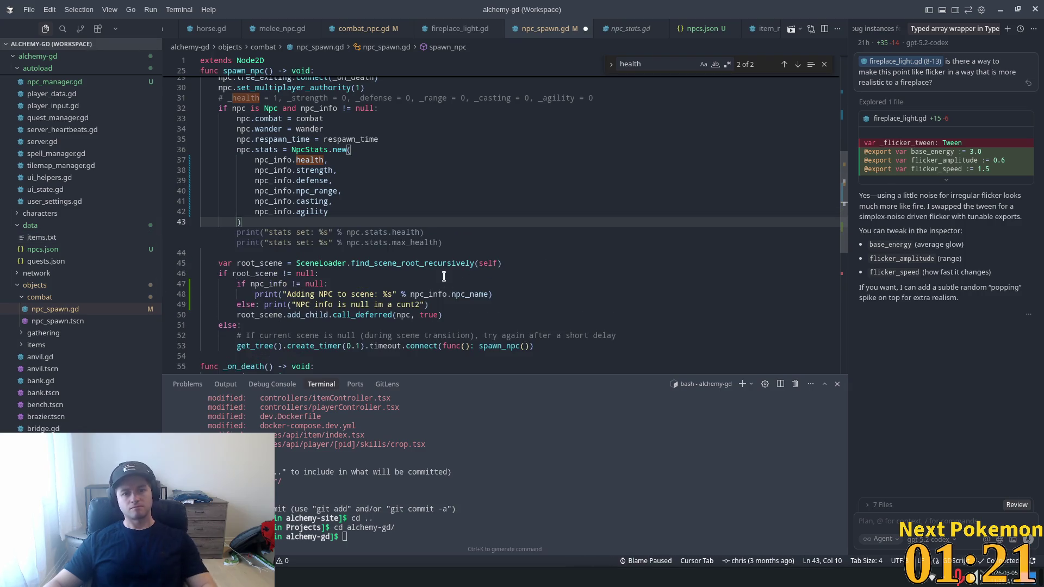
- Delete the npc_info check with its Adding NPC prints, and select the combat NPC info print
scroll(390, 283, down, 2)
click(460, 238)
mouse_move(429, 229)
mouse_down()
mouse_move(104, 220)
mouse_move(159, 223)
mouse_move(163, 211)
mouse_up()
key(BackSpace)
key(BackSpace)
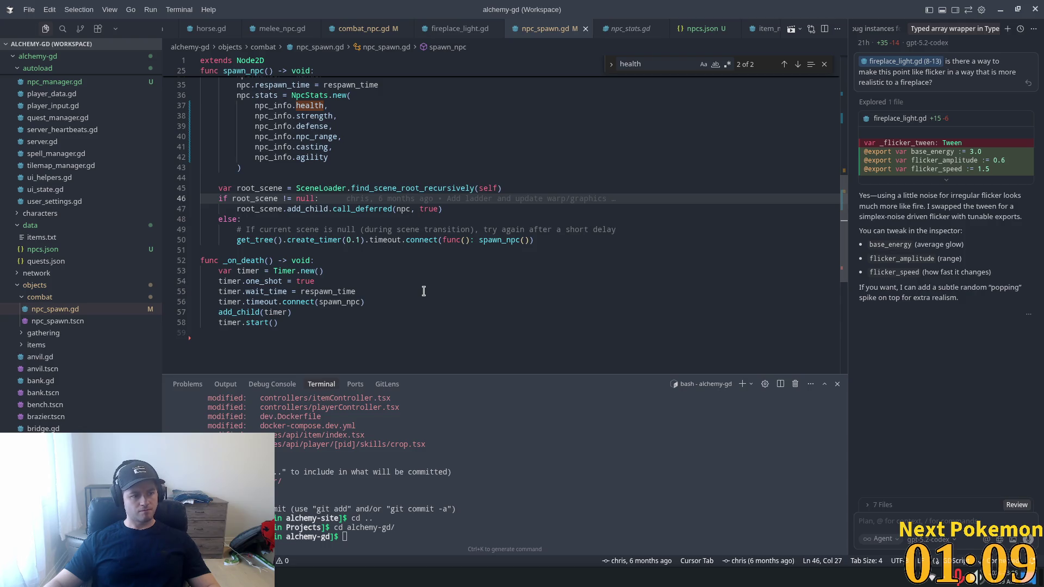
scroll(426, 292, up, 10)
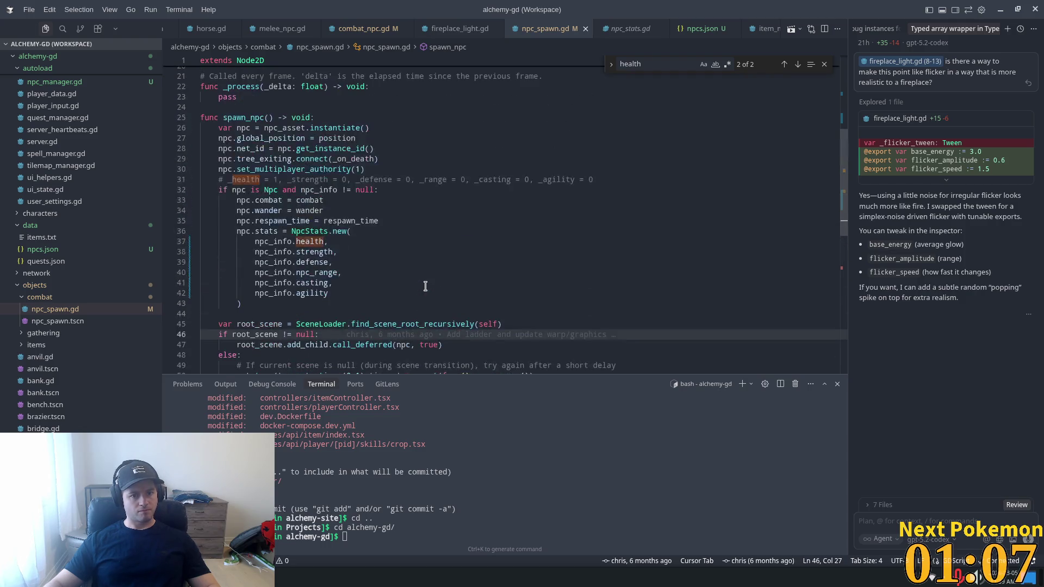
drag(521, 252, 140, 253)
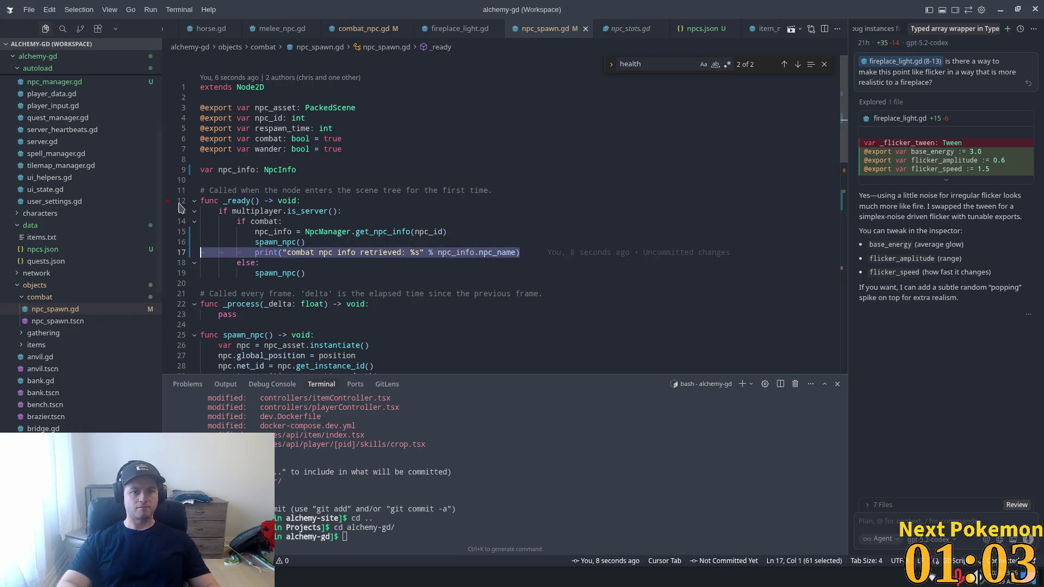
- Delete the combat NPC info print and the else branch with its duplicate spawn_npc() call
key(BackSpace)
key(BackSpace)
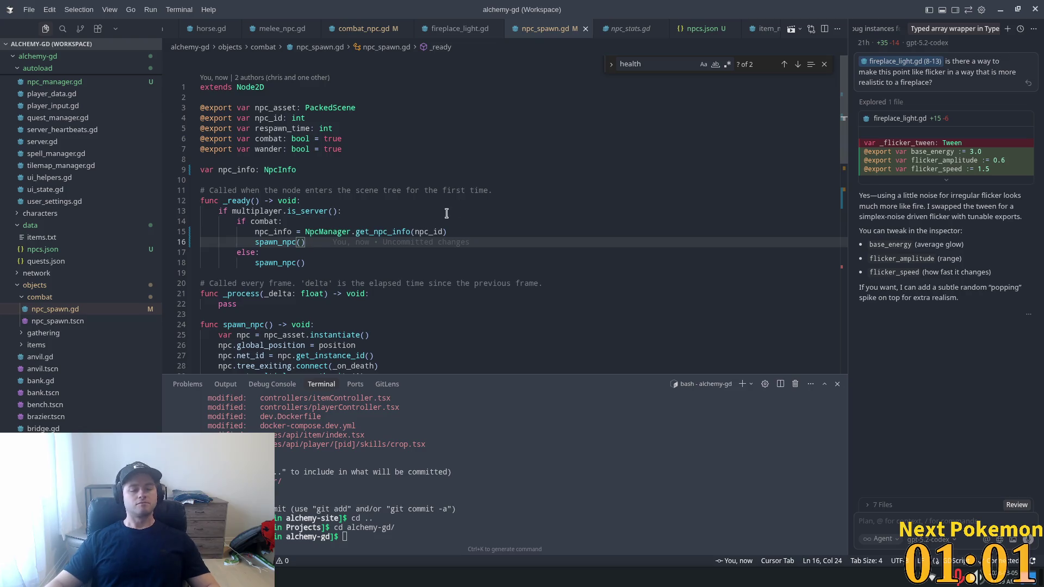
click(318, 263)
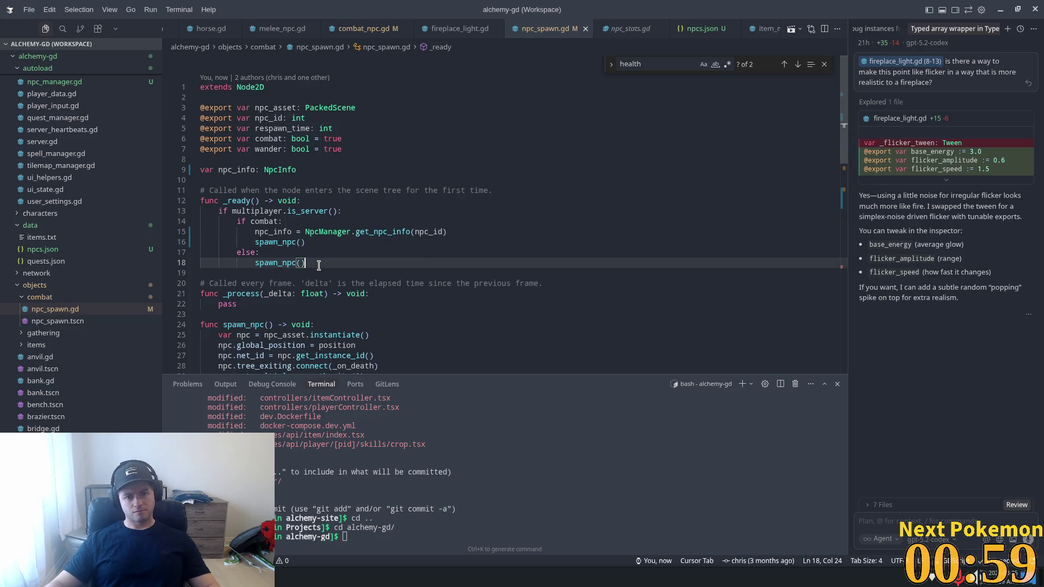
mouse_move(318, 264)
mouse_down()
mouse_move(305, 243)
mouse_move(298, 257)
mouse_move(186, 242)
mouse_move(201, 253)
mouse_up()
click(319, 263)
key(BackSpace)
key(BackSpace)
- Dedent spawn_npc() out of the combat block, add a blank line before it, and save
click(255, 245)
key(BackSpace)
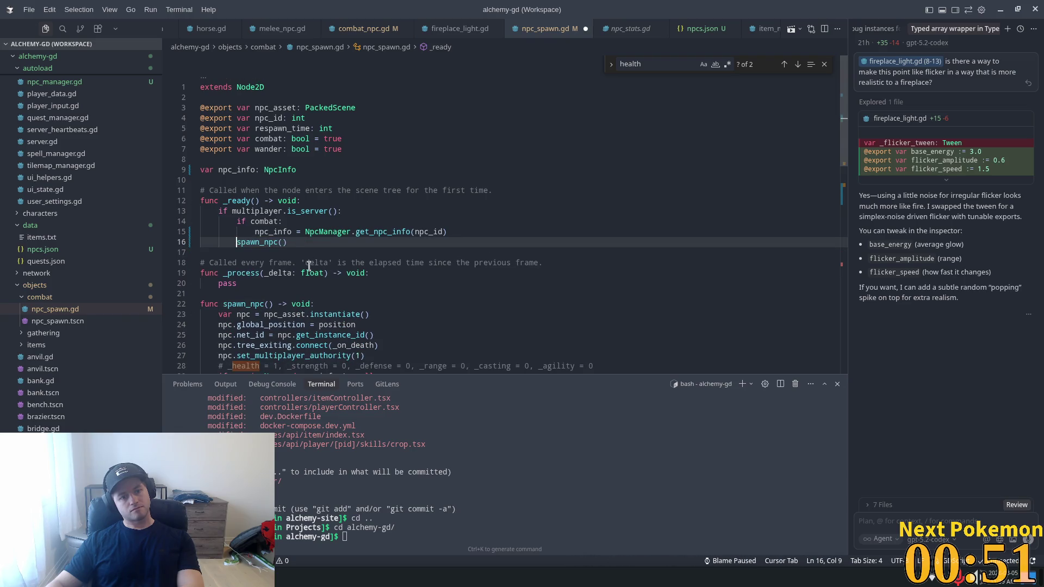
key(Up)
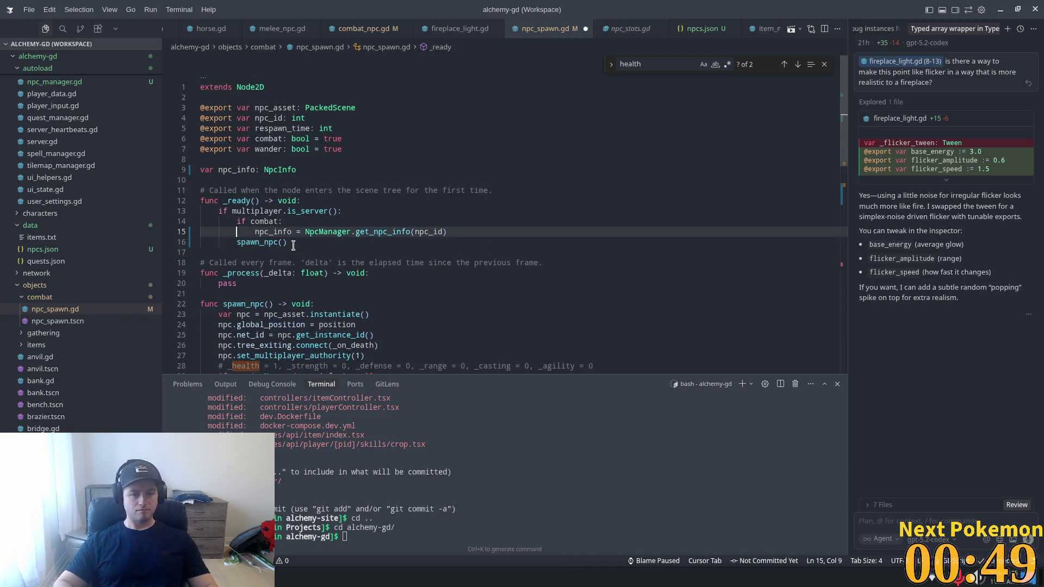
key(End)
key(Return)
key(BackSpace)
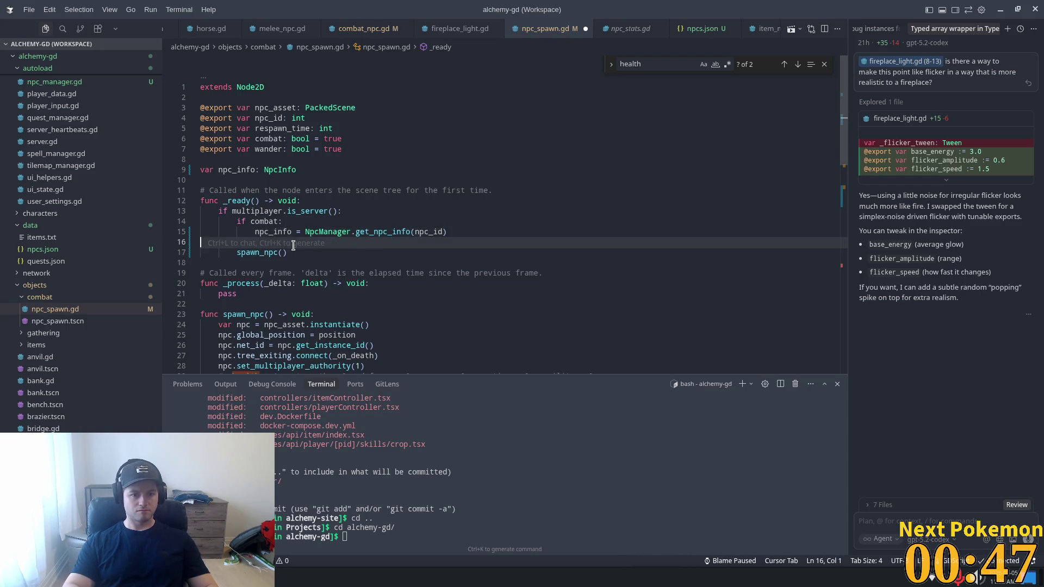
key(ctrl+s)
- Highlight the uses of npc_info and select the get_npc_info call
click(355, 139)
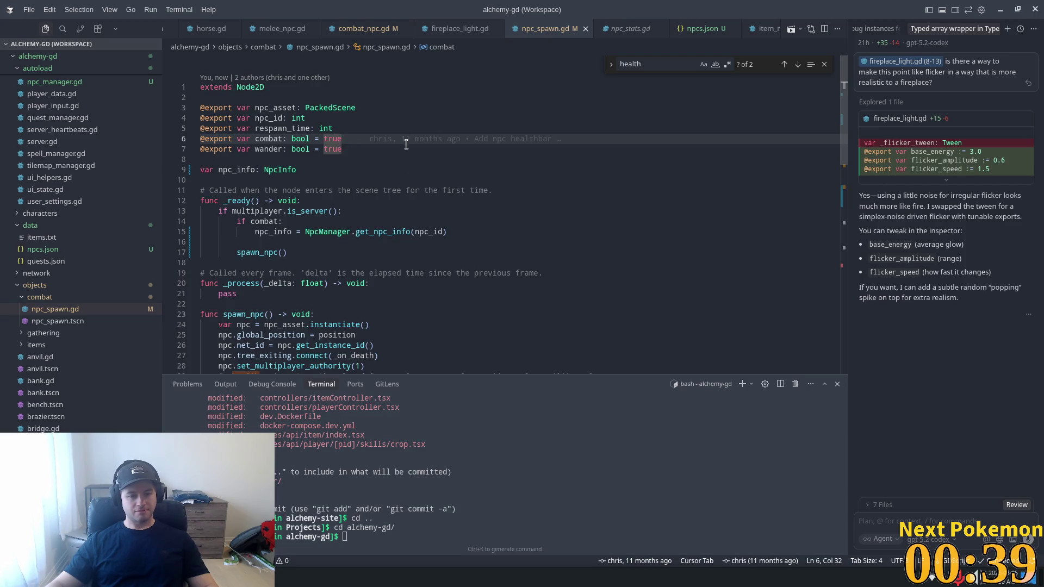
double_click(288, 233)
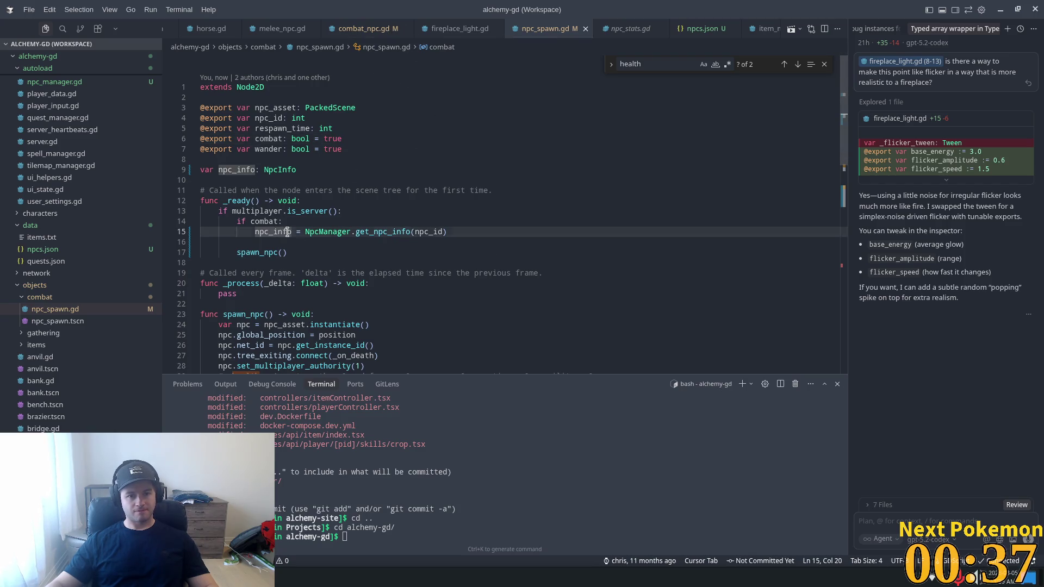
double_click(375, 232)
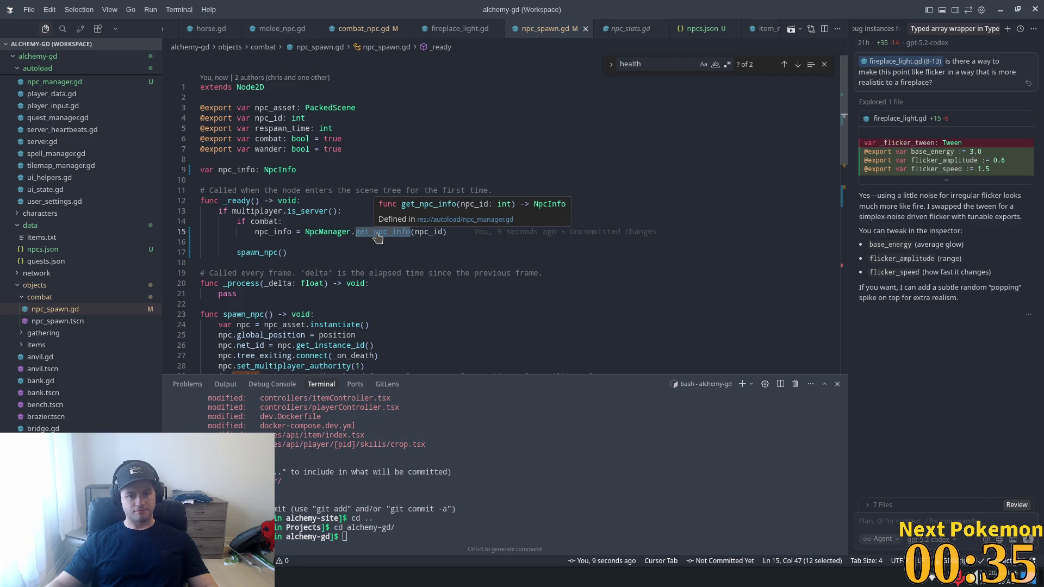
- Jump to get_npc_info in npc_manager.gd and inspect its npc_id_map.get(npc_id, null) lookup
ctrl+click(376, 233)
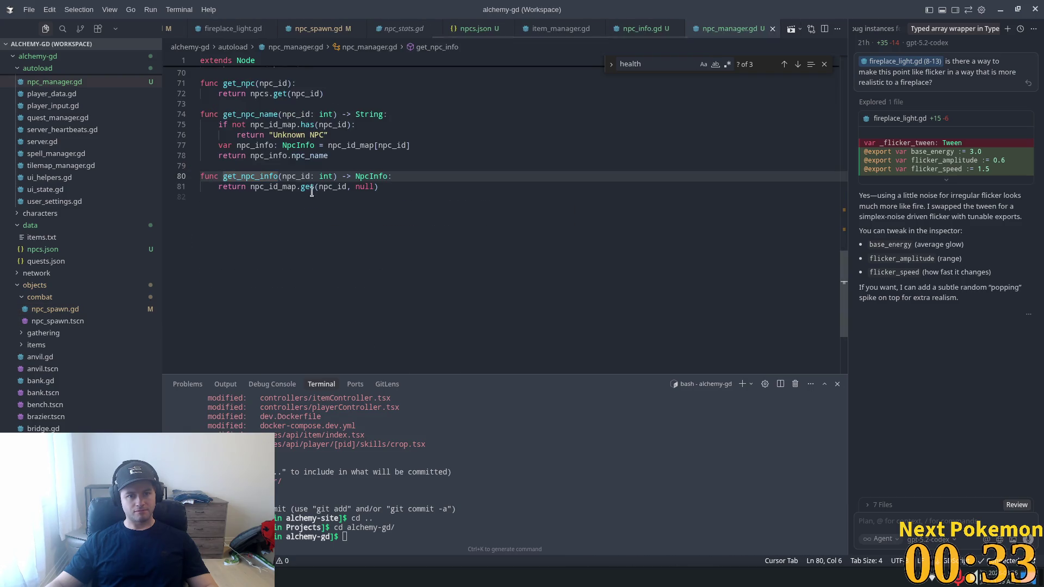
double_click(285, 187)
mouse_move(305, 186)
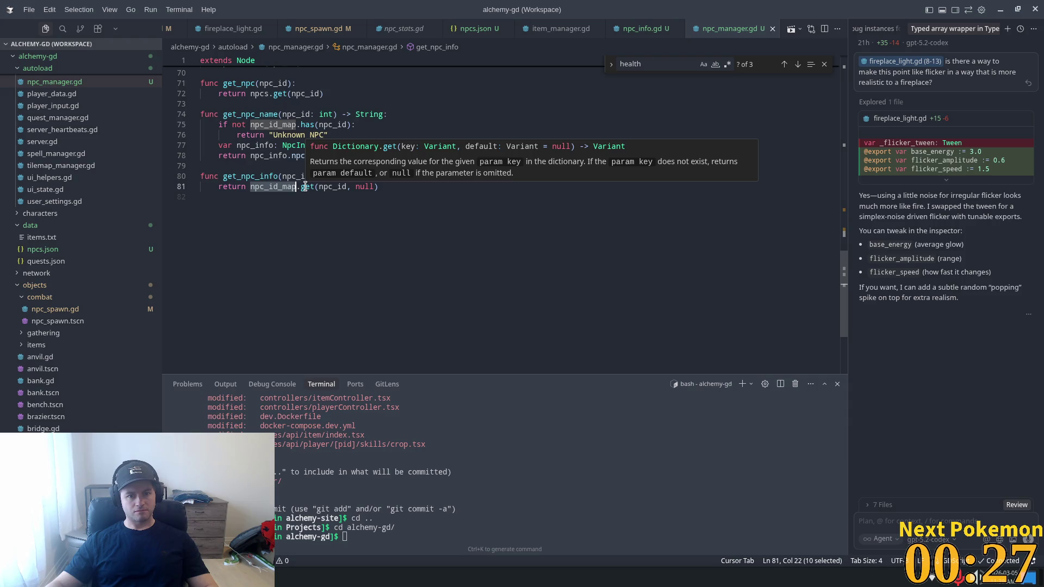
double_click(305, 187)
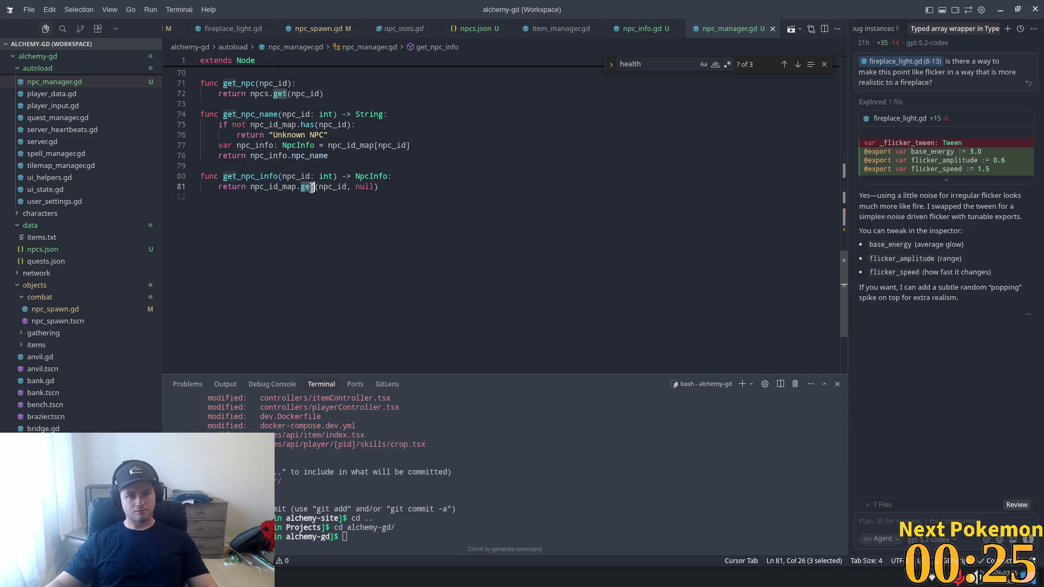
mouse_move(303, 186)
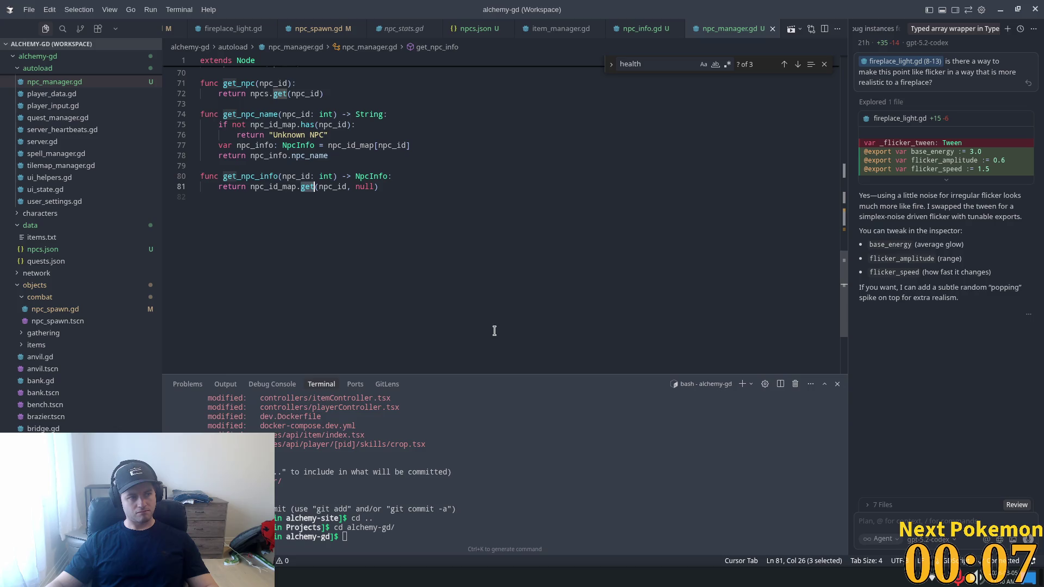
scroll(446, 252, up, 4)
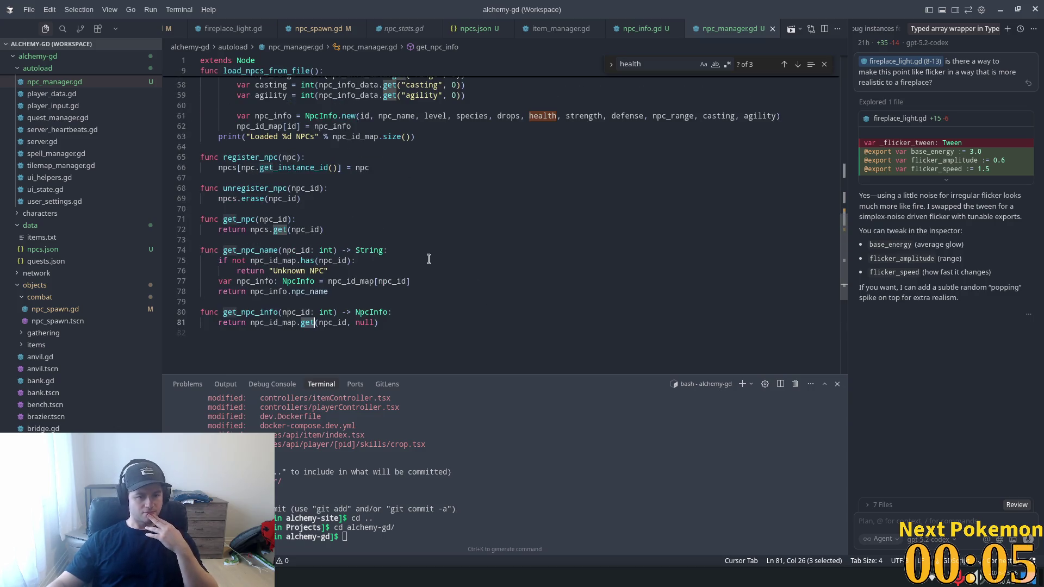
scroll(429, 260, up, 4)
drag(416, 273, 178, 265)
click(452, 268)
key(shift+Up)
key(BackSpace)
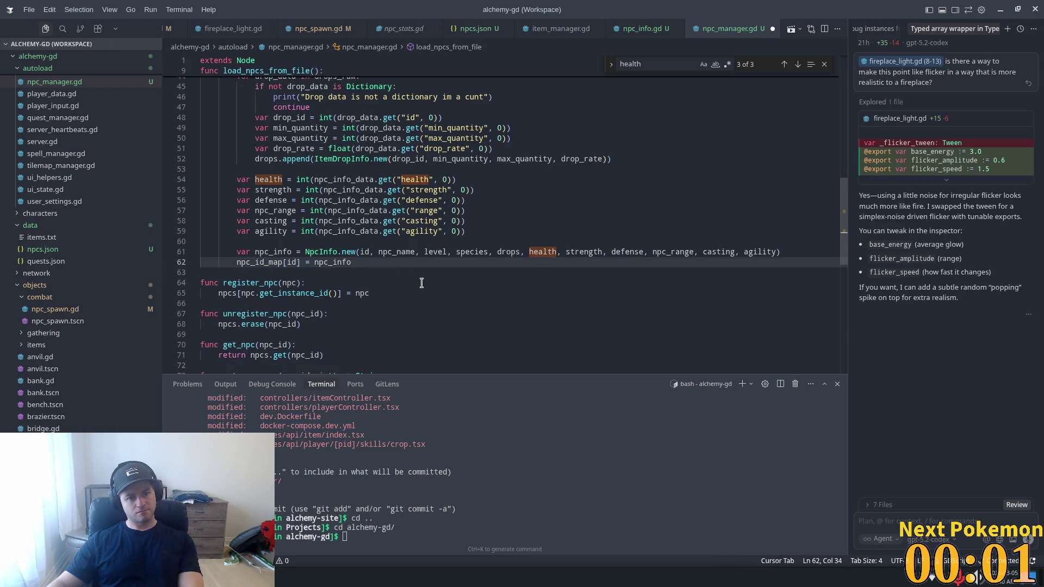
scroll(420, 280, up, 3)
scroll(412, 271, up, 7)
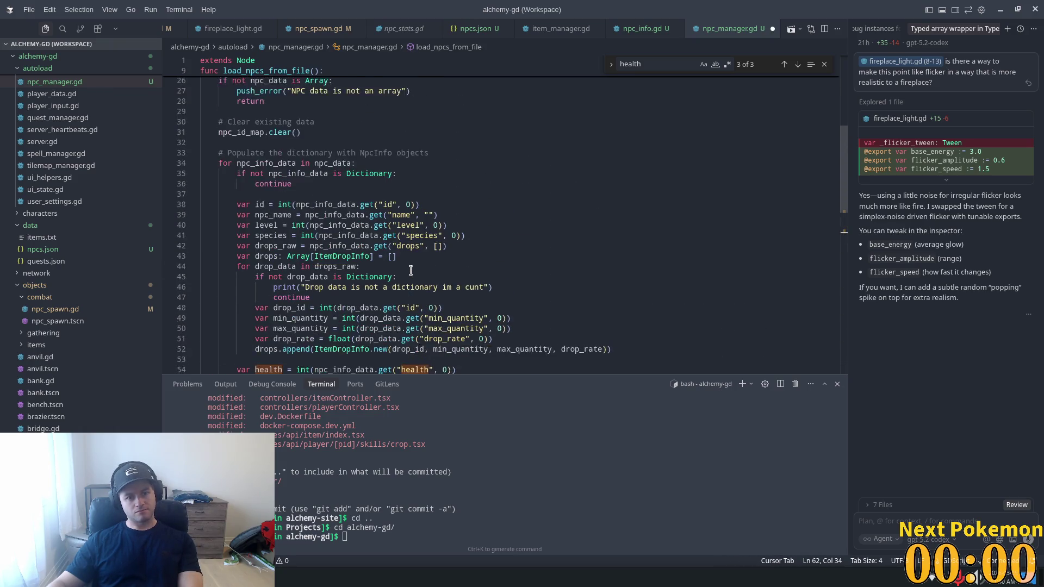
scroll(413, 271, up, 4)
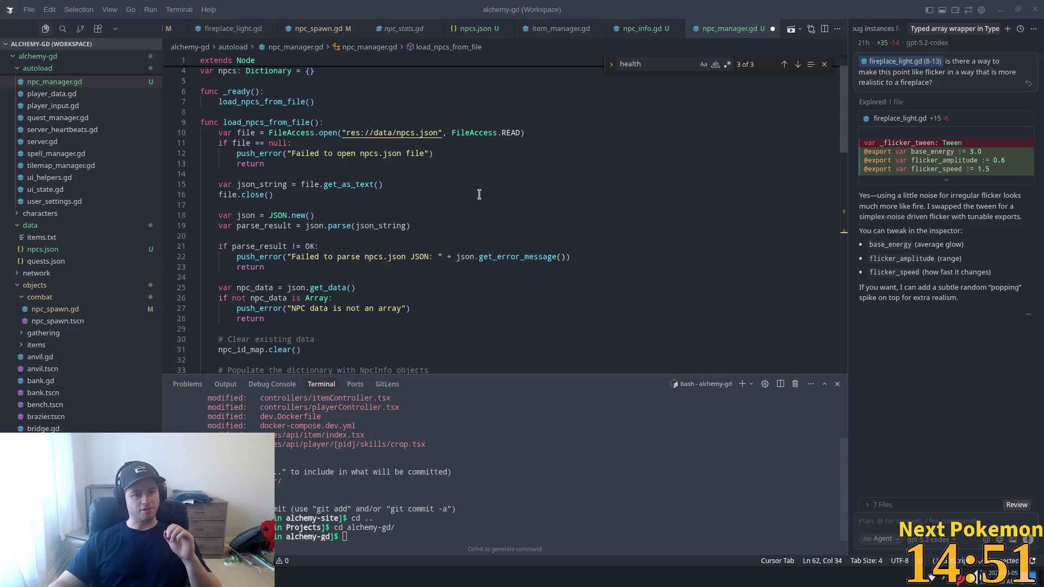
scroll(479, 194, up, 2)
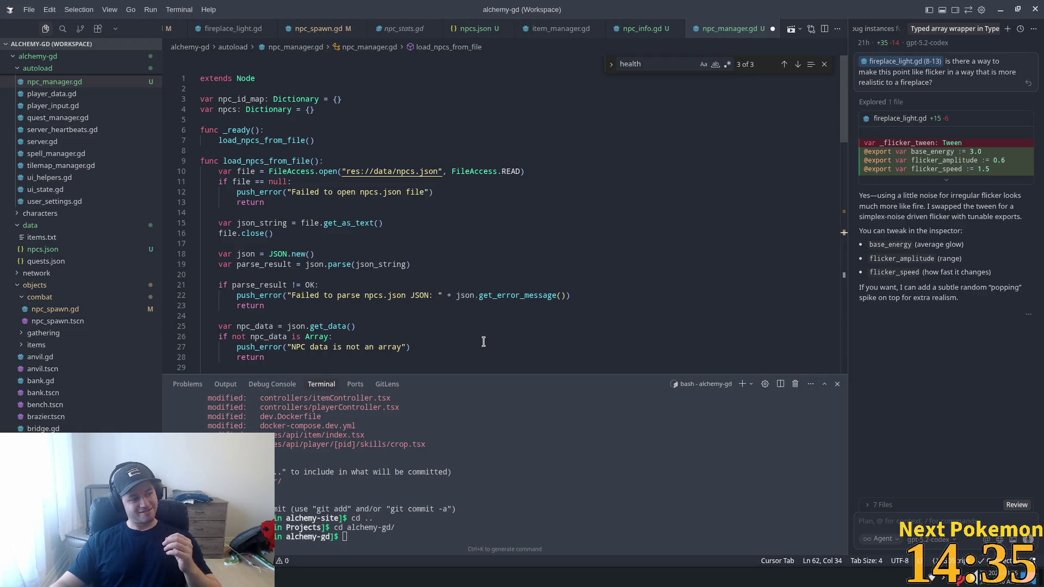
key(ctrl+alt+apostrophe)
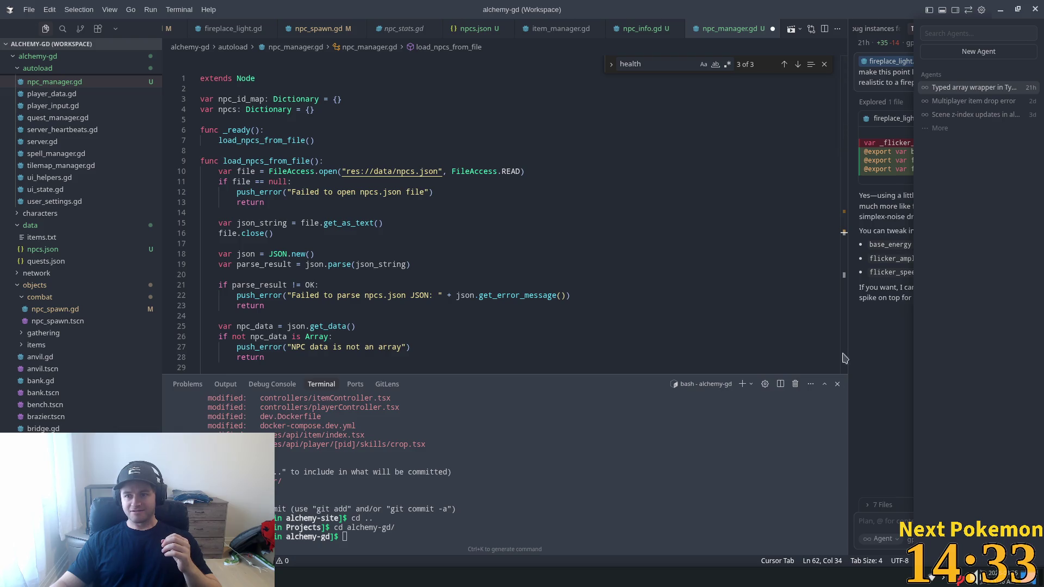
key(Return)
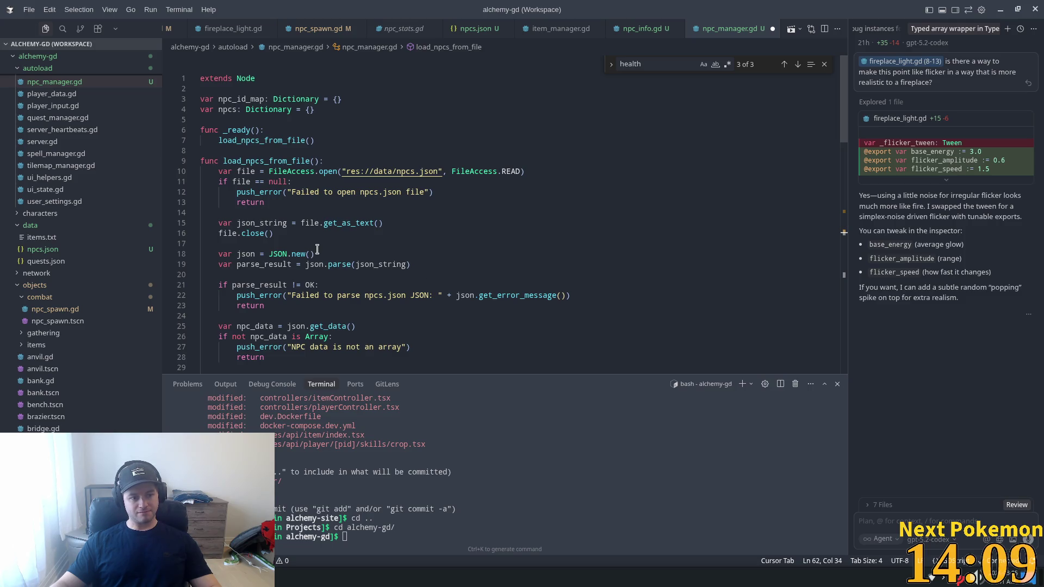
scroll(320, 248, down, 9)
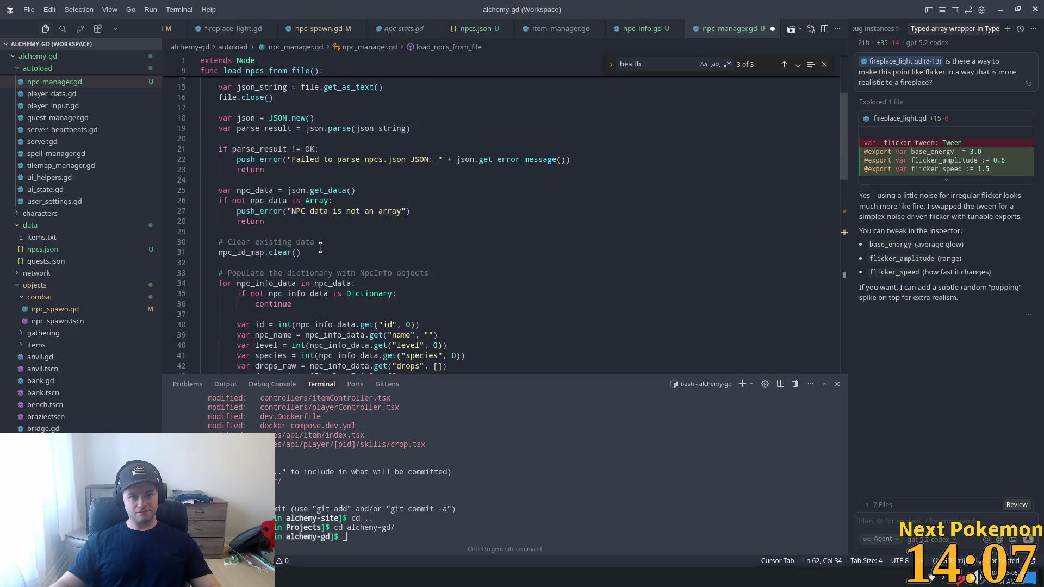
scroll(322, 250, down, 11)
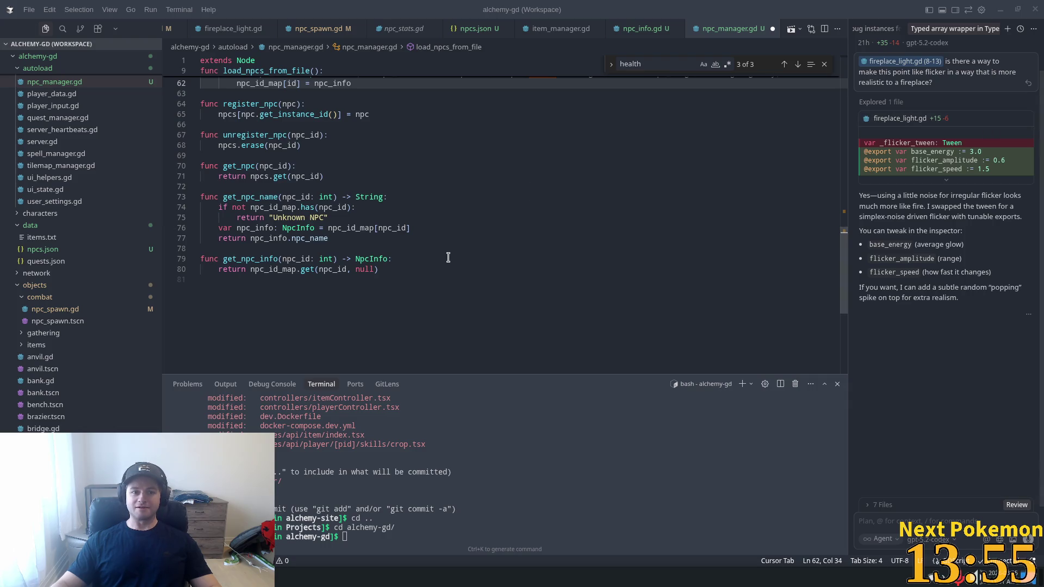
scroll(412, 278, up, 1)
scroll(411, 277, up, 14)
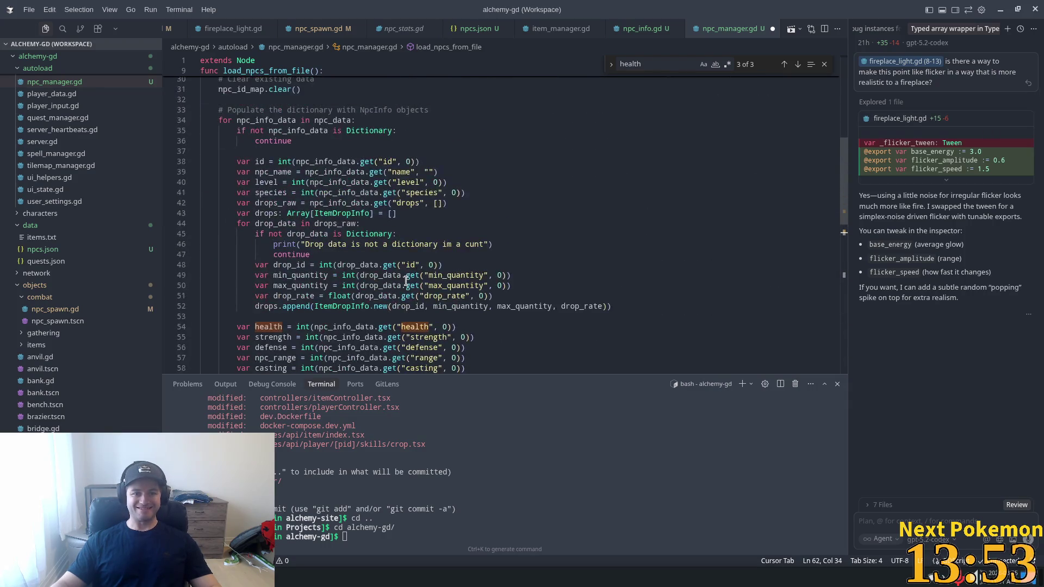
scroll(404, 279, up, 1)
click(263, 316)
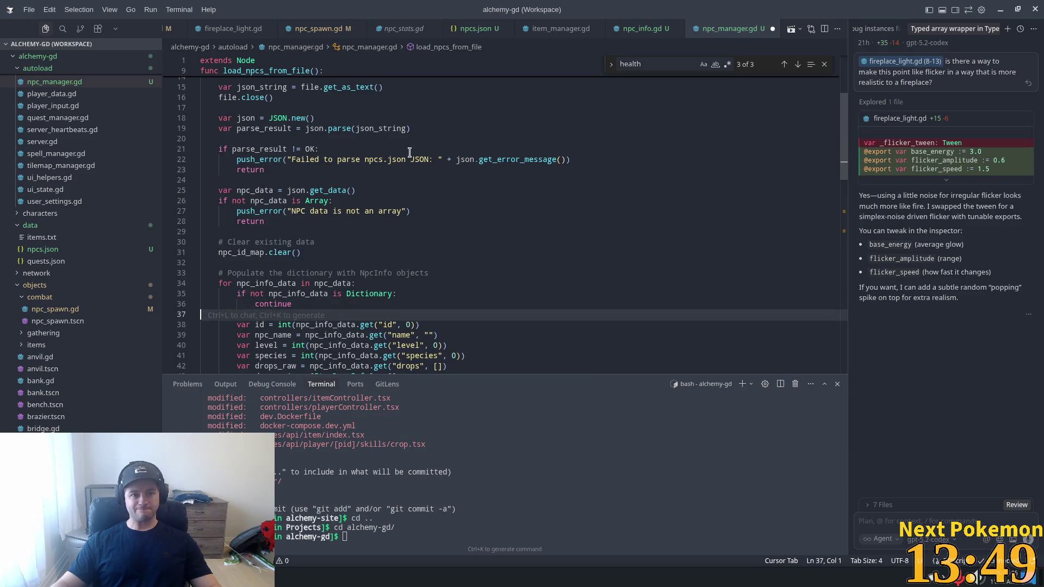
scroll(403, 163, up, 5)
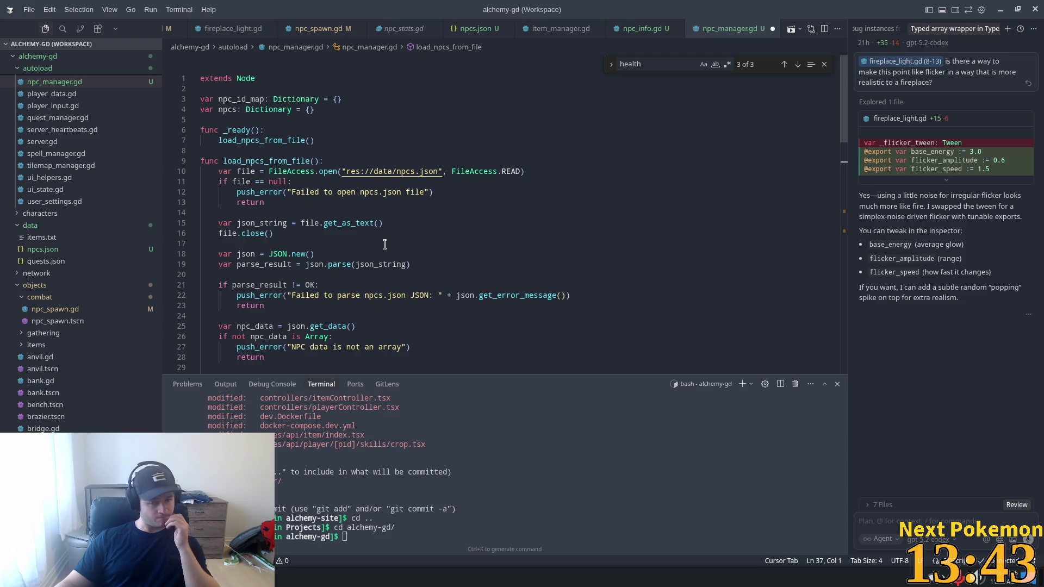
scroll(385, 239, down, 2)
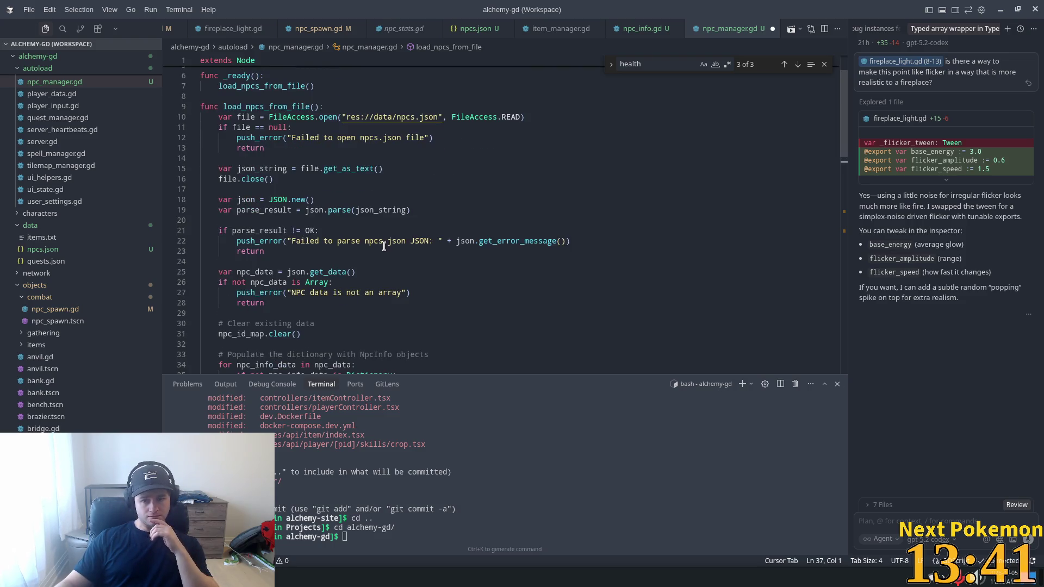
scroll(381, 250, up, 1)
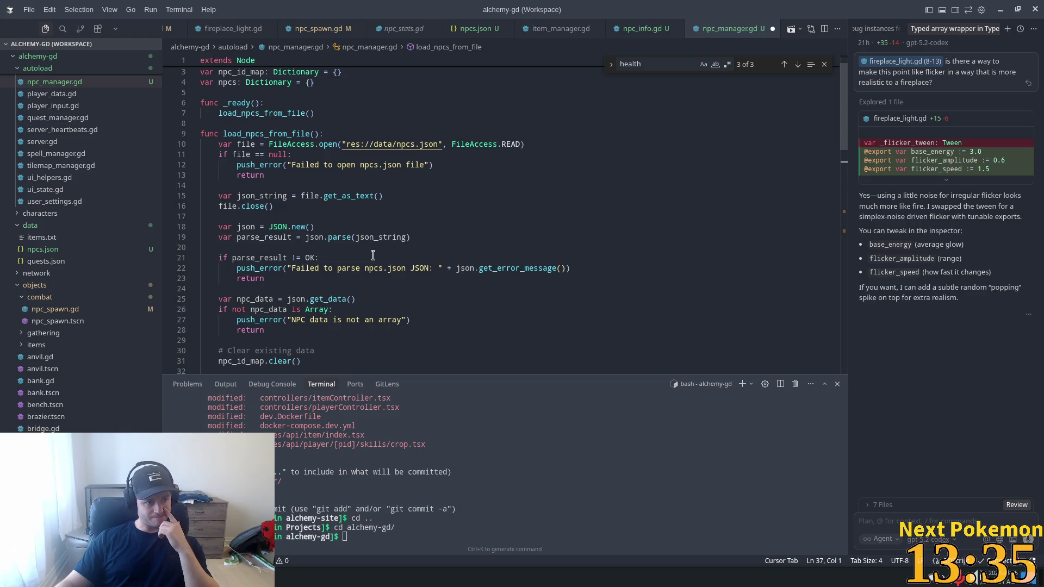
scroll(374, 252, down, 3)
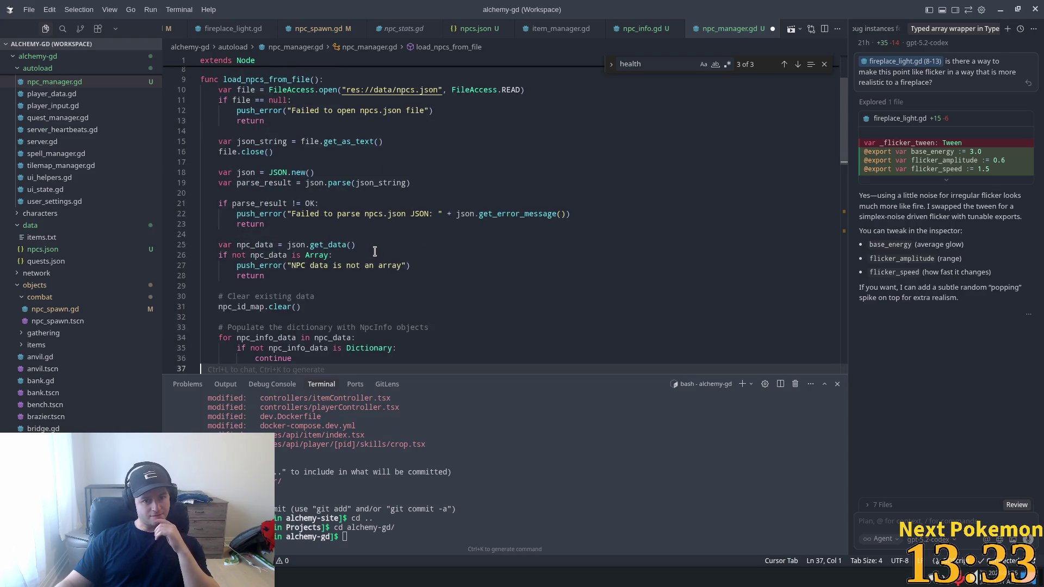
scroll(374, 252, up, 2)
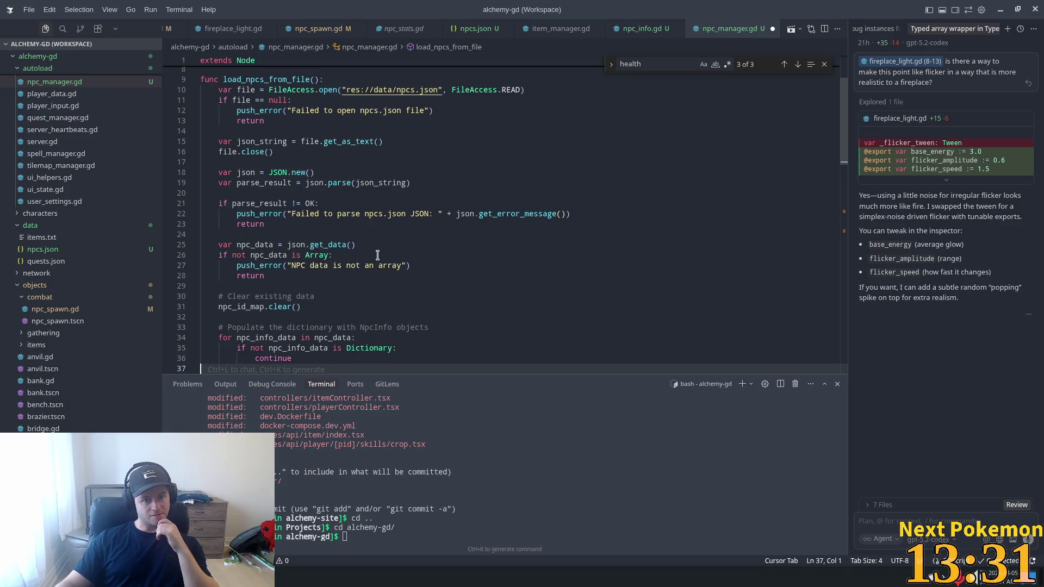
scroll(377, 256, down, 5)
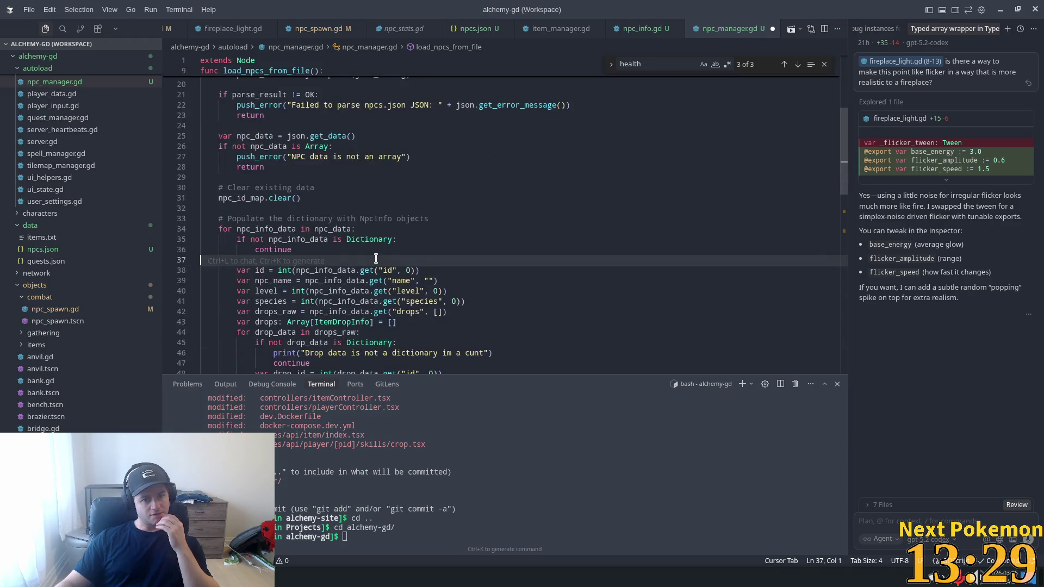
scroll(376, 259, down, 3)
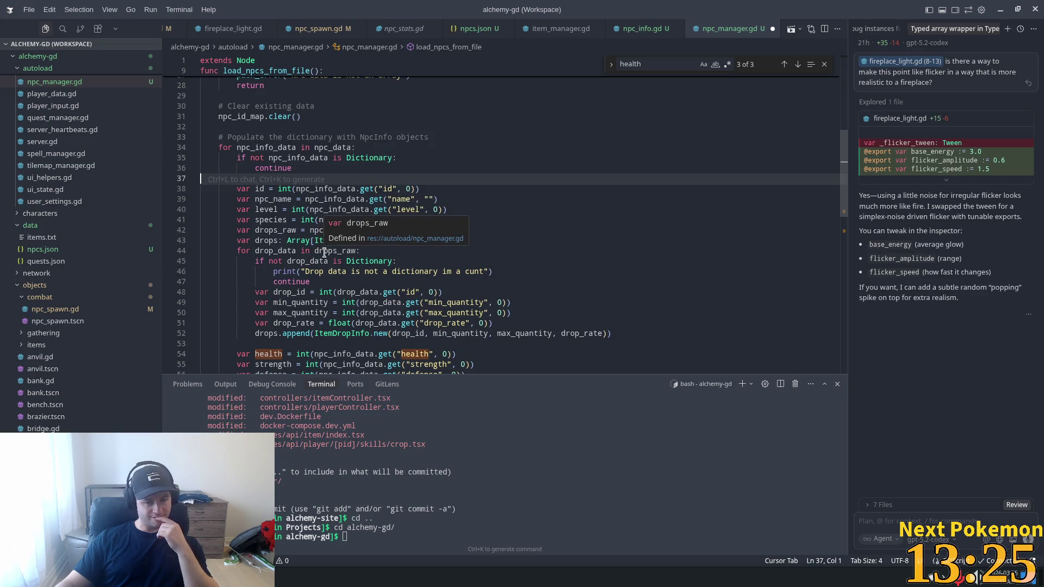
scroll(321, 254, down, 4)
scroll(327, 257, down, 5)
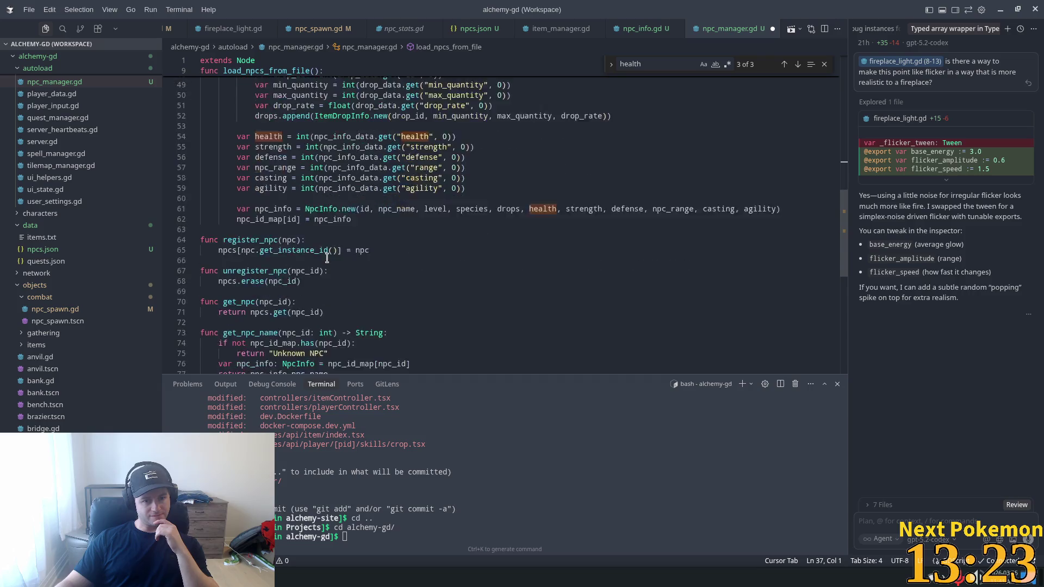
scroll(329, 258, down, 3)
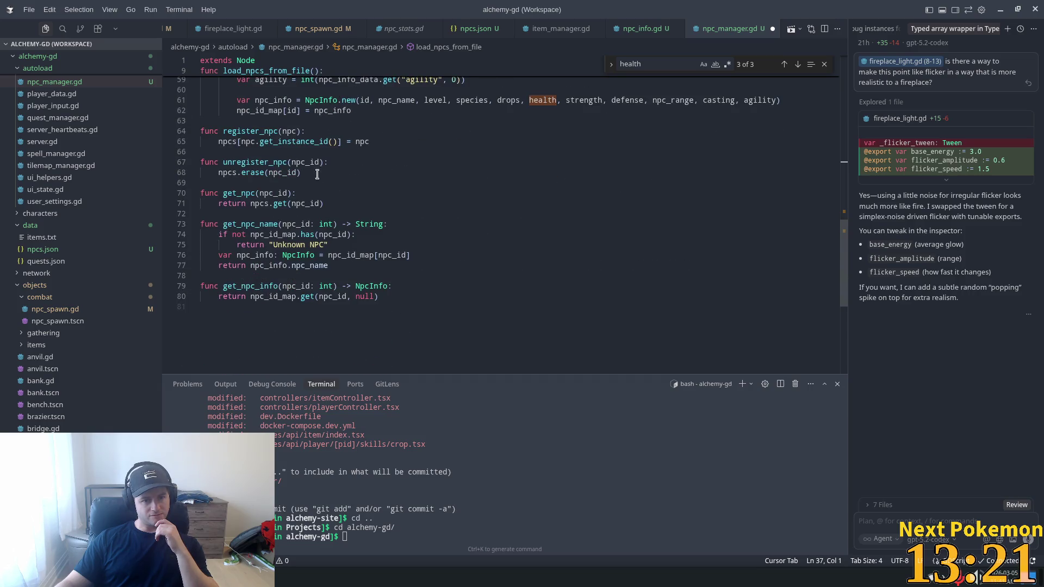
double_click(256, 163)
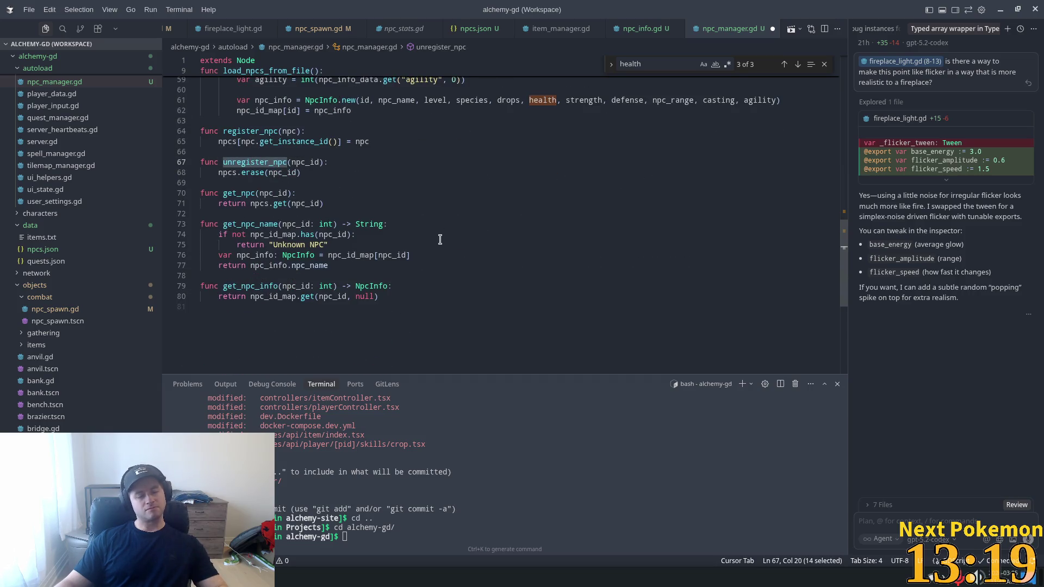
- Search the workspace for unregister_npc, finding only its definition, then inspect its erase call
key(ctrl+shift+f)
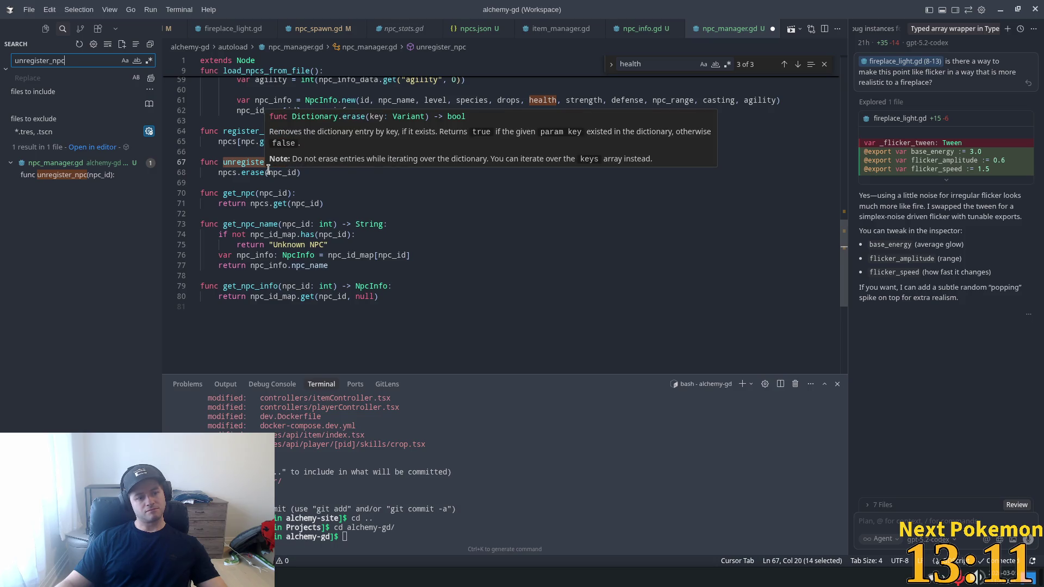
click(264, 174)
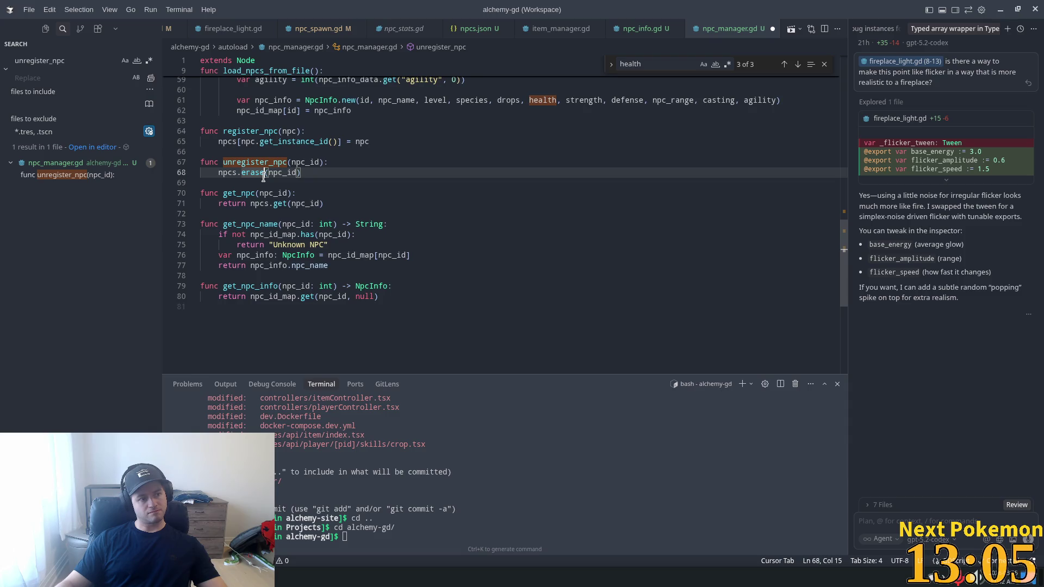
mouse_move(264, 177)
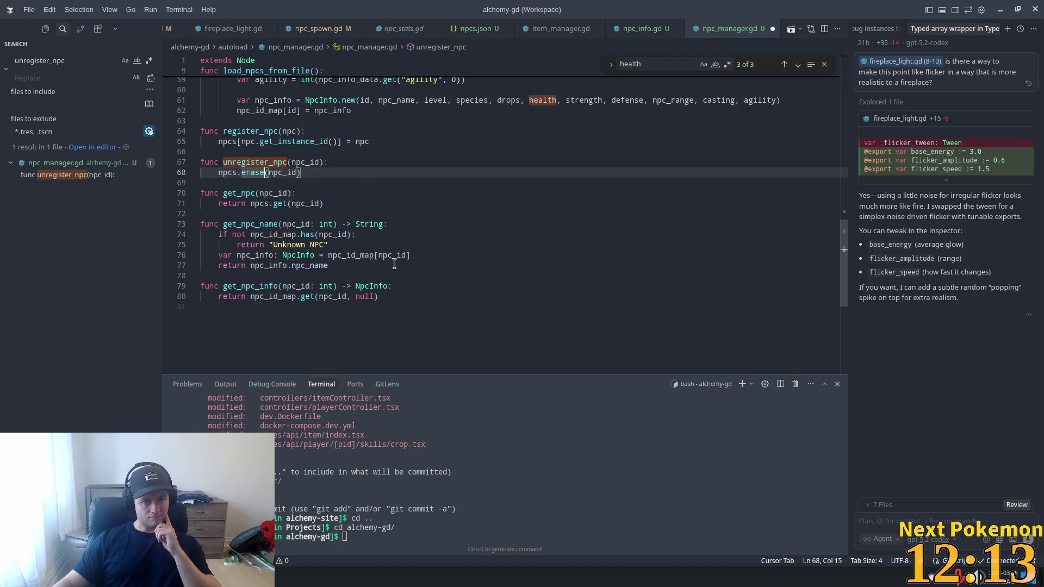
scroll(367, 280, up, 1)
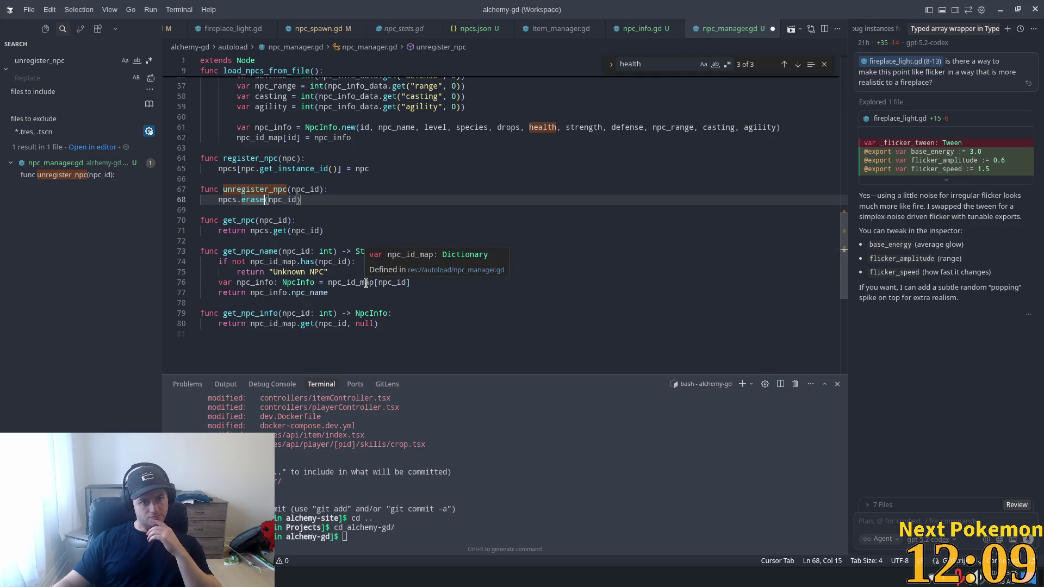
scroll(366, 283, up, 2)
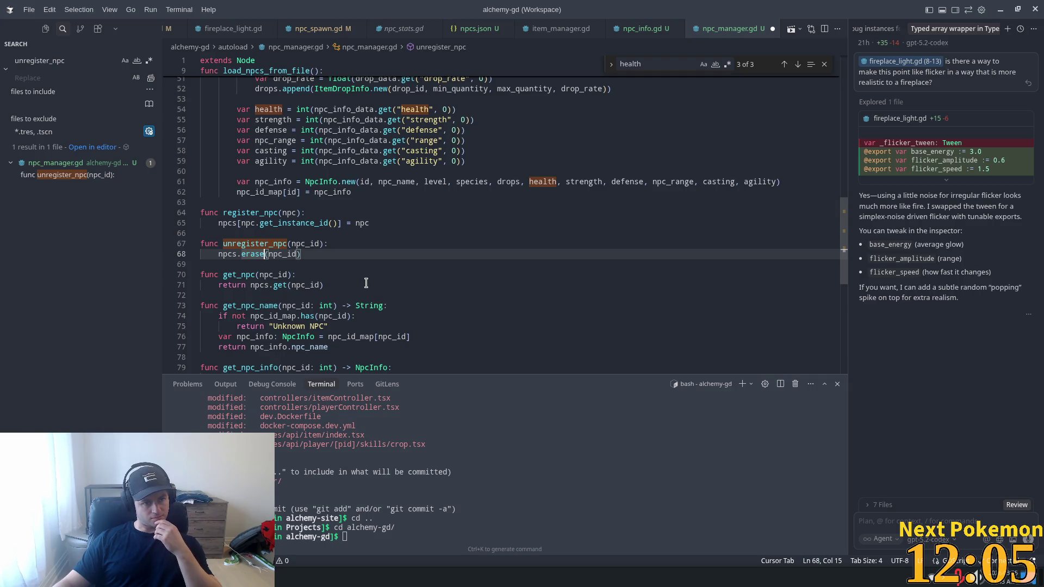
scroll(366, 283, up, 1)
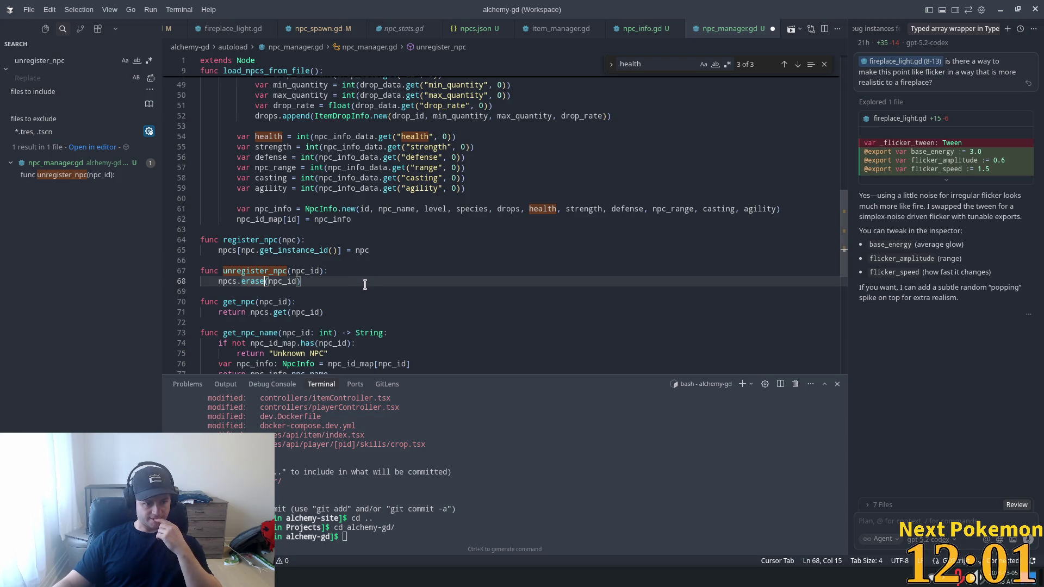
scroll(364, 287, up, 2)
scroll(363, 285, down, 1)
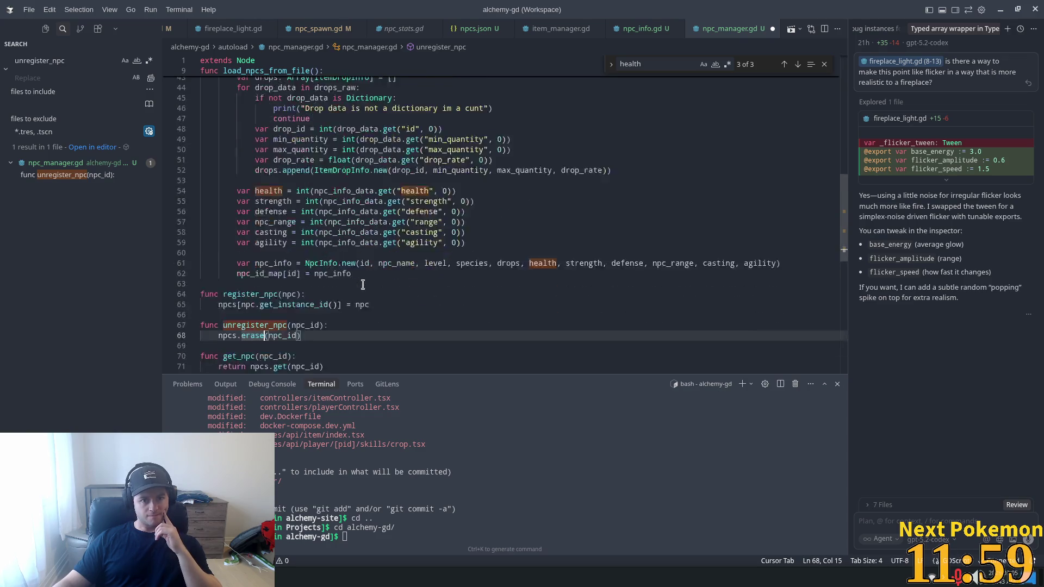
scroll(360, 287, down, 3)
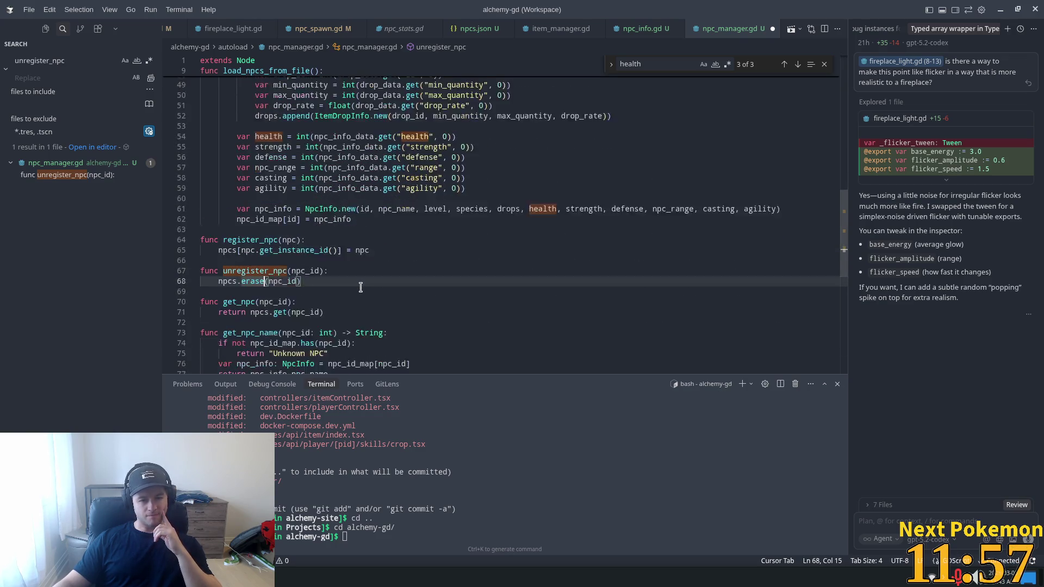
scroll(360, 287, up, 15)
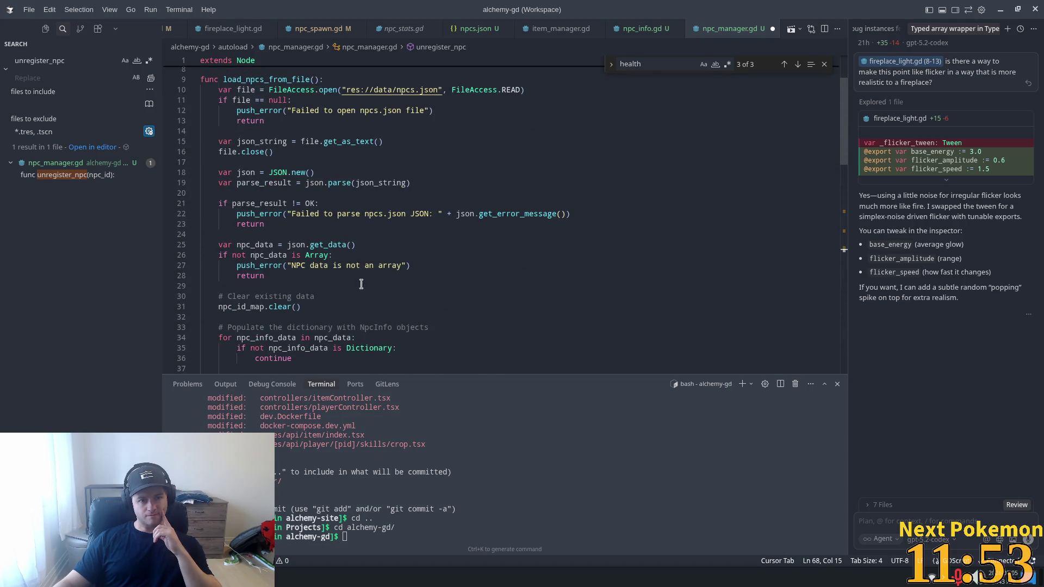
scroll(361, 284, down, 14)
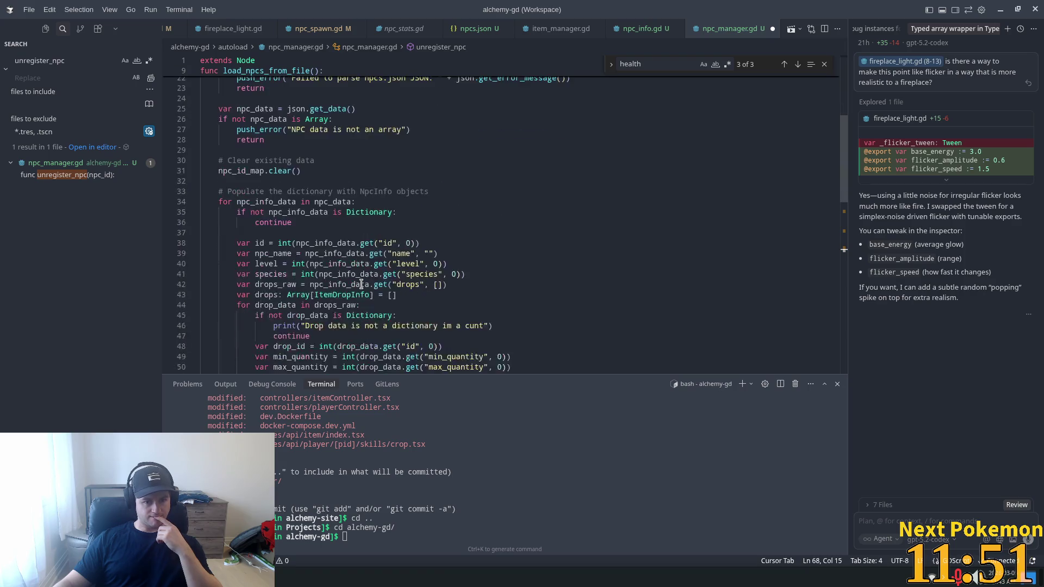
scroll(361, 284, down, 2)
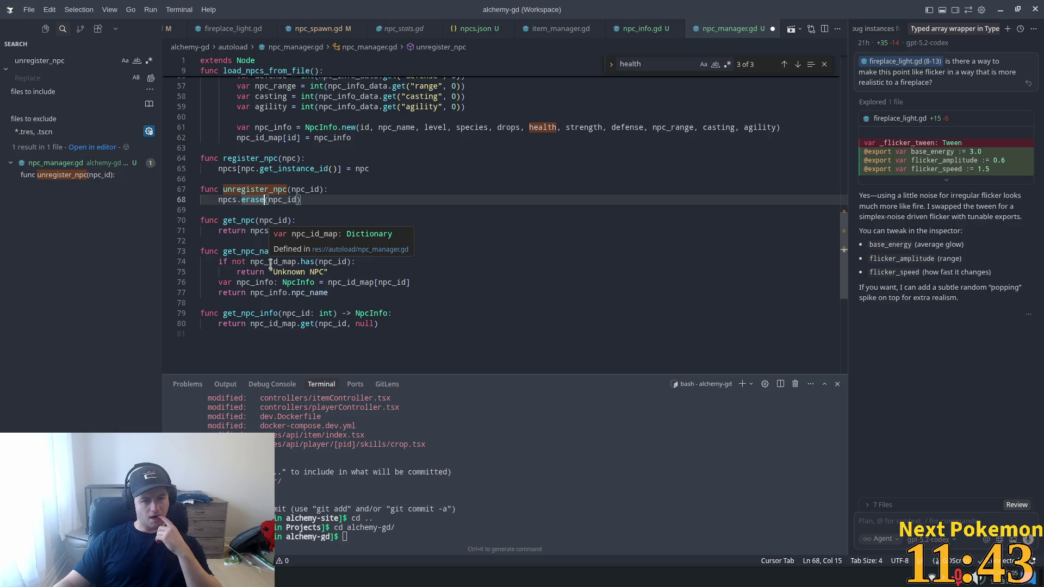
- Search the workspace for register_npc (two matches), then check the Dictionary docs from get_npc_info
double_click(259, 158)
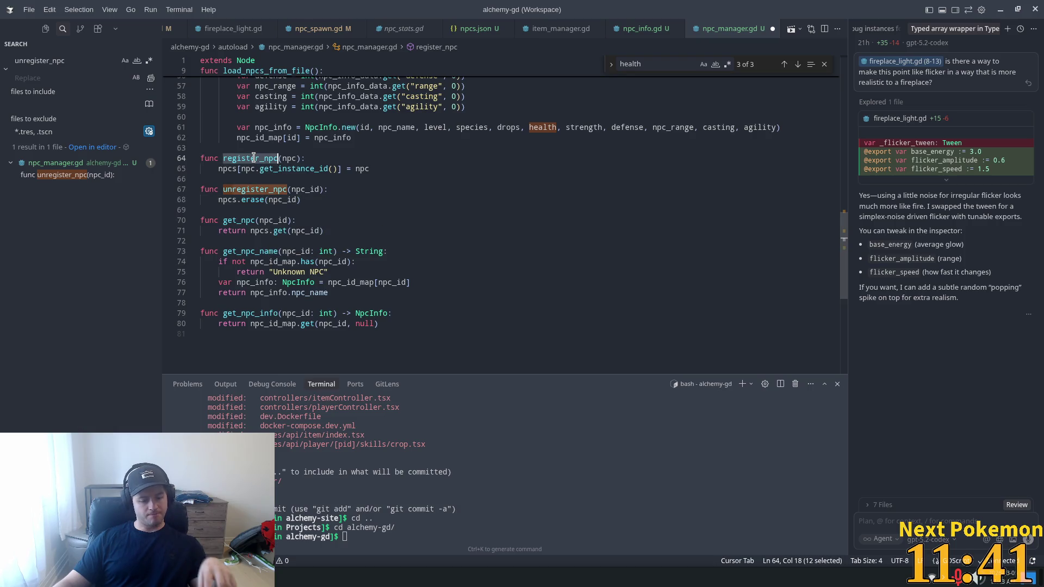
key(ctrl+shift+f)
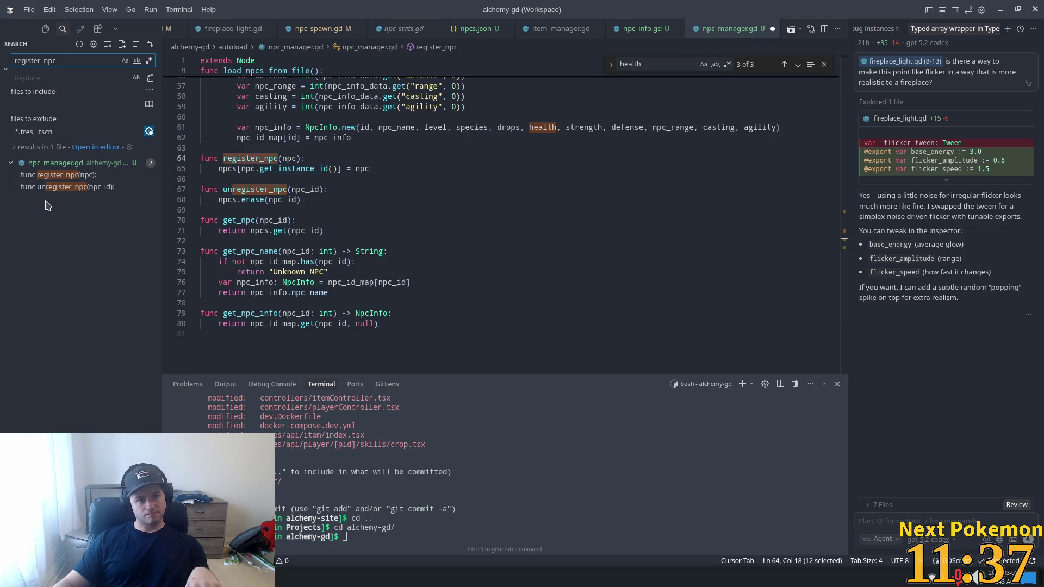
double_click(254, 313)
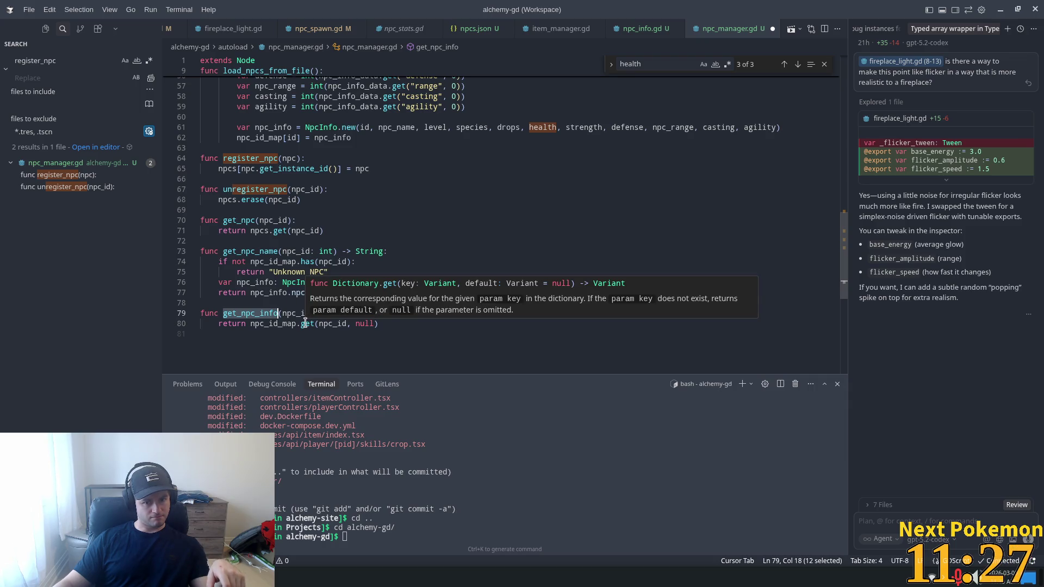
ctrl+click(305, 323)
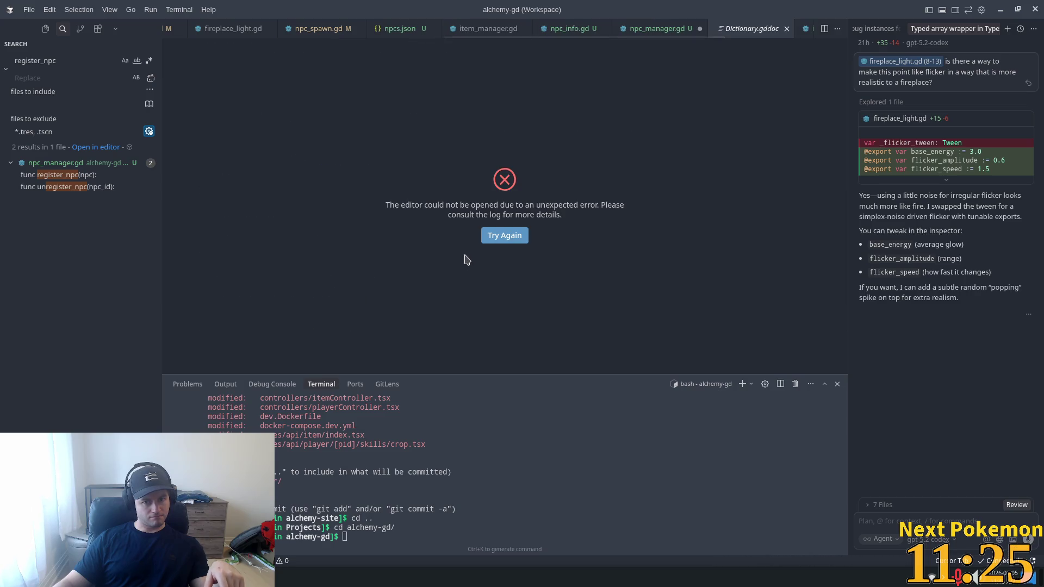
click(655, 28)
click(479, 152)
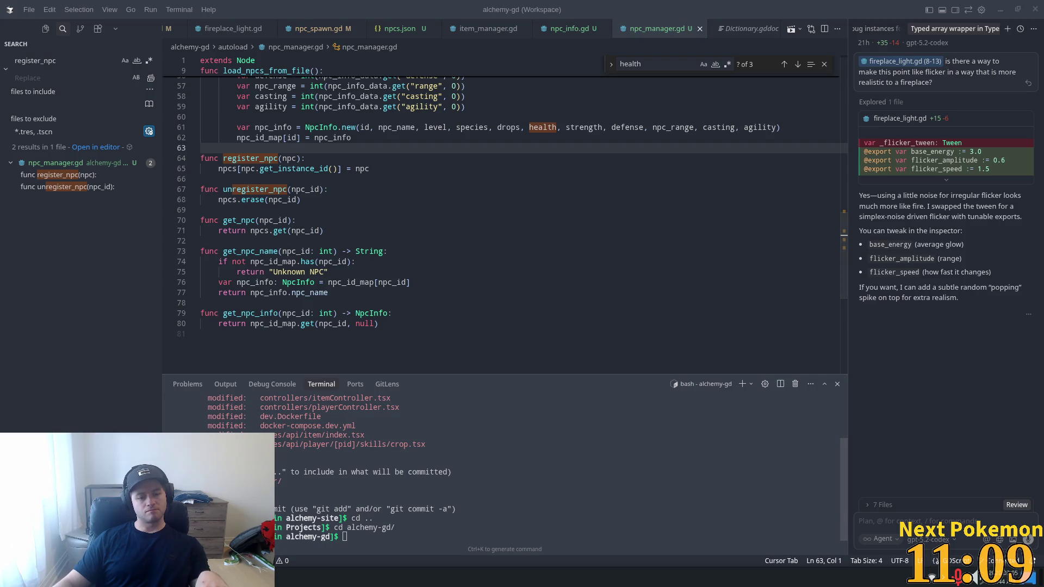
- Walk the hero through the bog cave past the bats and underground water toward Indigo Bog
key(Down)
key(Right)
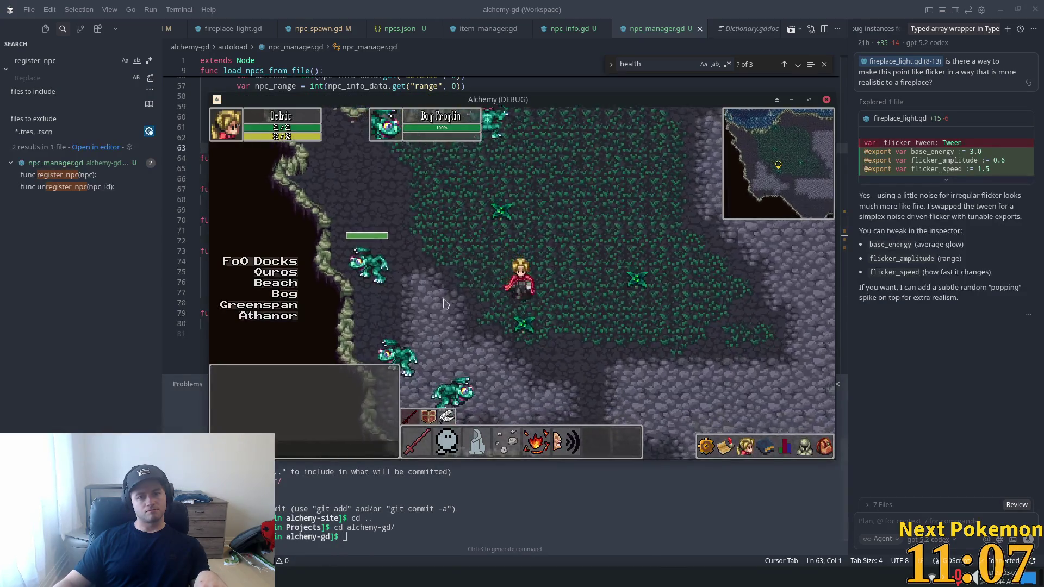
key(Down)
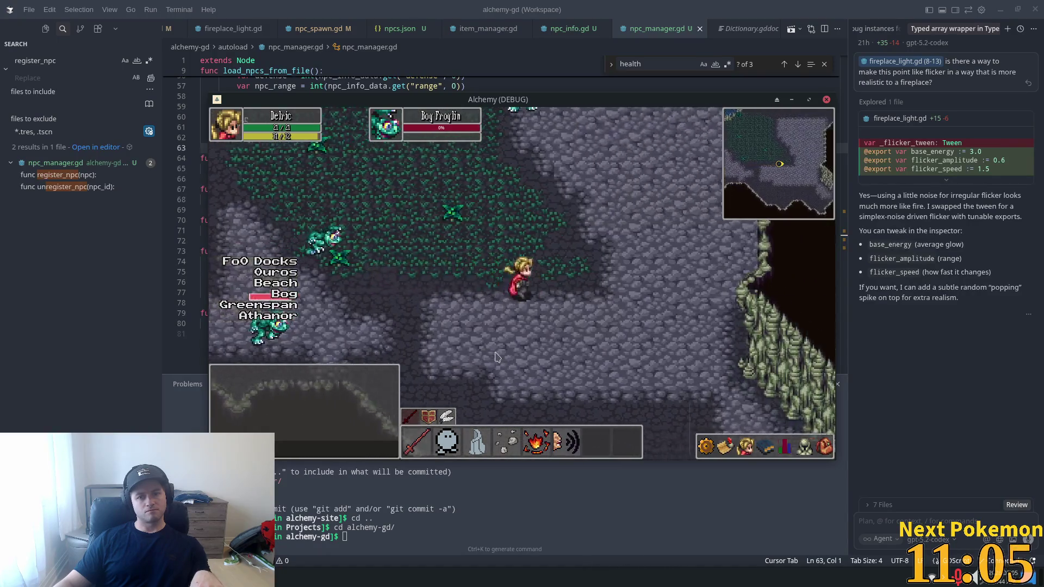
key(Up)
key(Right)
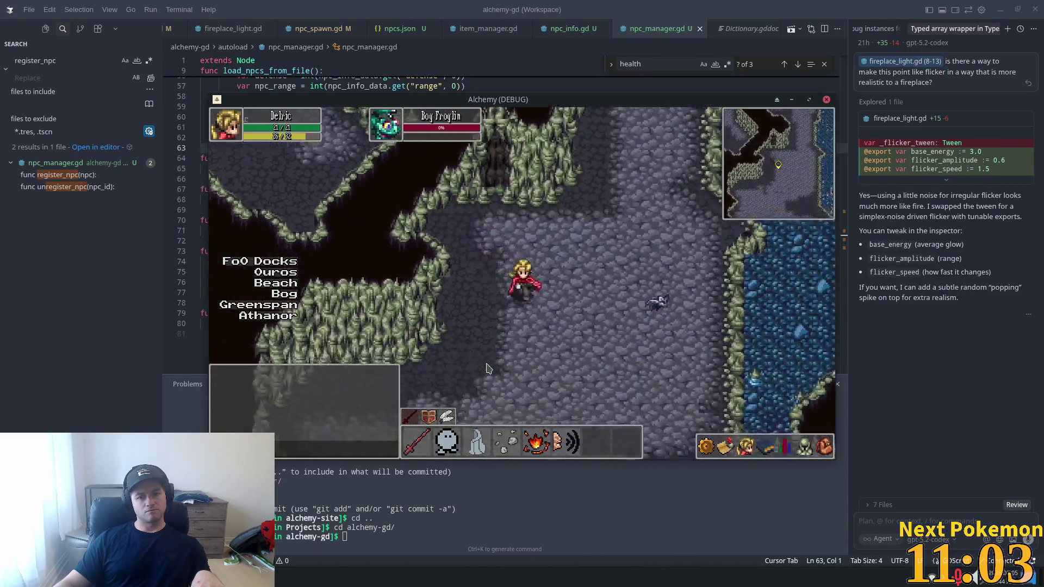
key(Up)
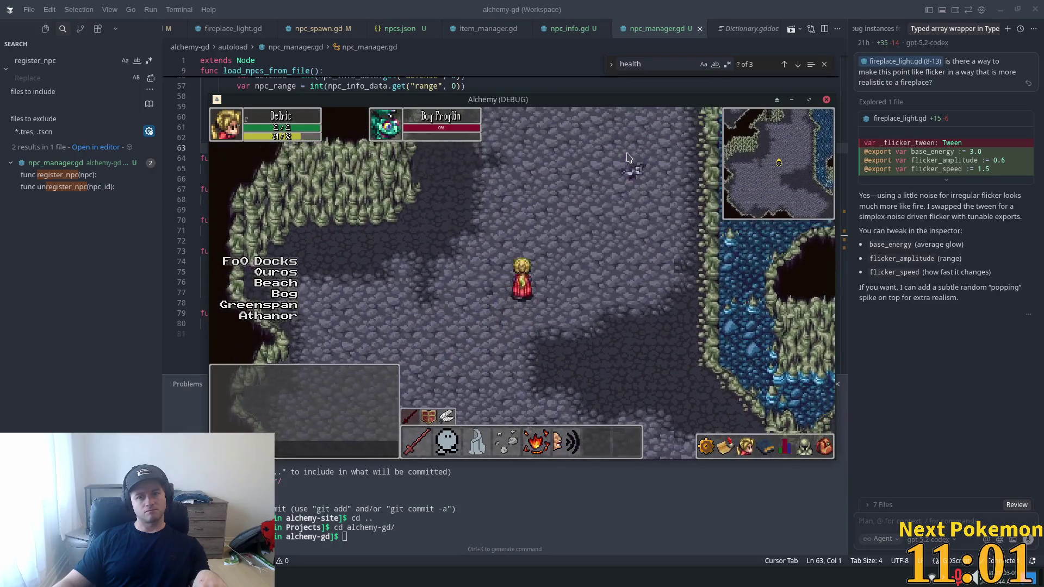
key(Down)
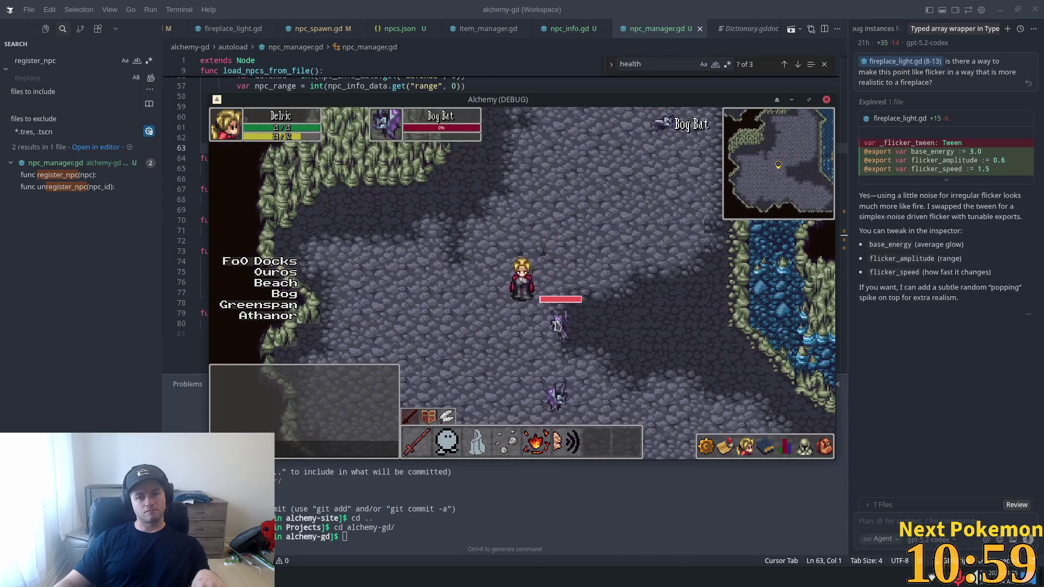
key(Down)
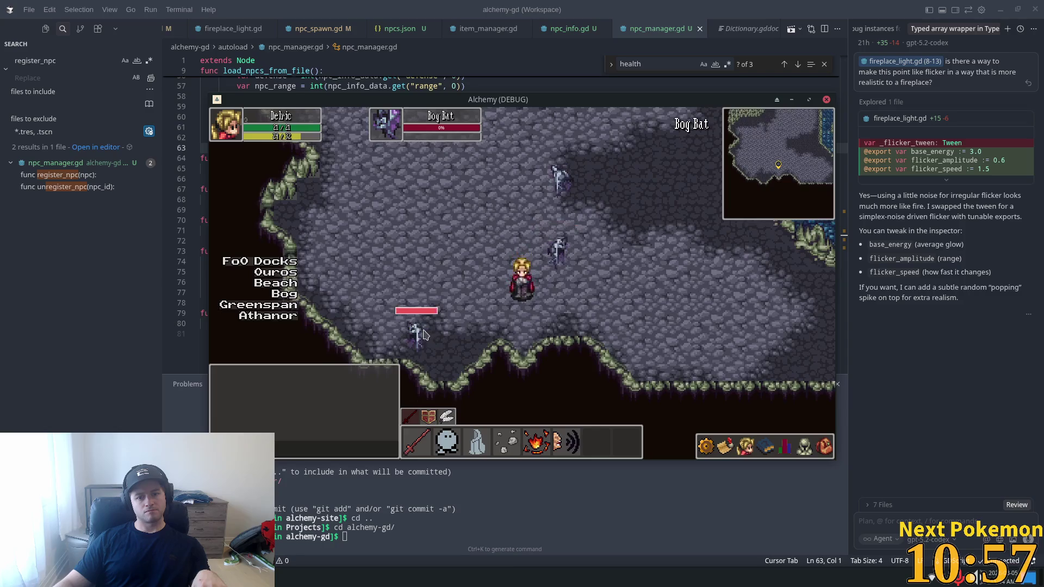
key(Up)
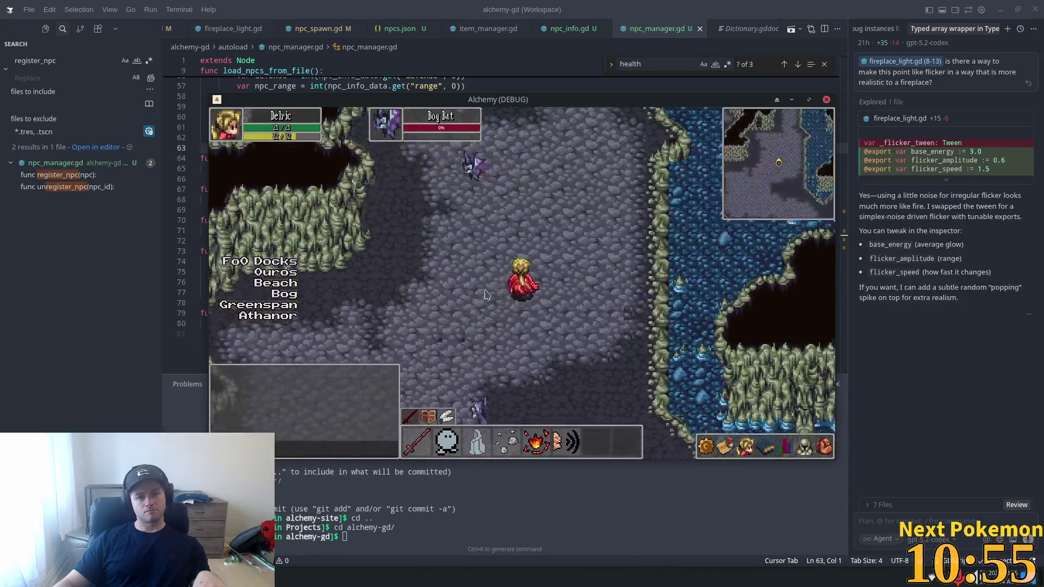
key(Right)
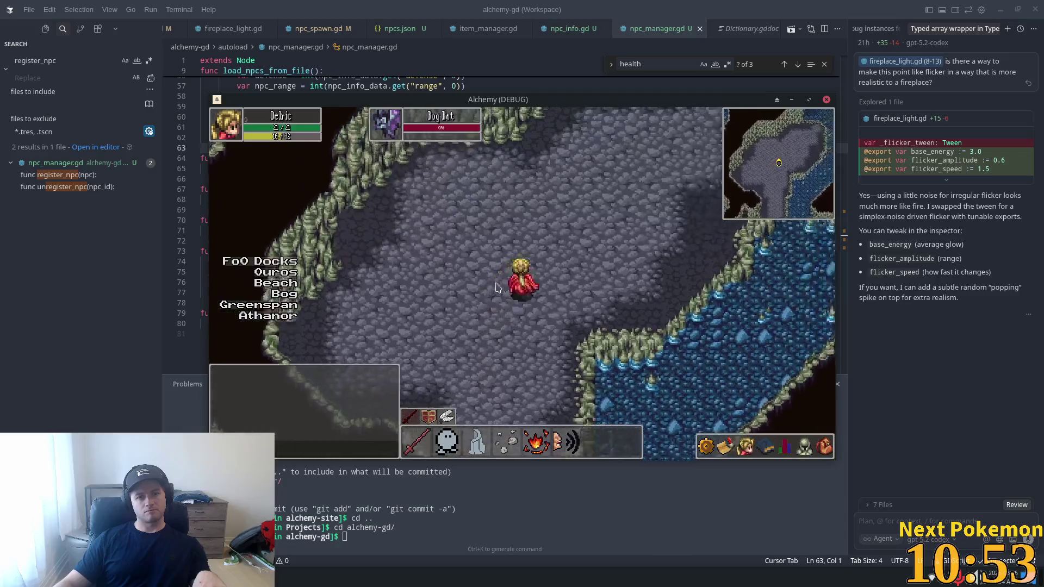
key(Up)
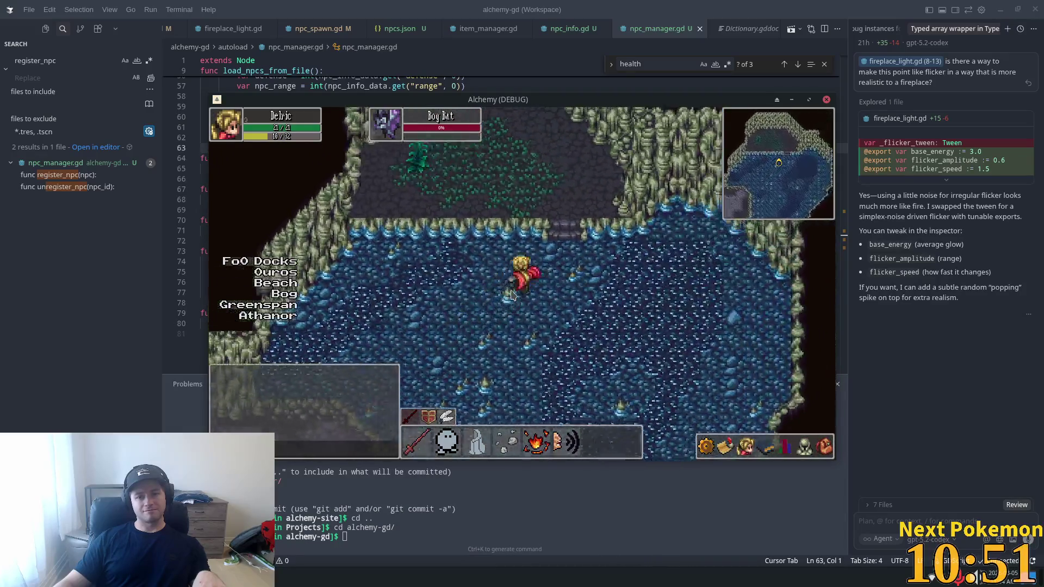
key(Down)
key(Left)
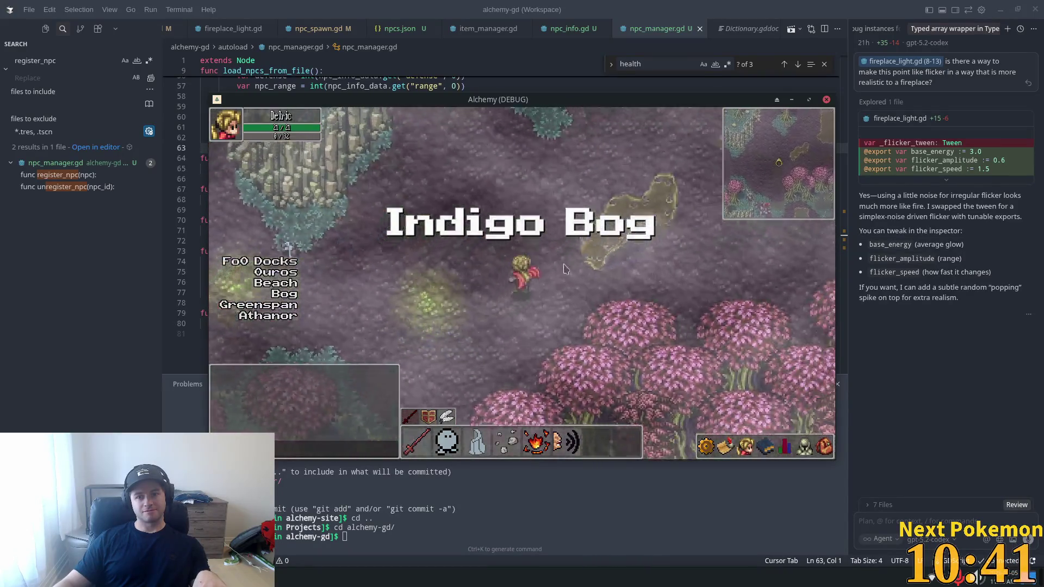
- Walk into Indigo Bog, warp to Ouros, and head west into Etheros Forest
key(Up)
key(Right)
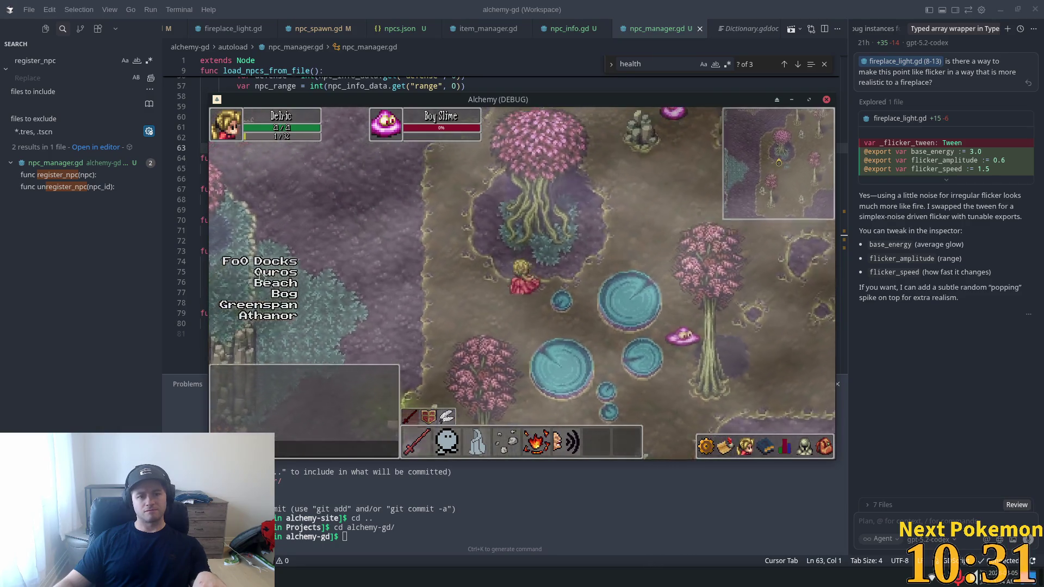
click(276, 273)
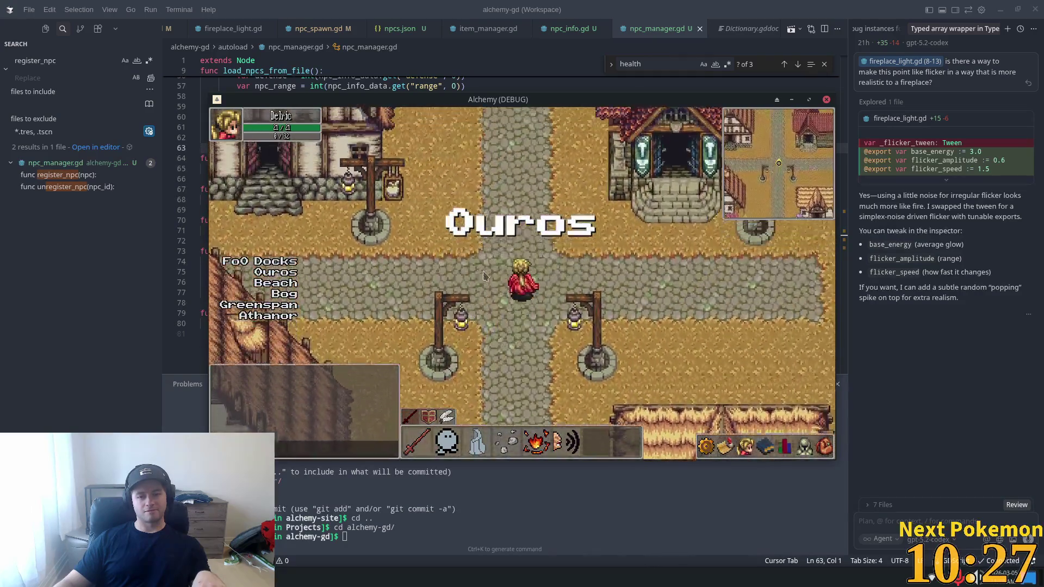
key(Up)
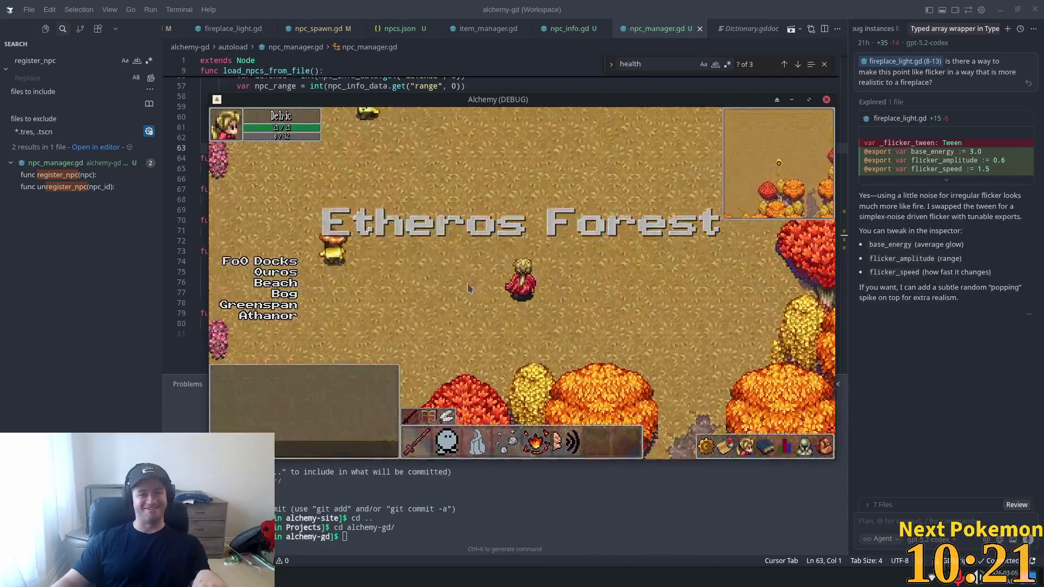
key(Left)
key(Up)
key(Left)
key(Up)
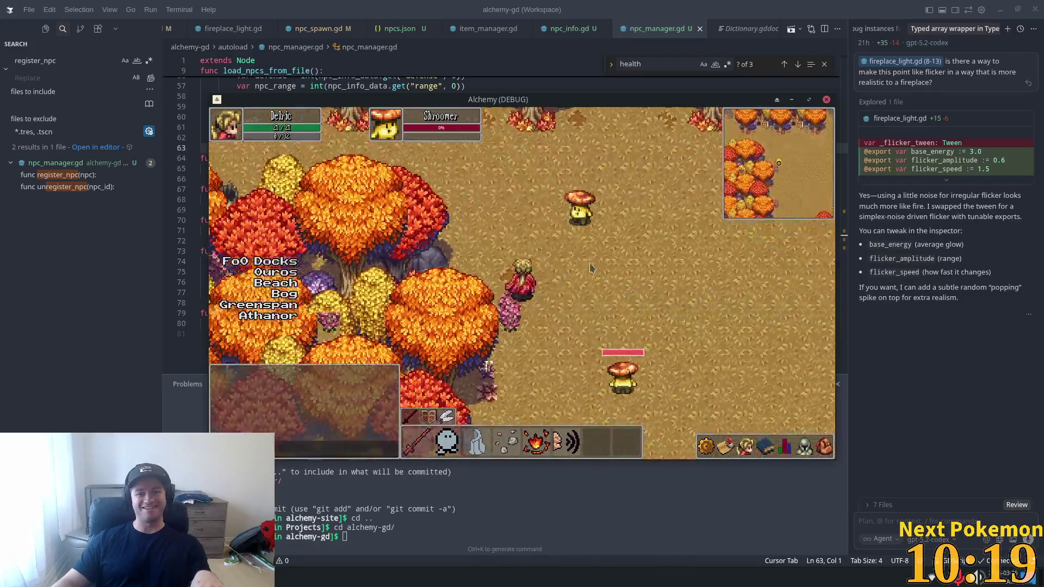
- Walk past the Shroomer and north-east through the forest toward the Forest Slimes
key(Up)
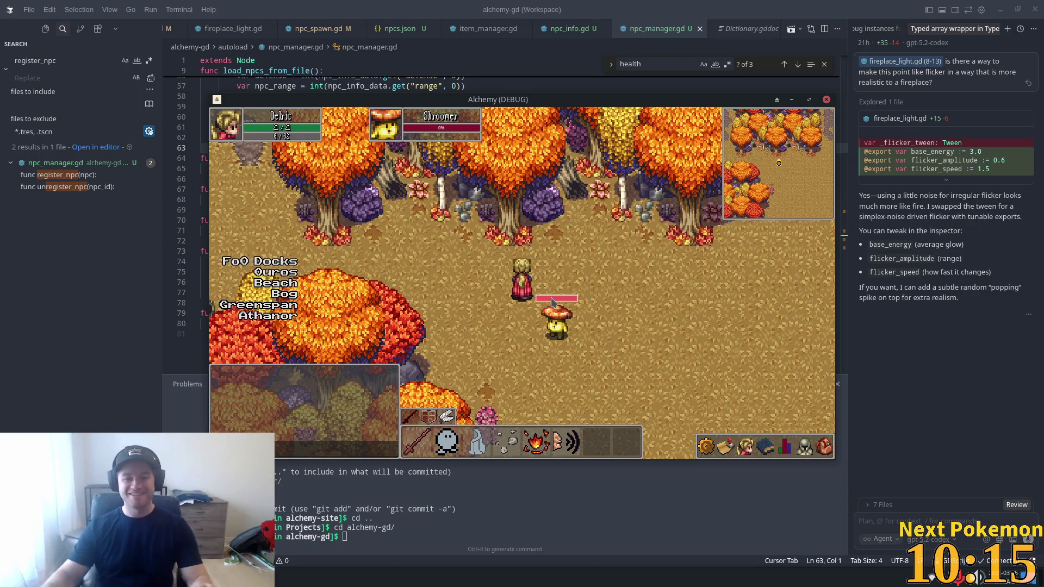
key(Right)
key(Up)
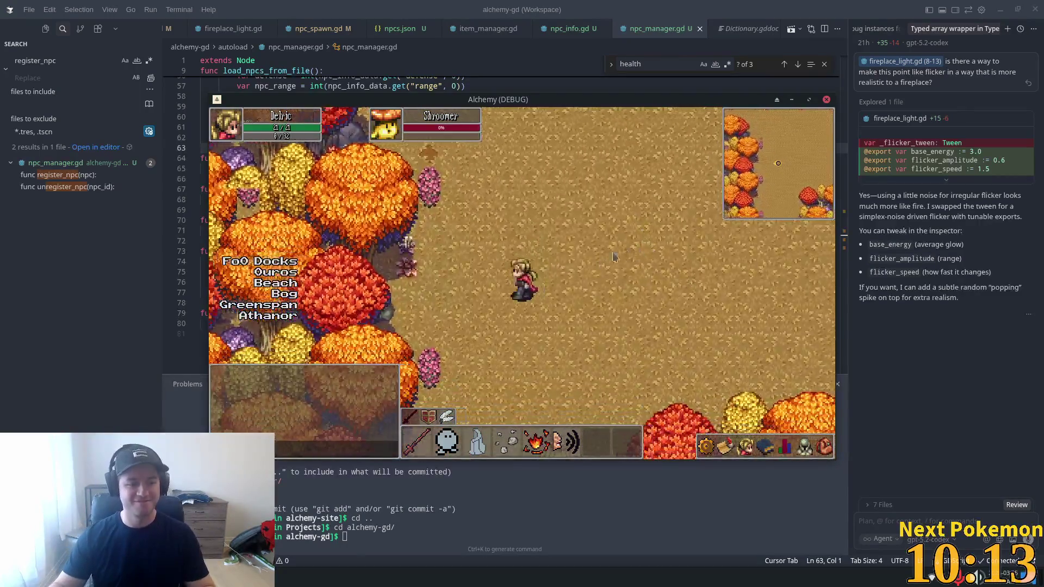
key(Right)
key(Down)
key(Left)
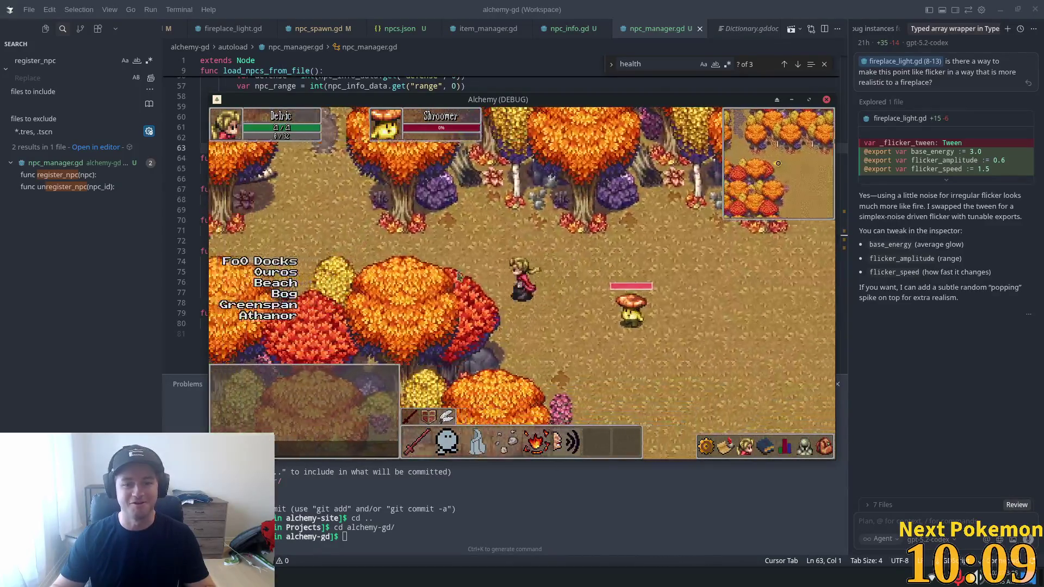
key(Up)
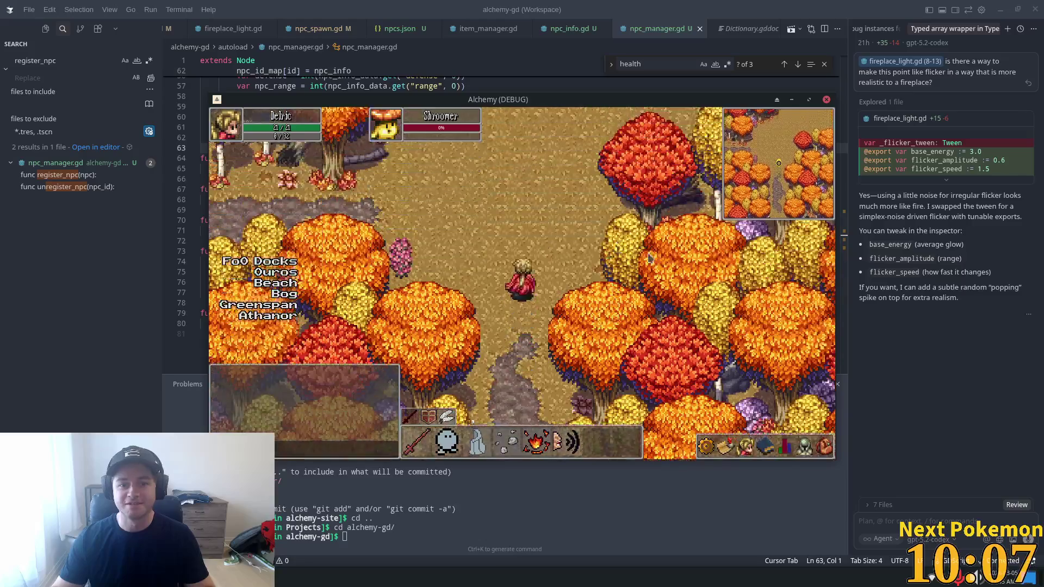
key(Down)
key(Right)
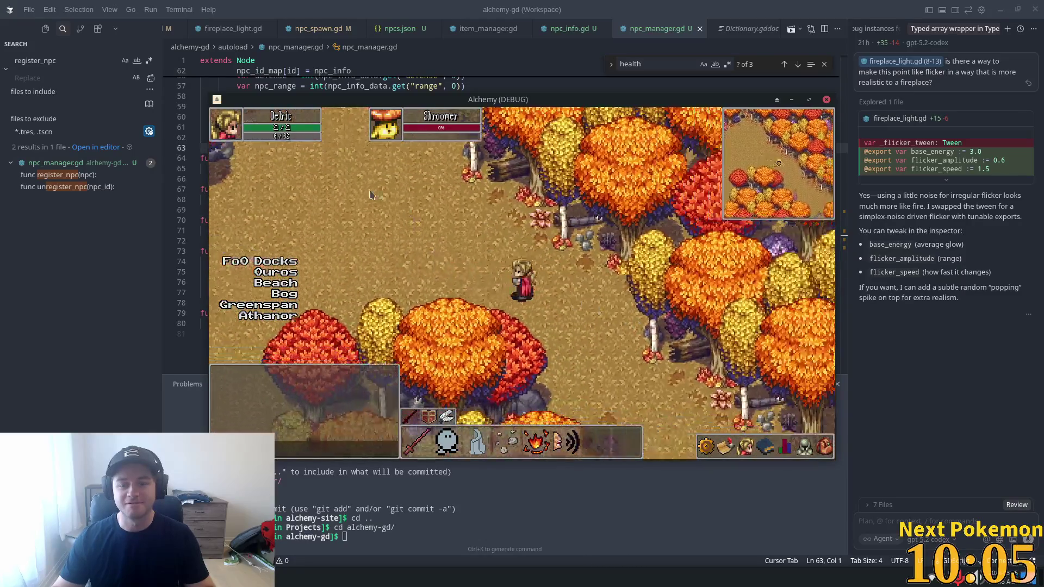
key(Right)
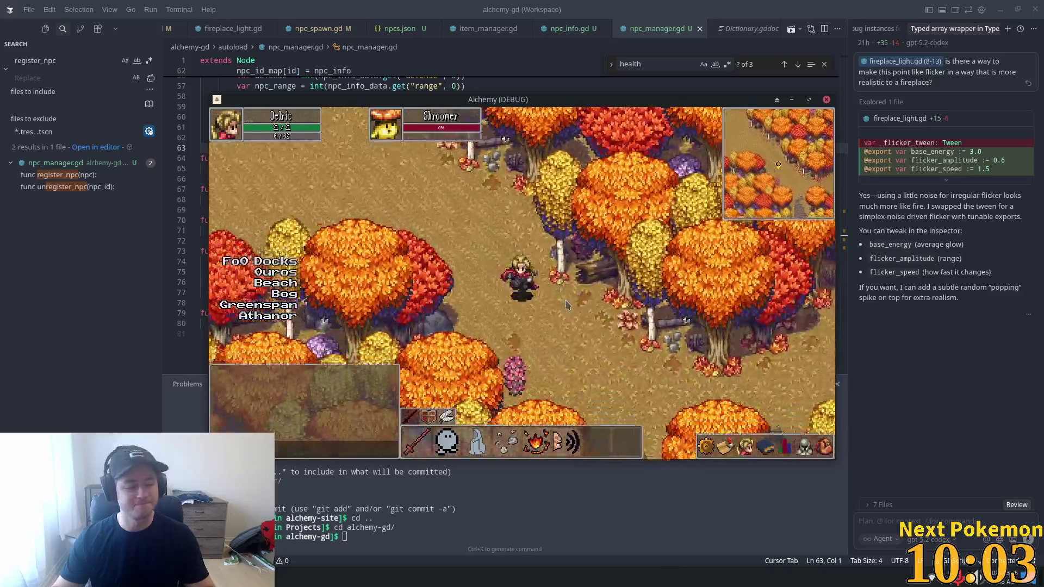
key(Up)
key(Right)
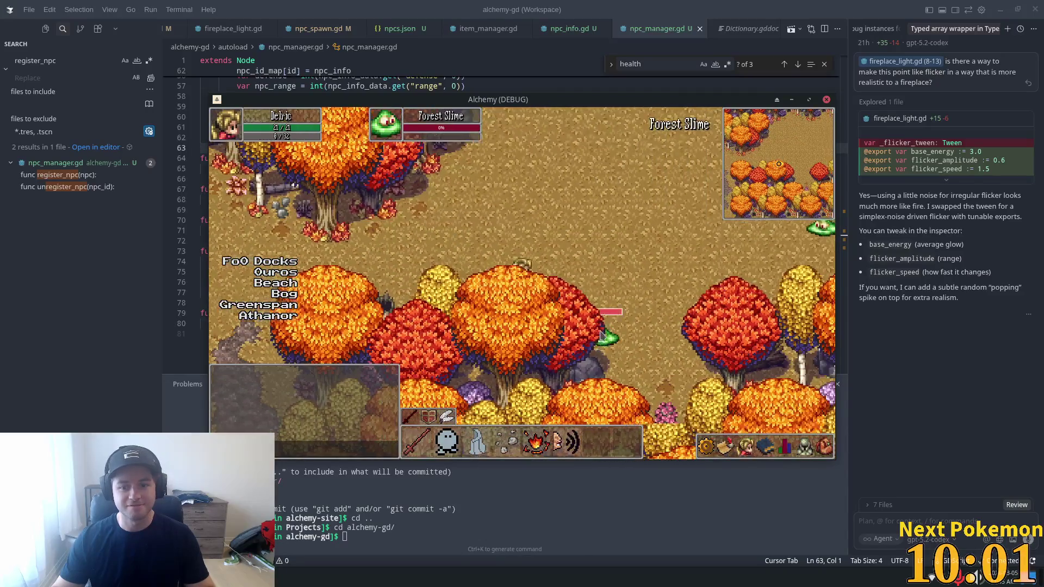
key(Up)
key(Right)
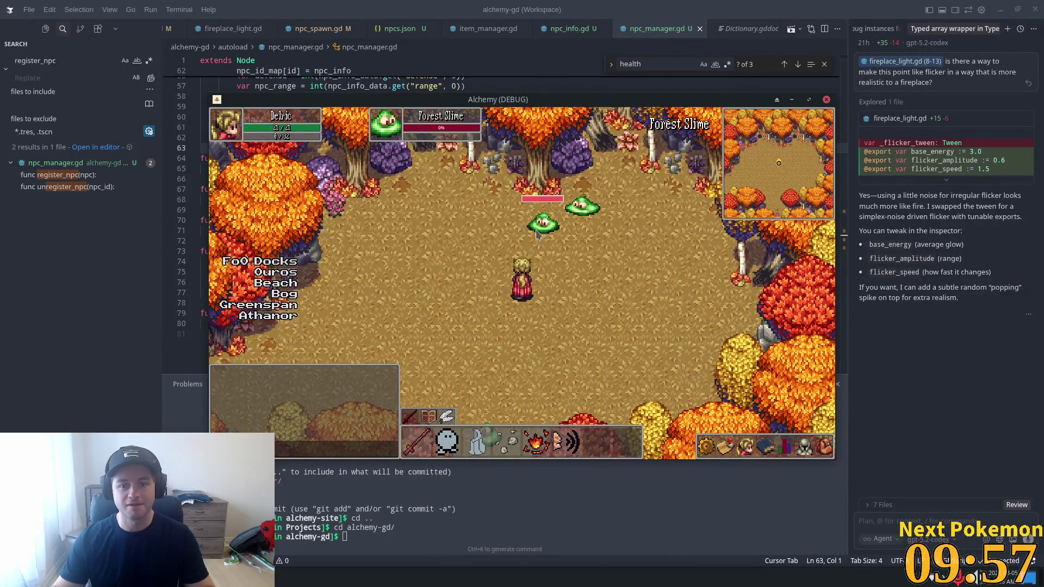
- Walk south and around the forest clearing, checking the Forest Slimes' health bars
key(Down)
key(Down)
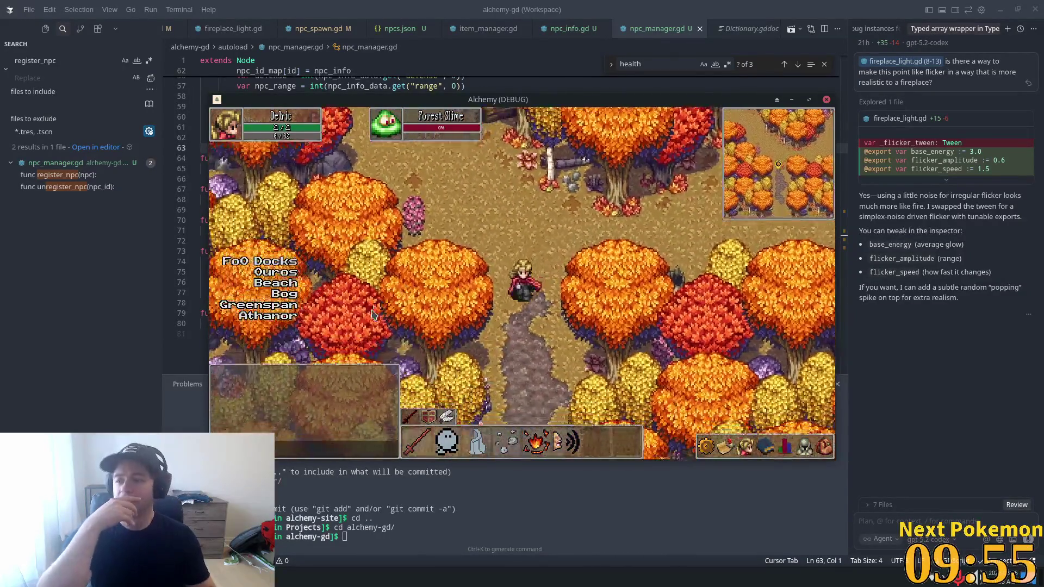
key(Down)
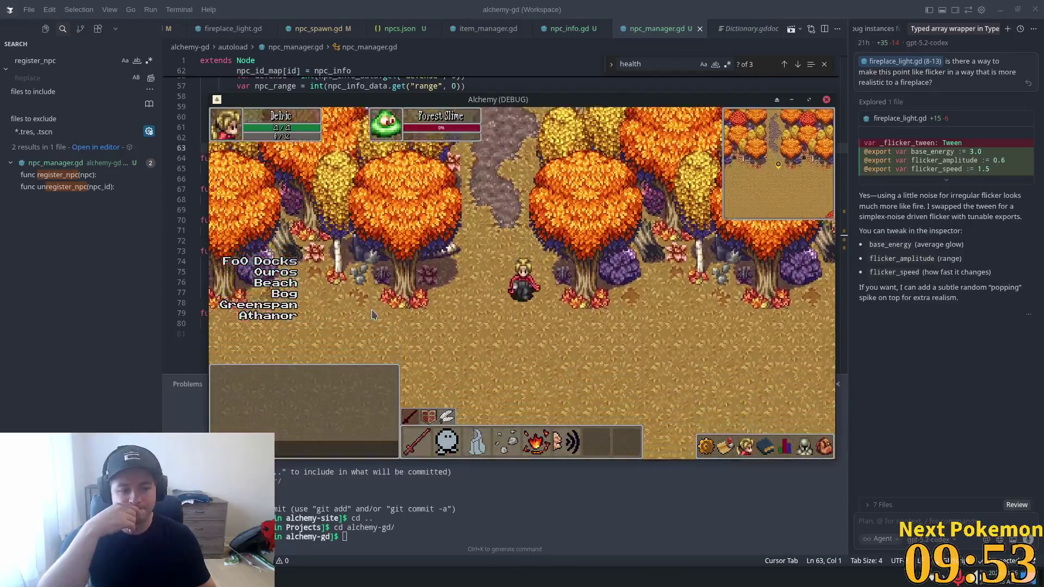
key(Down)
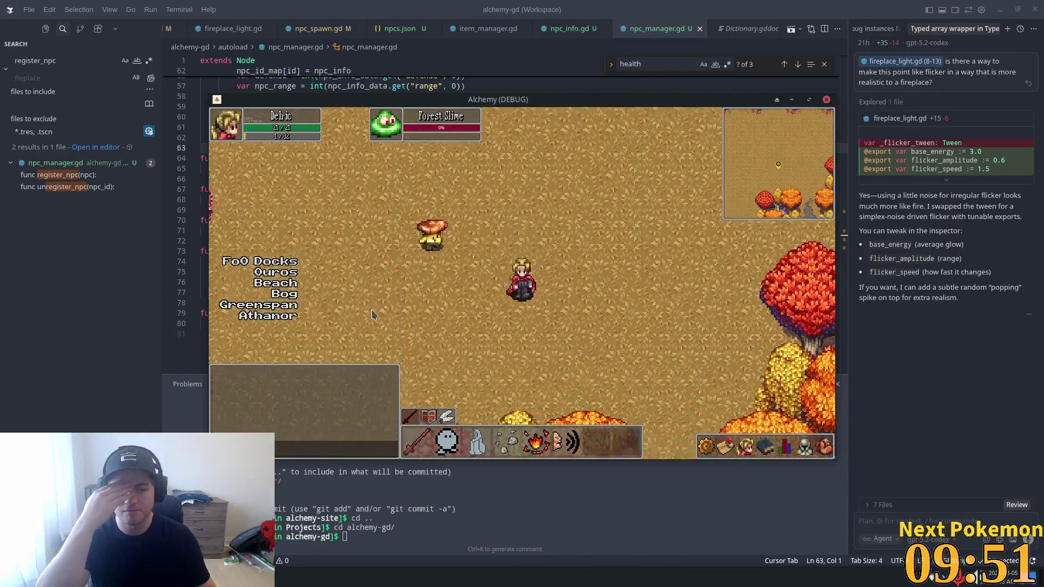
key(Up)
key(Left)
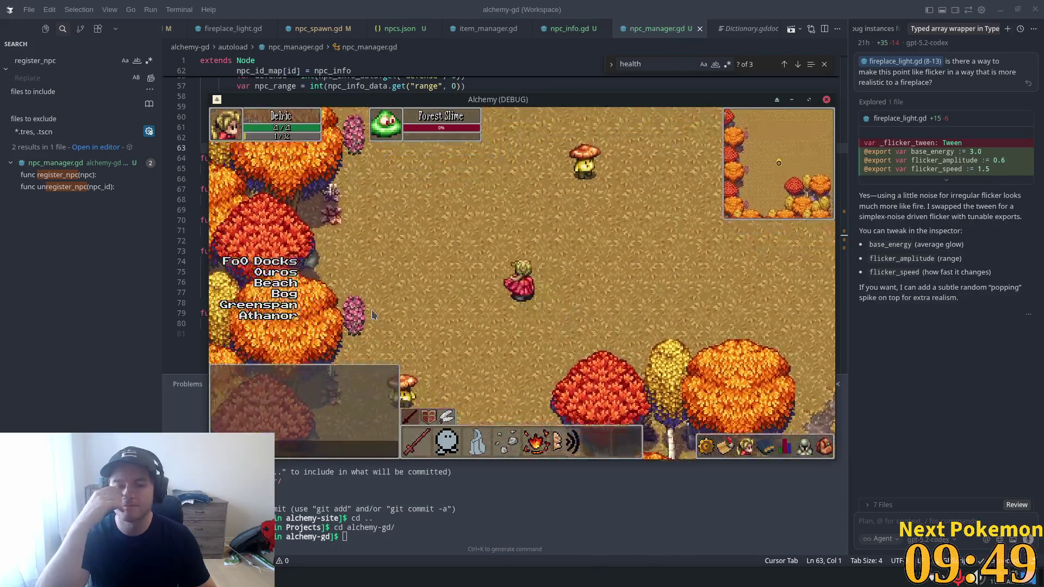
key(Up)
key(Right)
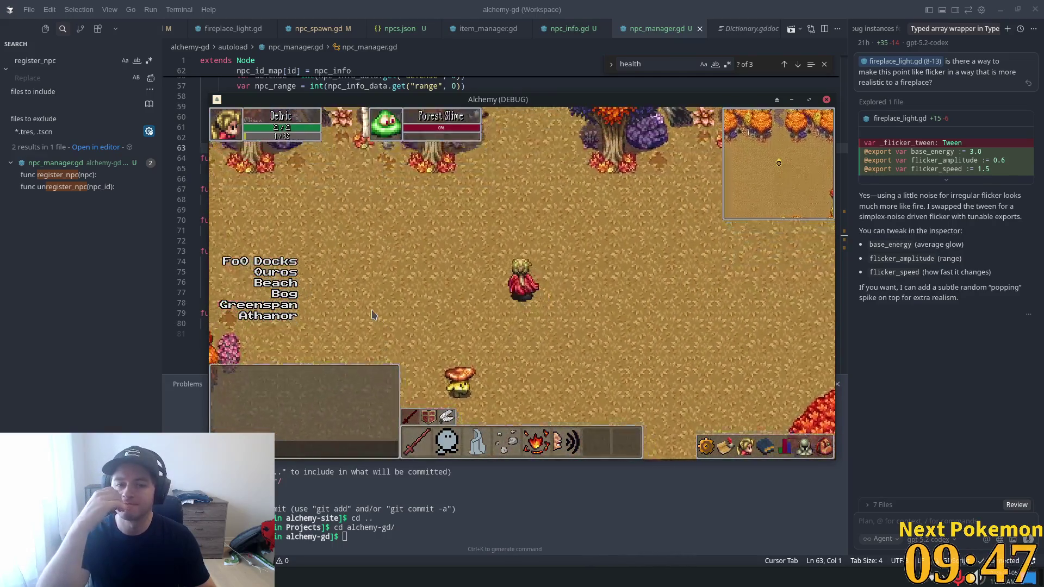
key(Up)
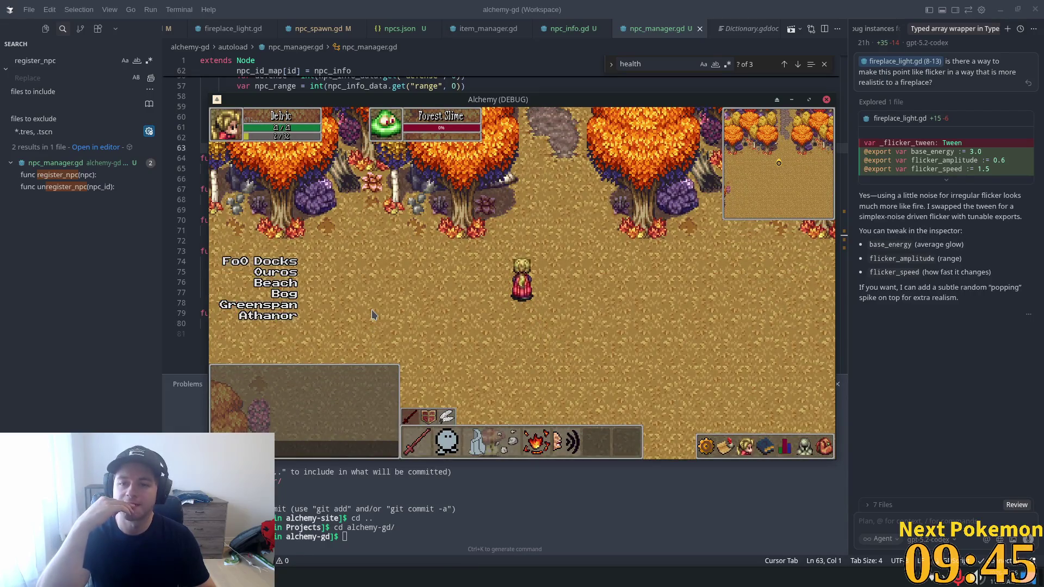
key(Right)
key(Down)
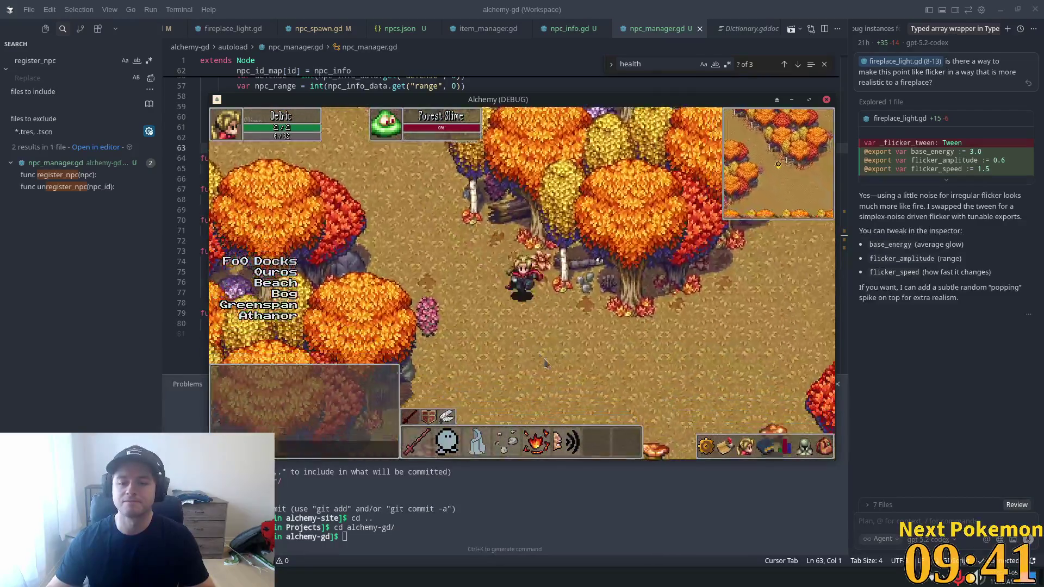
- Target a Shroomer to view its health bar, then return to the Godot editor
click(418, 333)
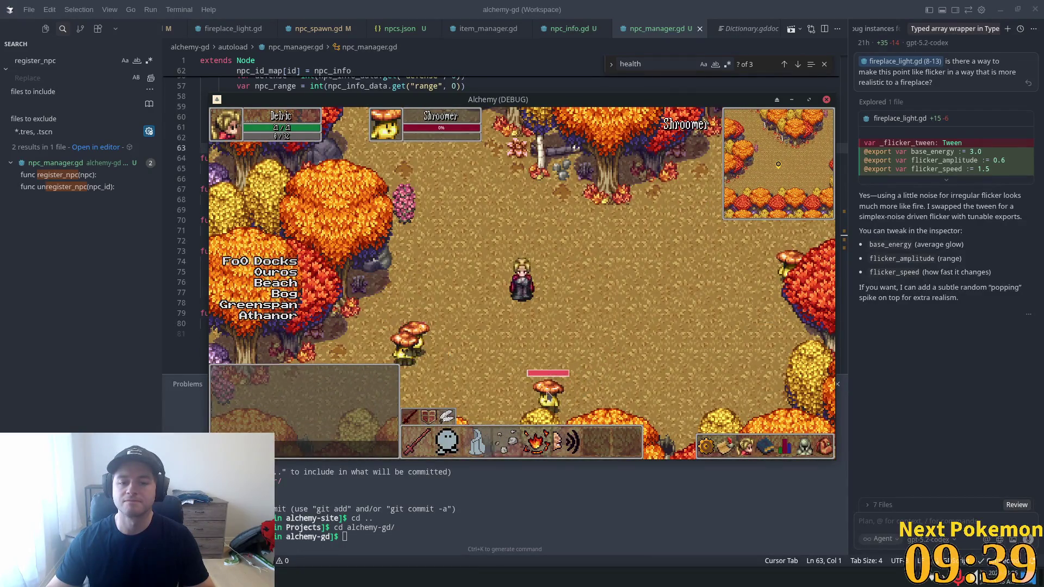
key(Right)
key(Right)
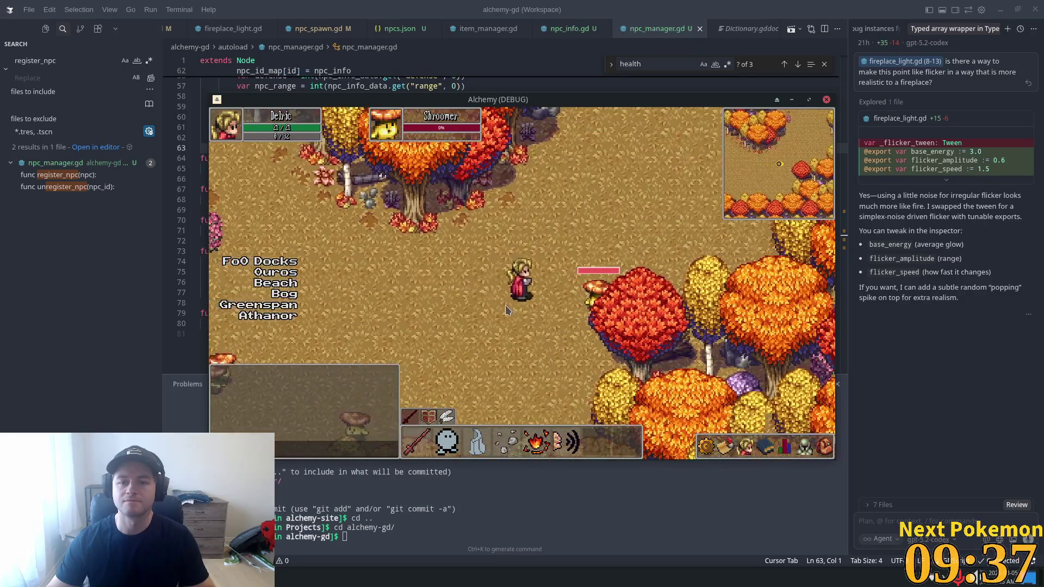
key(Left)
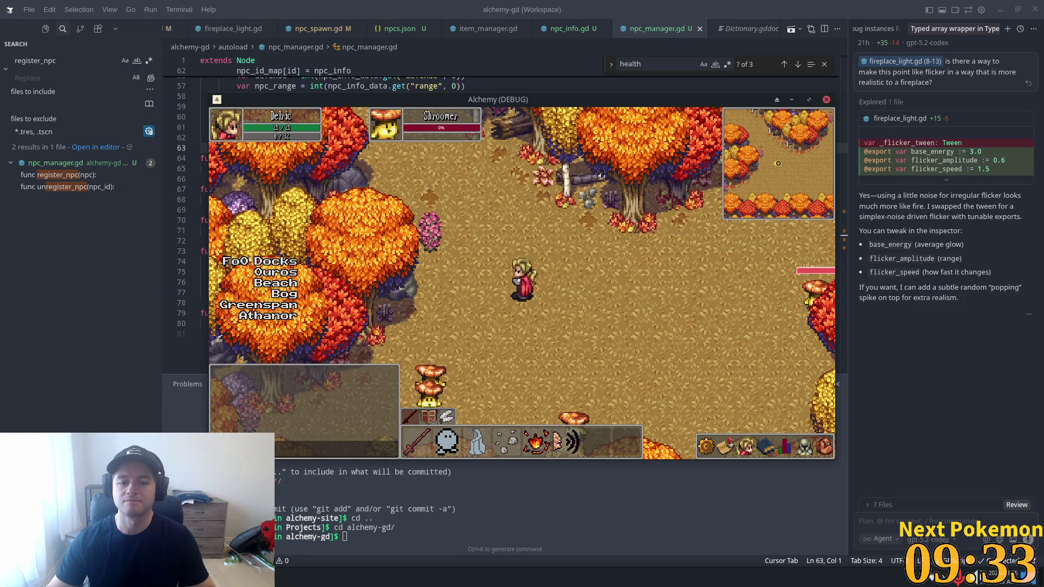
right_click(256, 578)
key(Escape)
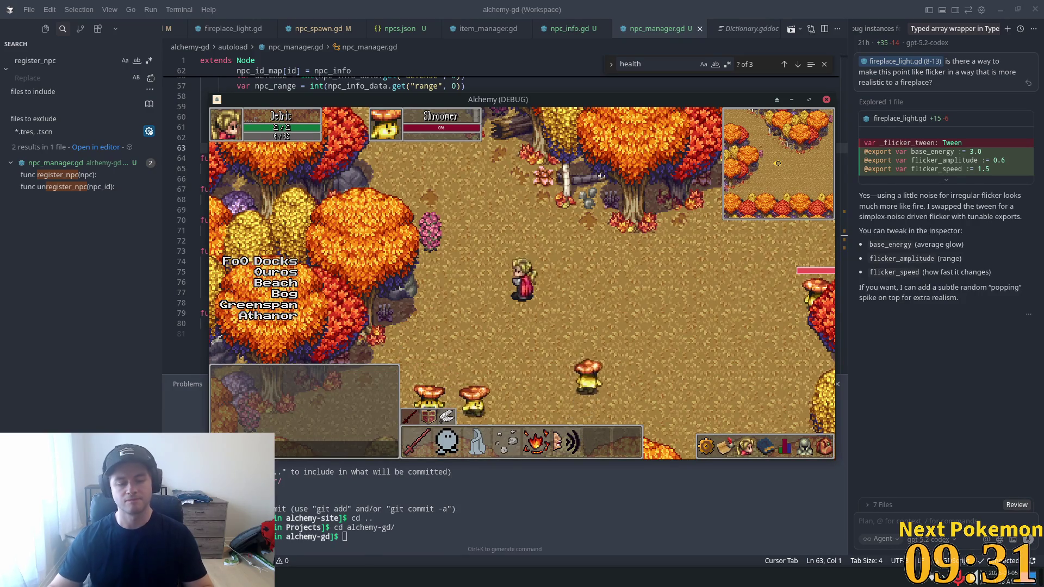
key(alt+Tab)
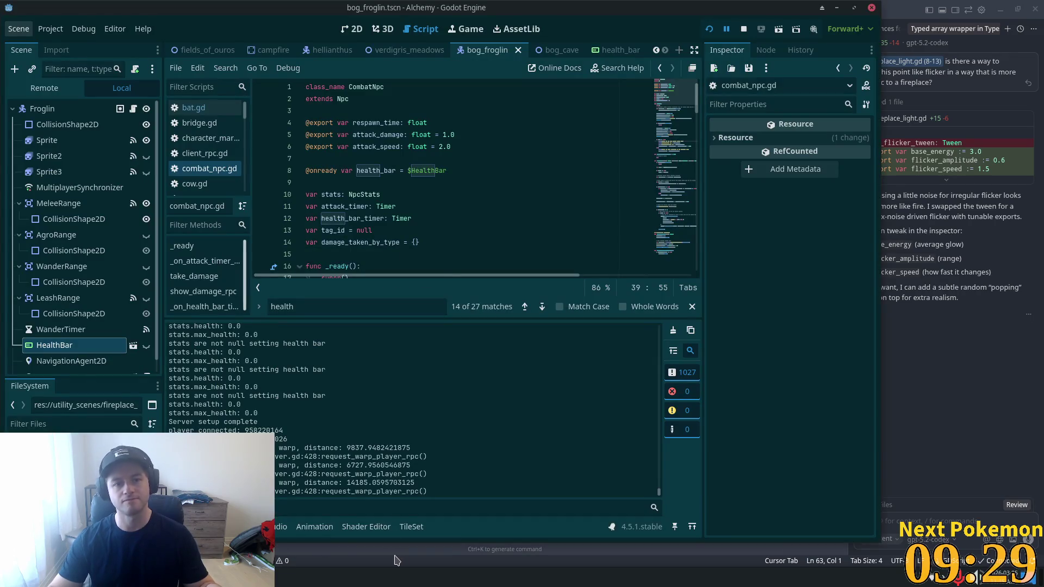
scroll(400, 124, down, 5)
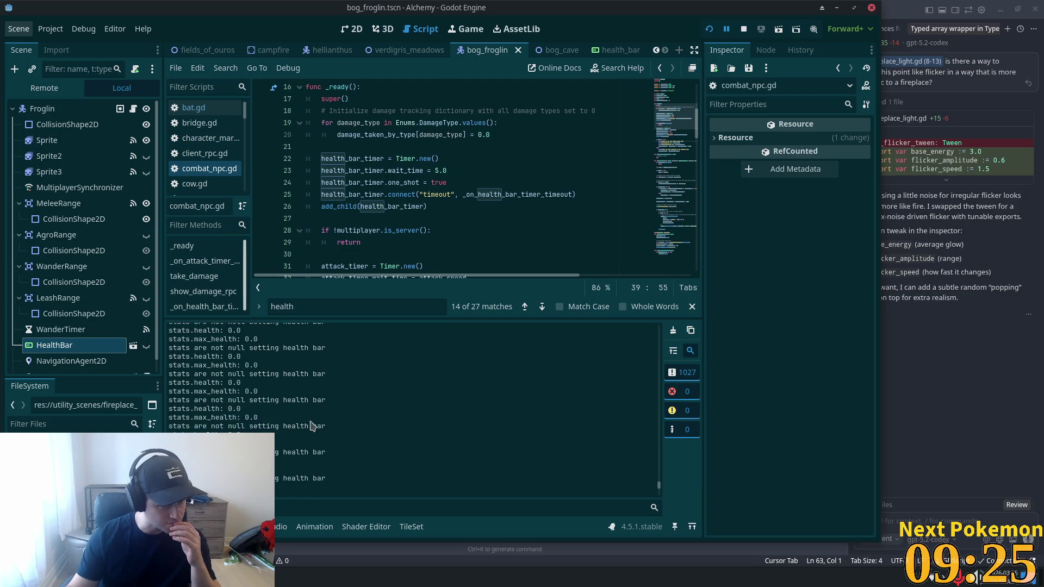
scroll(658, 478, up, 15)
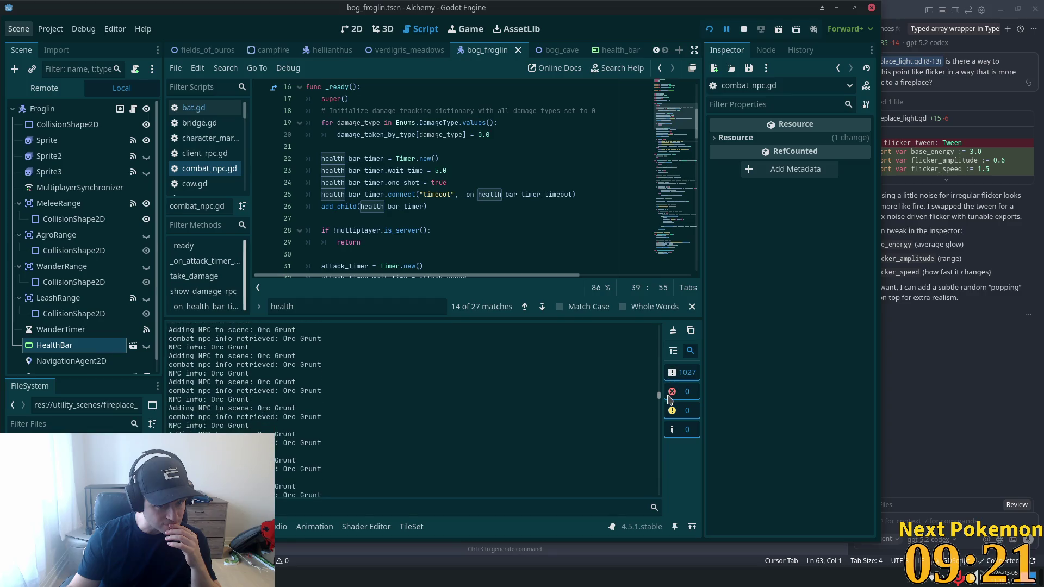
drag(669, 400, 674, 442)
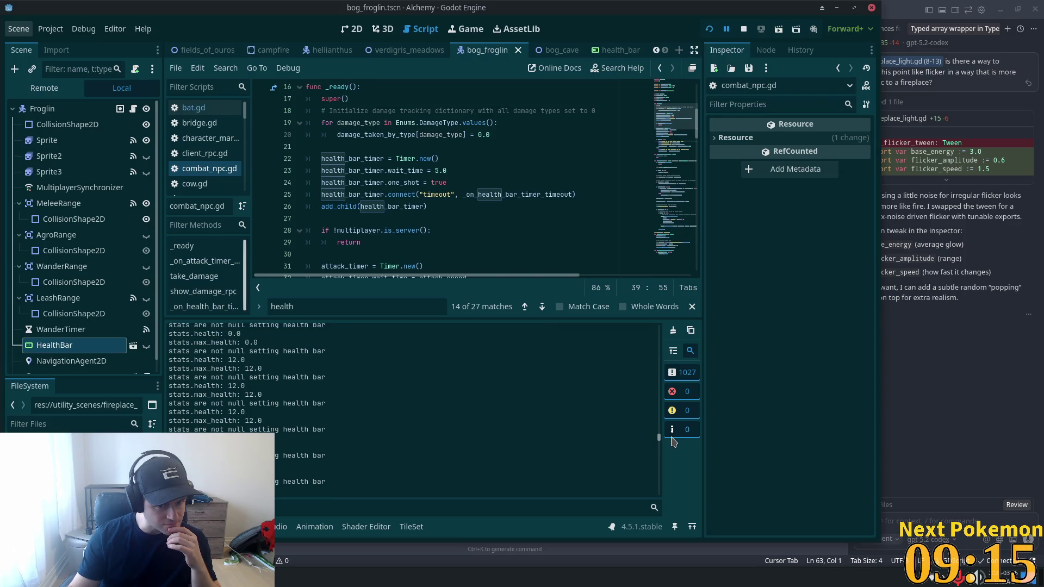
mouse_move(674, 441)
mouse_down()
mouse_move(675, 397)
mouse_move(681, 510)
mouse_move(677, 413)
mouse_move(652, 305)
mouse_up()
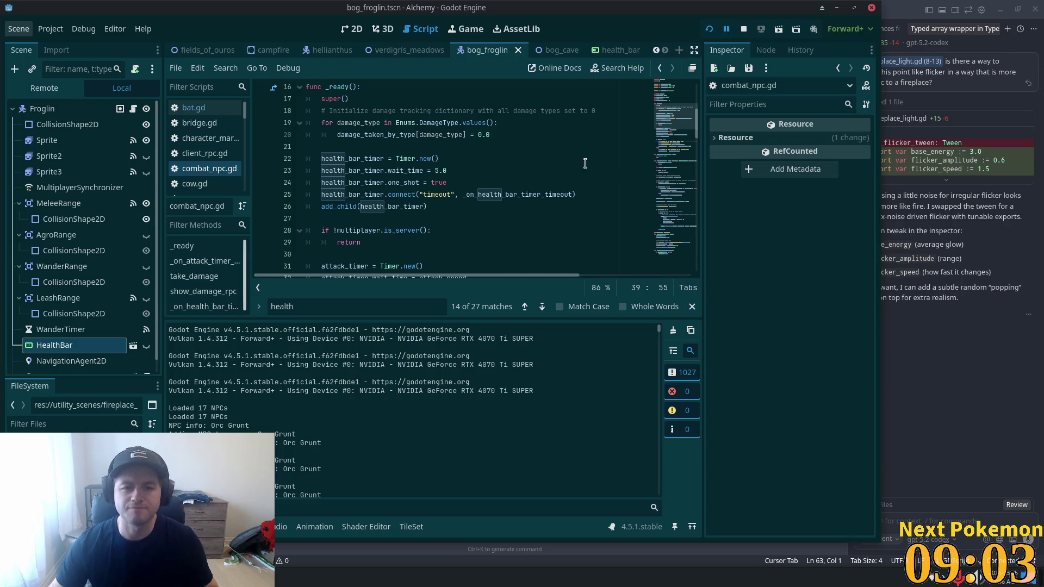
scroll(429, 208, up, 5)
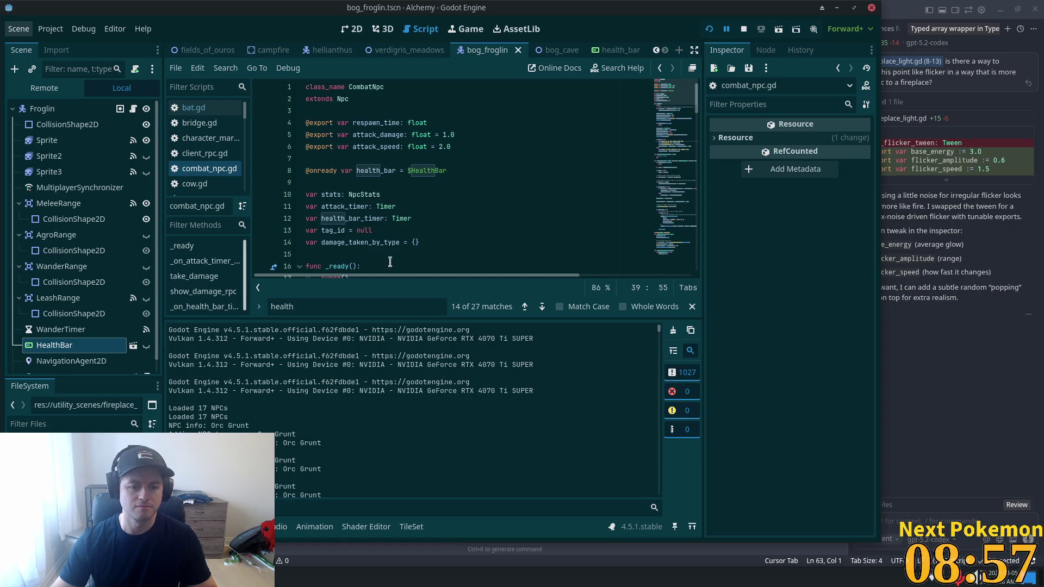
scroll(373, 211, down, 3)
scroll(373, 211, down, 2)
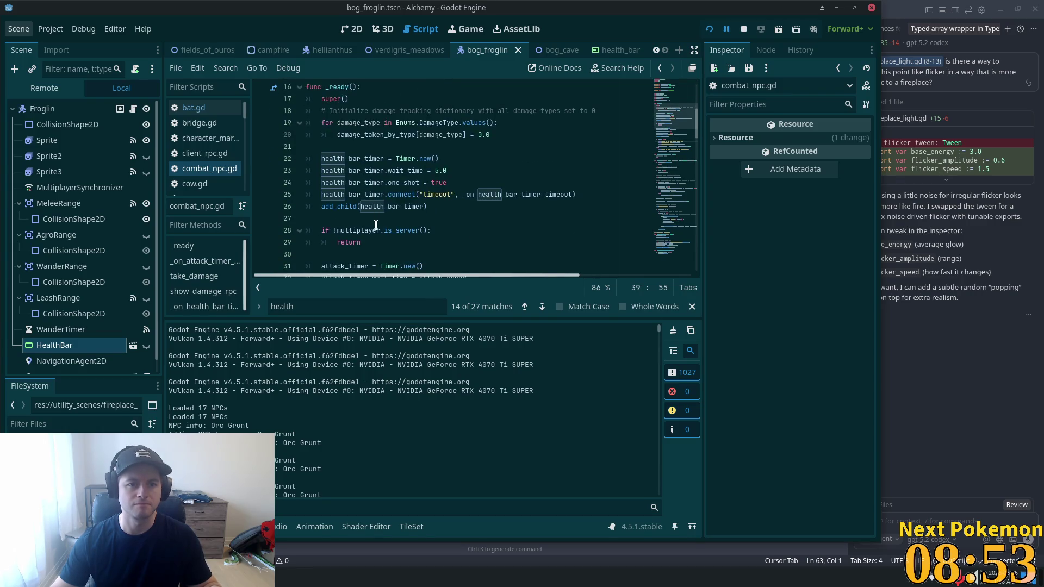
key(alt+Tab)
key(alt+Tab)
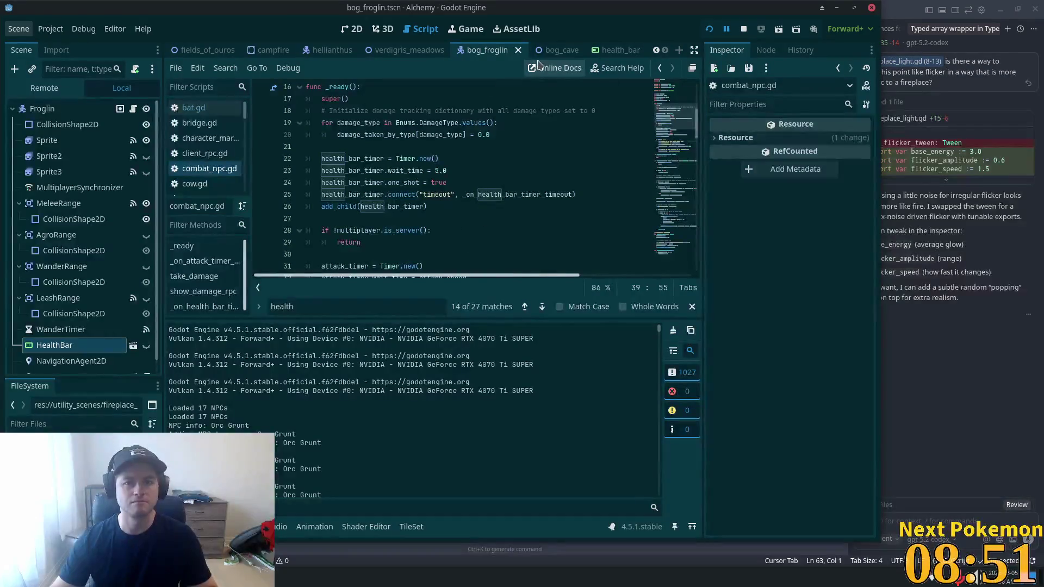
- In the bog_cave scene, set Npc ID 15 on NpcSpawnFroglin2 through NpcSpawnFroglin5
click(560, 50)
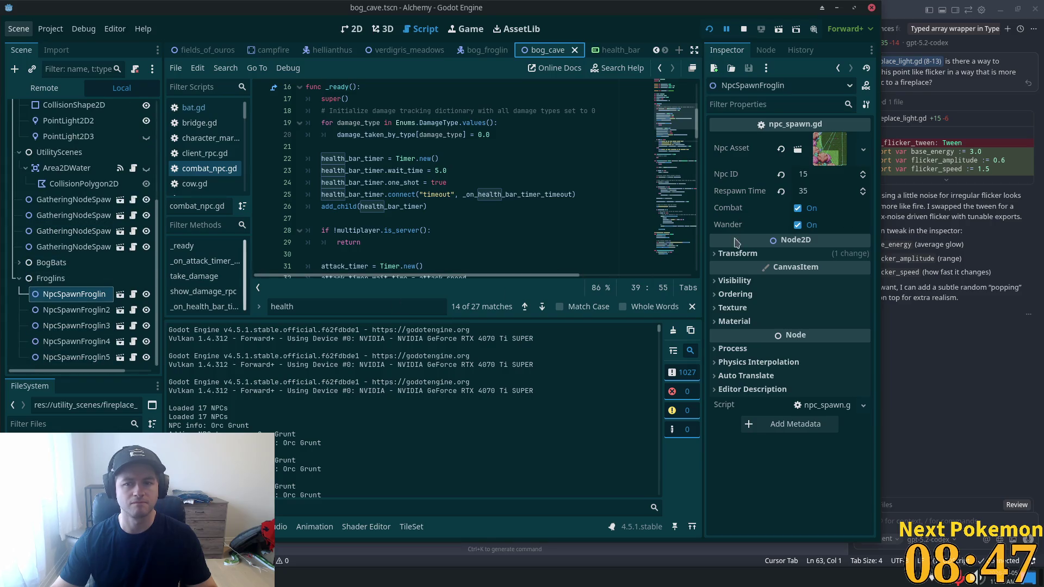
click(71, 310)
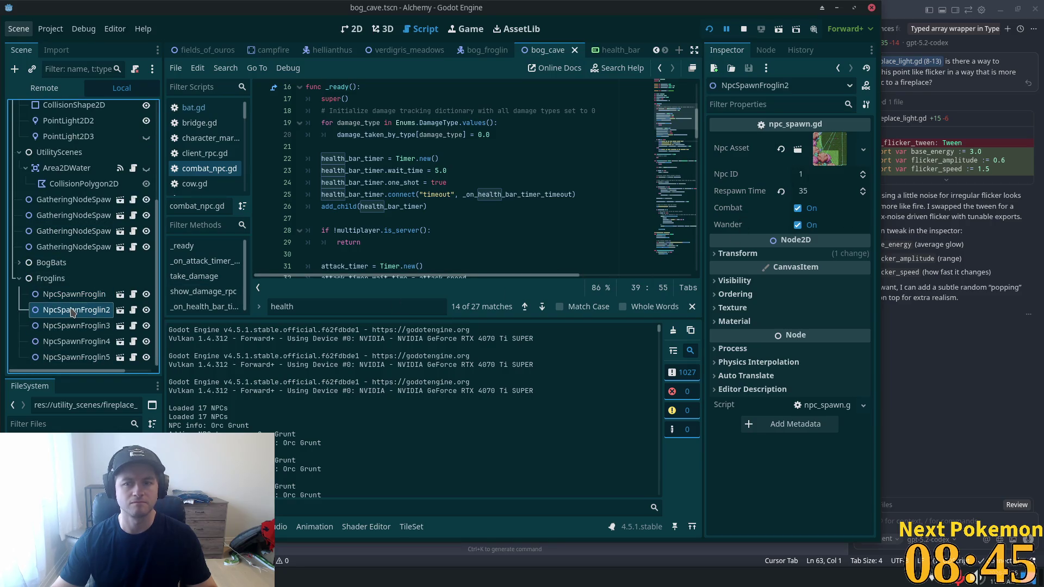
shift+click(76, 357)
click(818, 174)
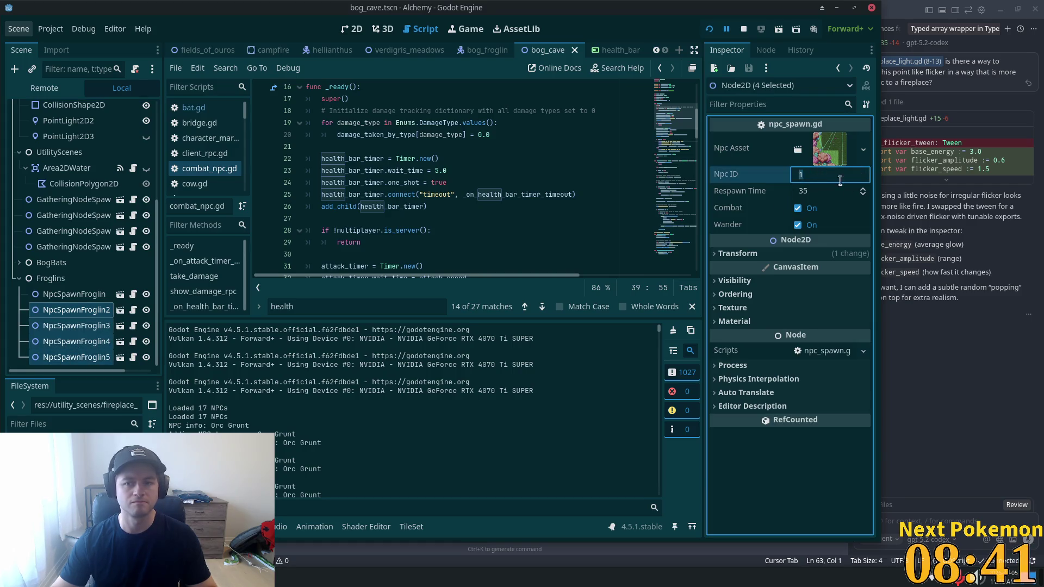
text(15)
key(Tab)
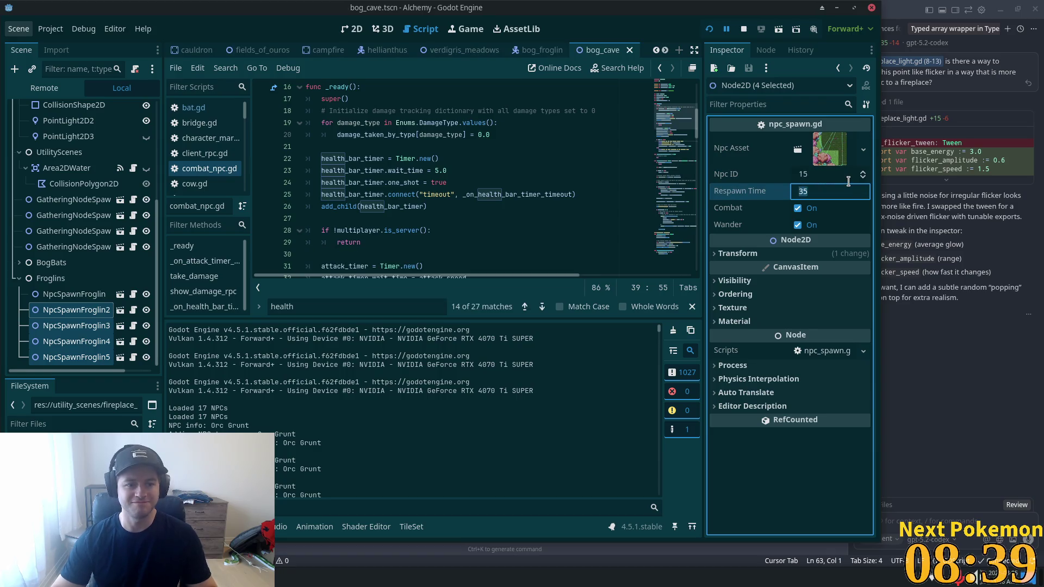
- Expand the BogBats group and select all four Bog Bat spawners
click(64, 266)
click(19, 263)
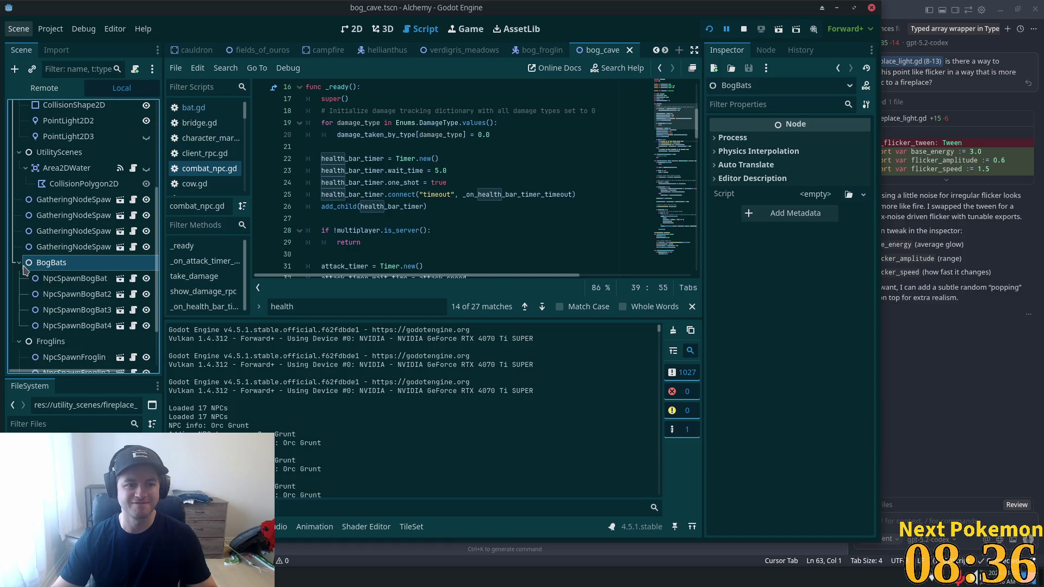
click(74, 279)
shift+click(68, 327)
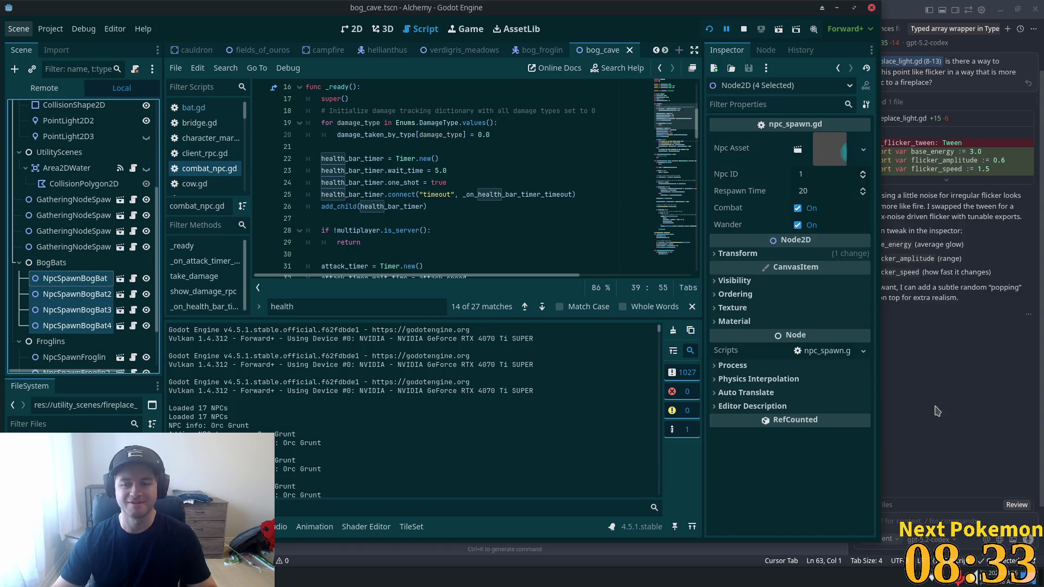
key(alt+Tab)
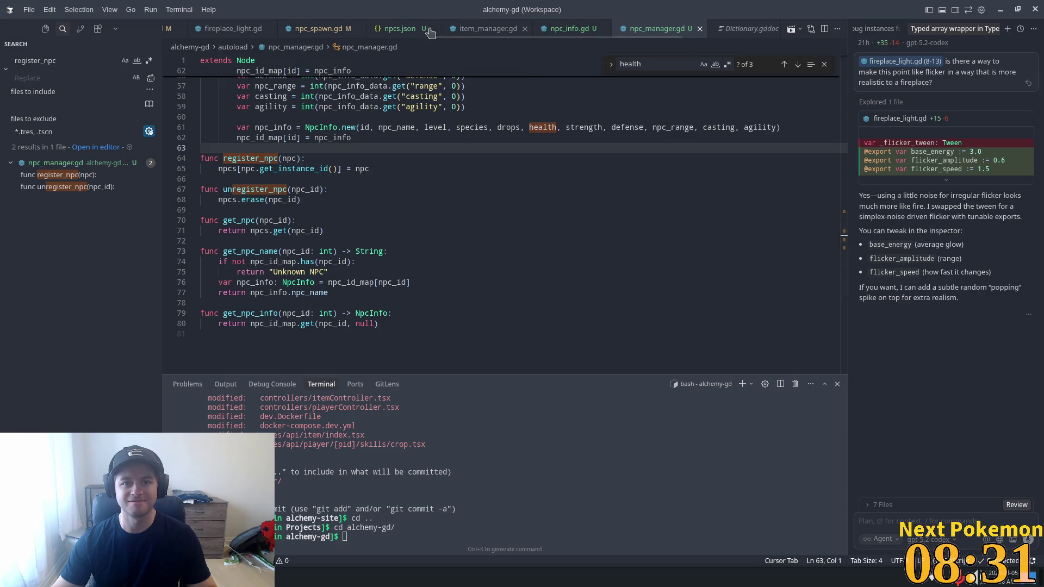
- Check the Bog Bat and Bog Froglin ids in npcs.json, then return to Godot
click(402, 30)
scroll(416, 205, up, 4)
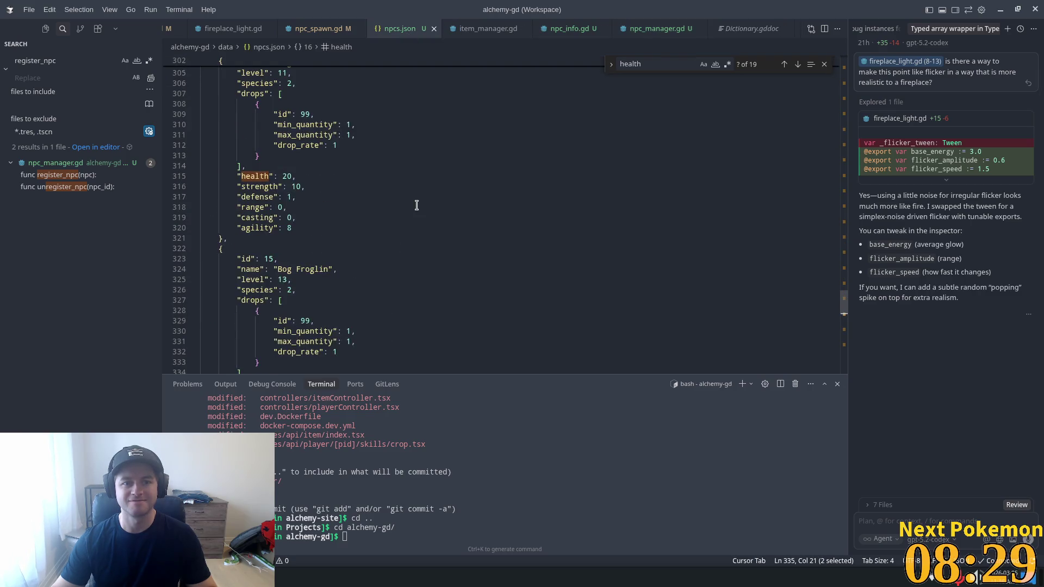
key(alt+Tab)
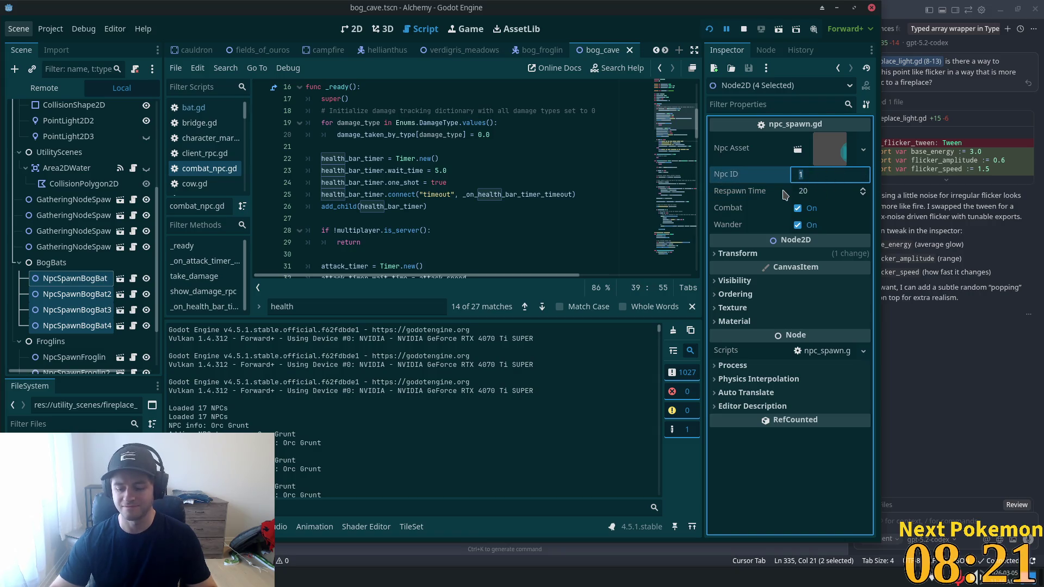
- Enter Npc ID 15 for the four selected Bog Bat spawners and recheck NpcSpawnFroglin2's ID
text(15)
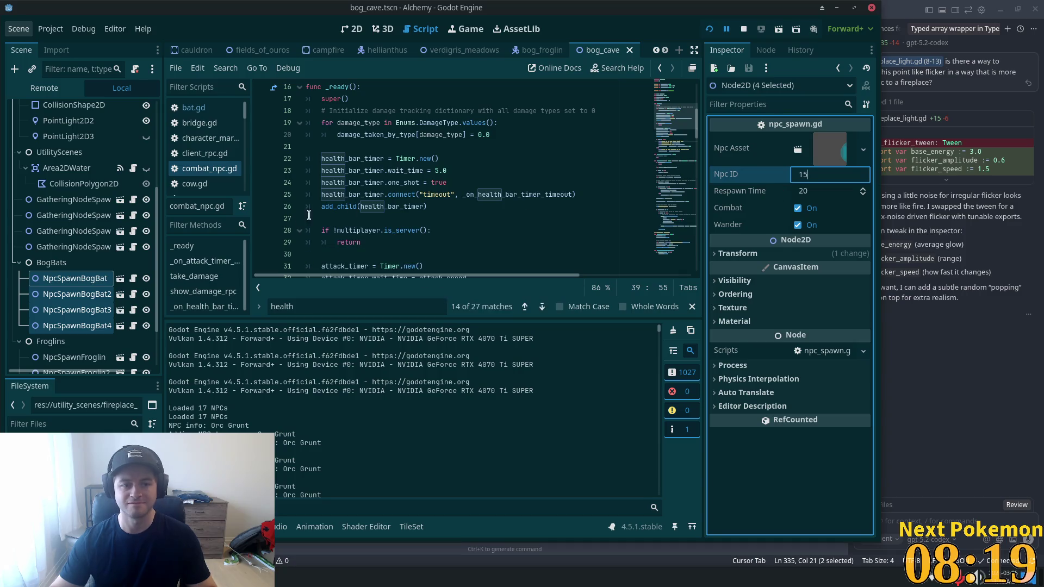
scroll(55, 244, down, 2)
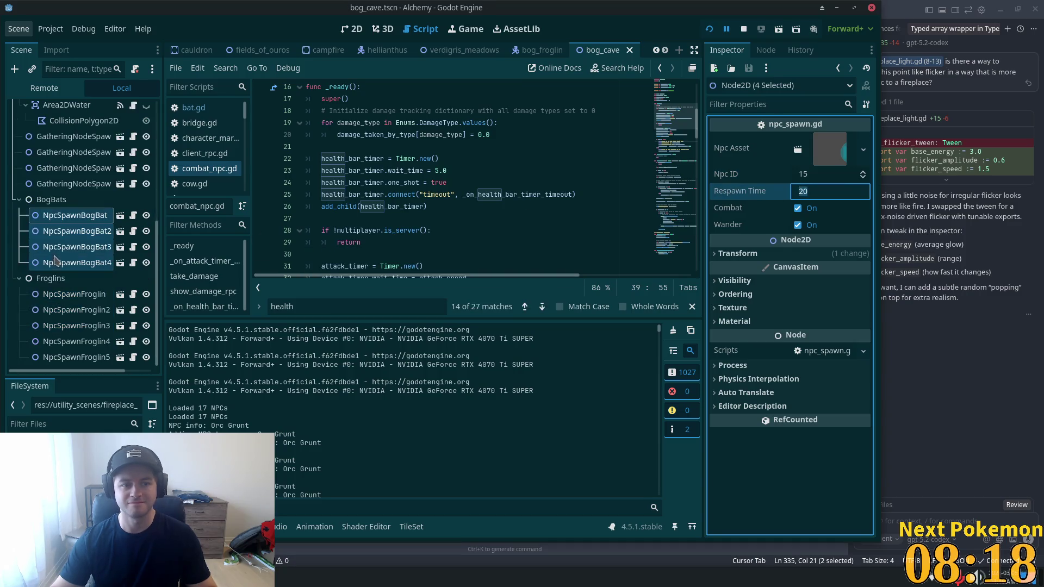
click(81, 310)
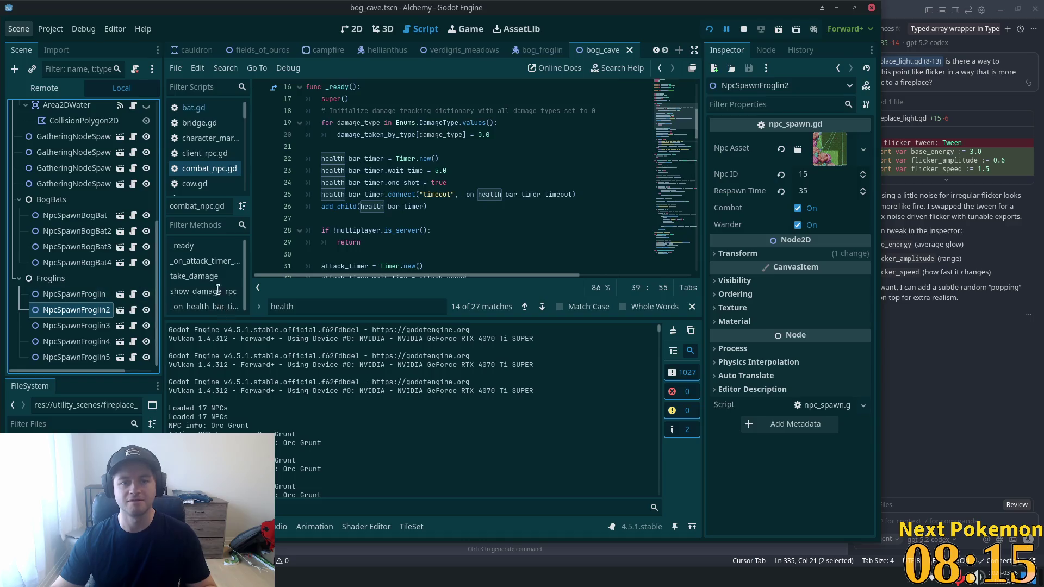
key(alt+Tab)
scroll(505, 230, up, 1)
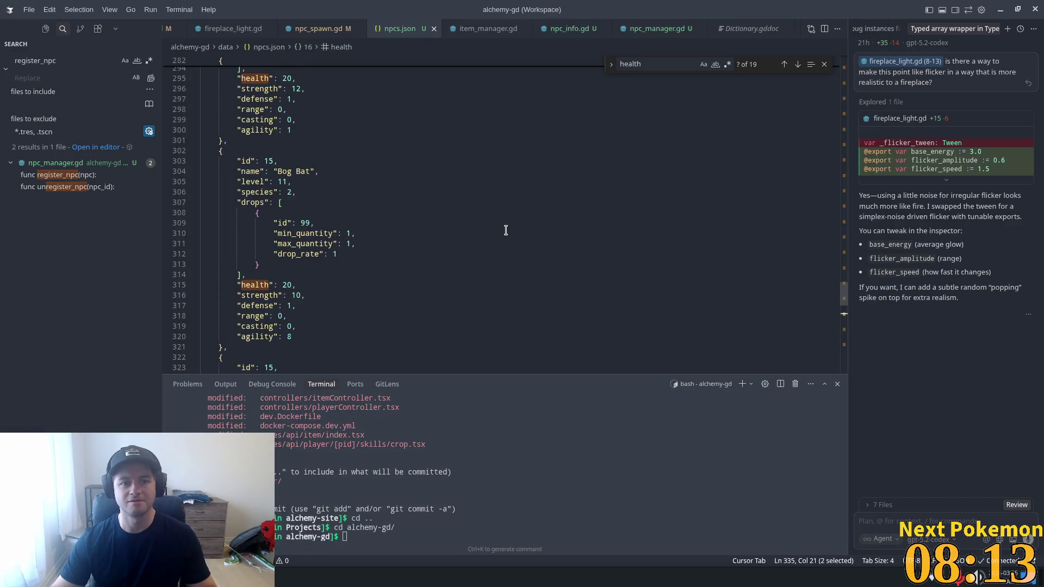
scroll(343, 200, up, 5)
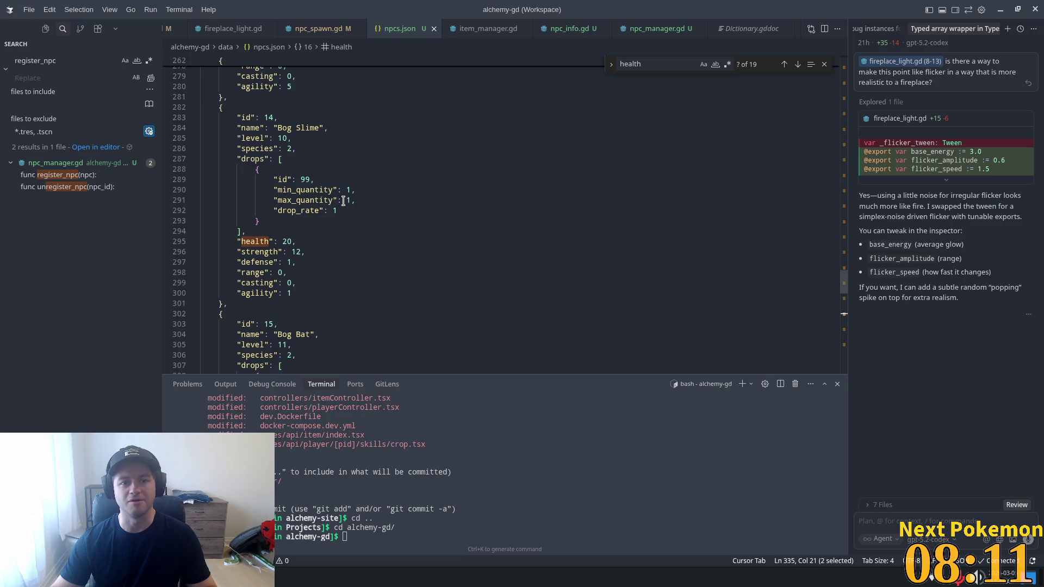
scroll(345, 202, up, 5)
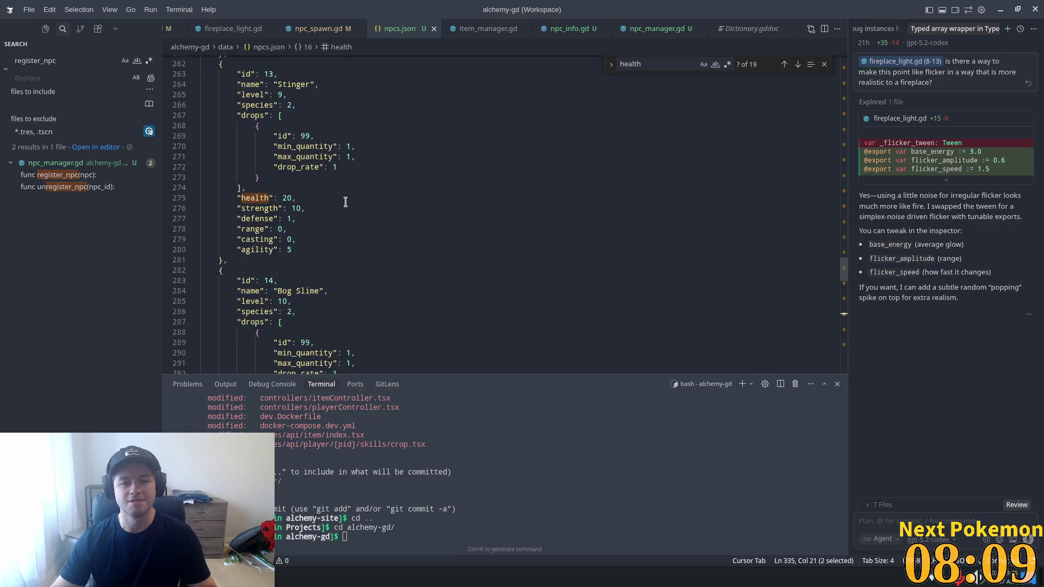
scroll(345, 202, up, 8)
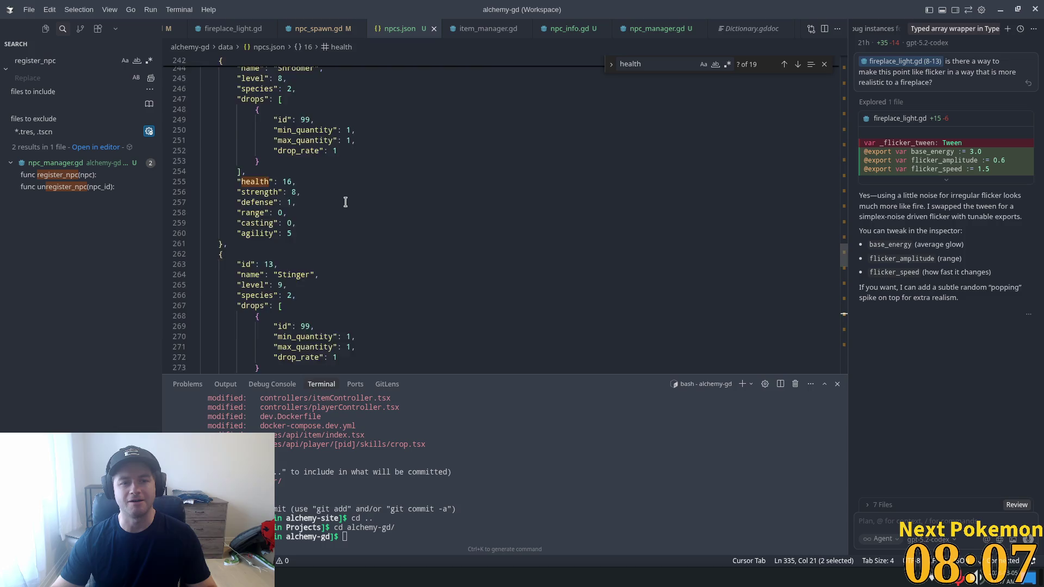
scroll(345, 202, up, 14)
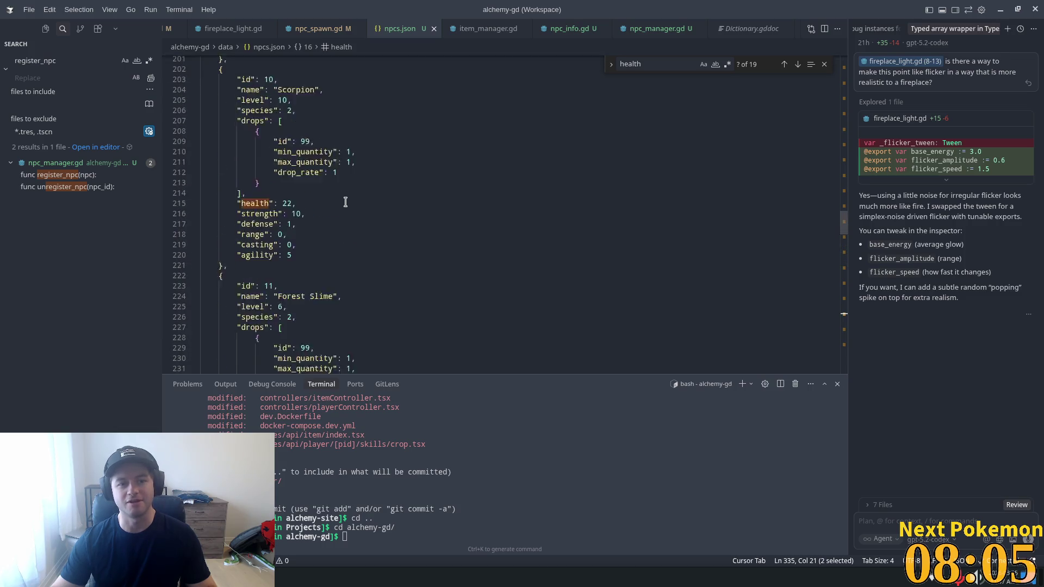
scroll(370, 212, up, 11)
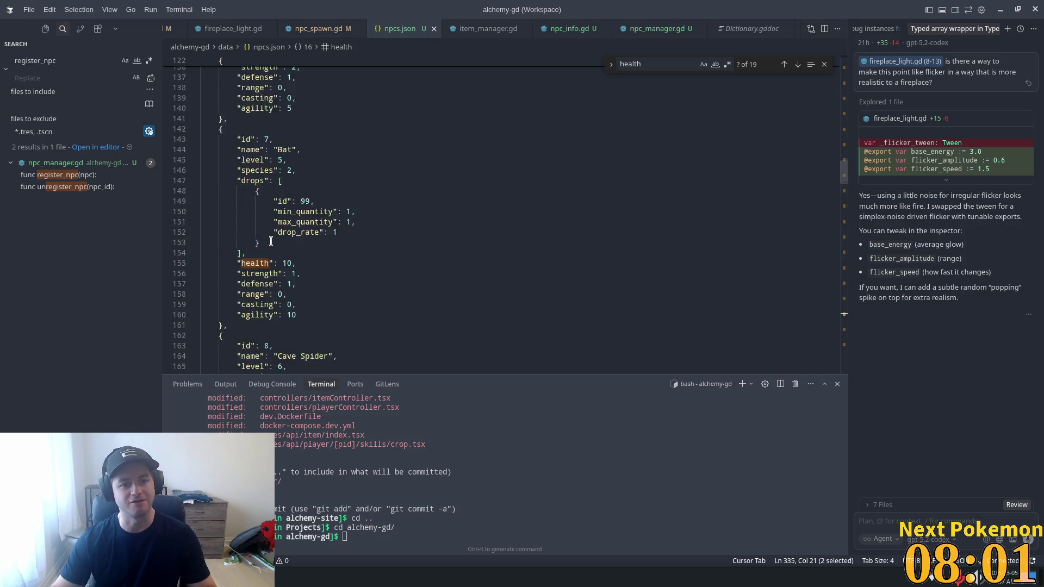
scroll(468, 280, up, 17)
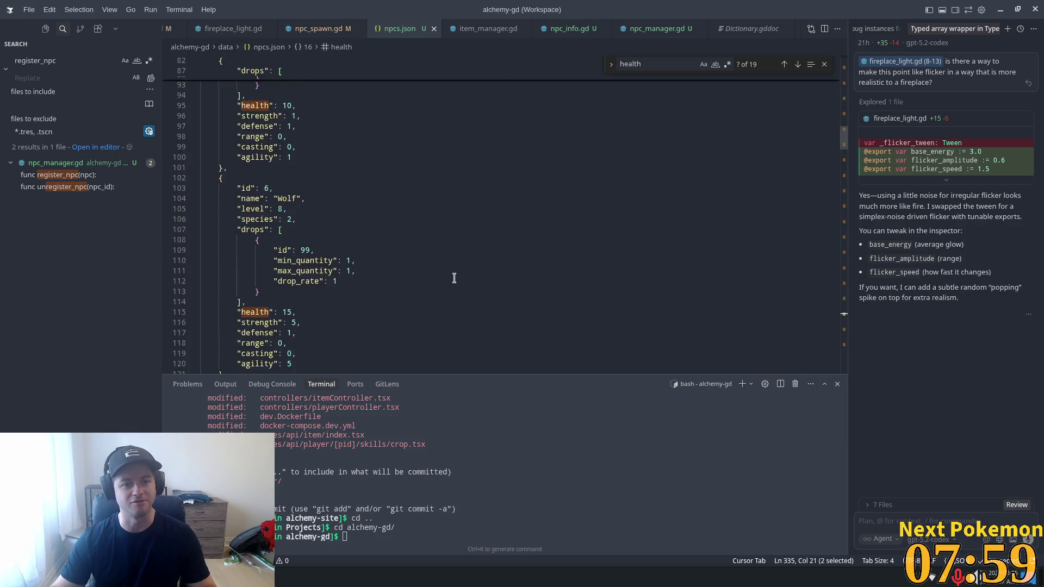
scroll(453, 278, up, 20)
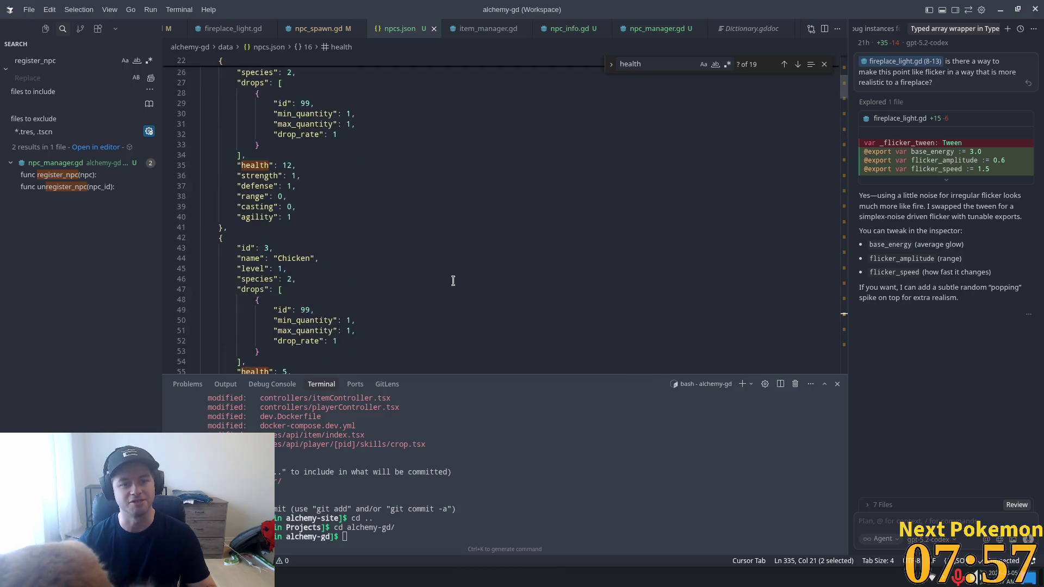
scroll(454, 281, up, 5)
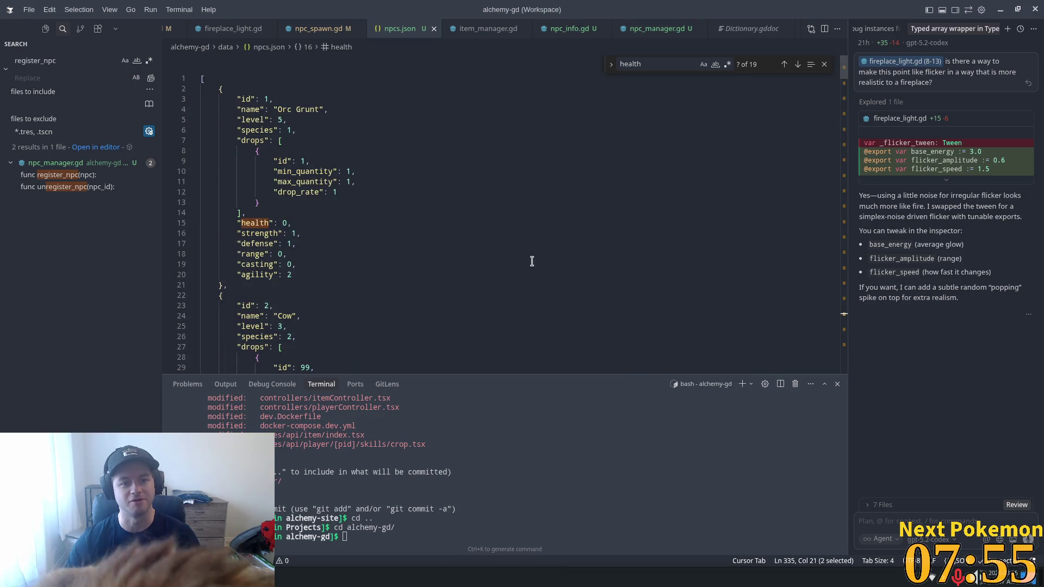
scroll(577, 250, down, 5)
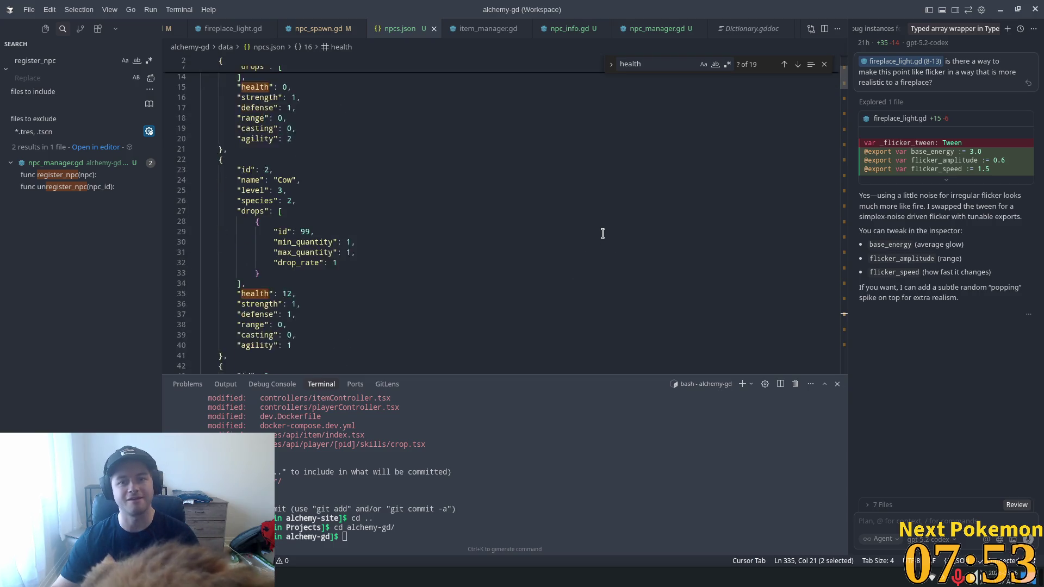
scroll(616, 252, up, 5)
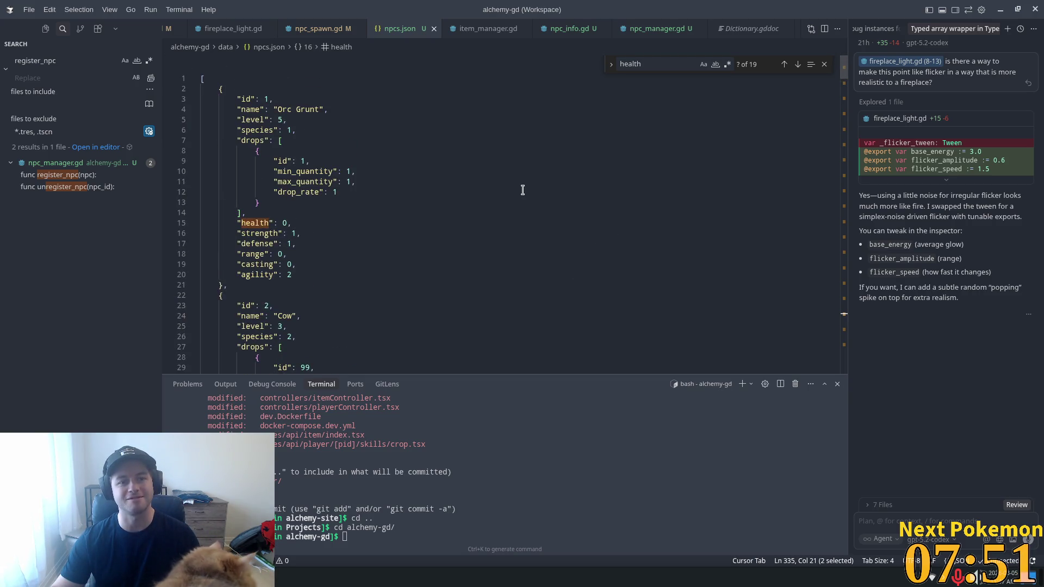
scroll(518, 197, down, 13)
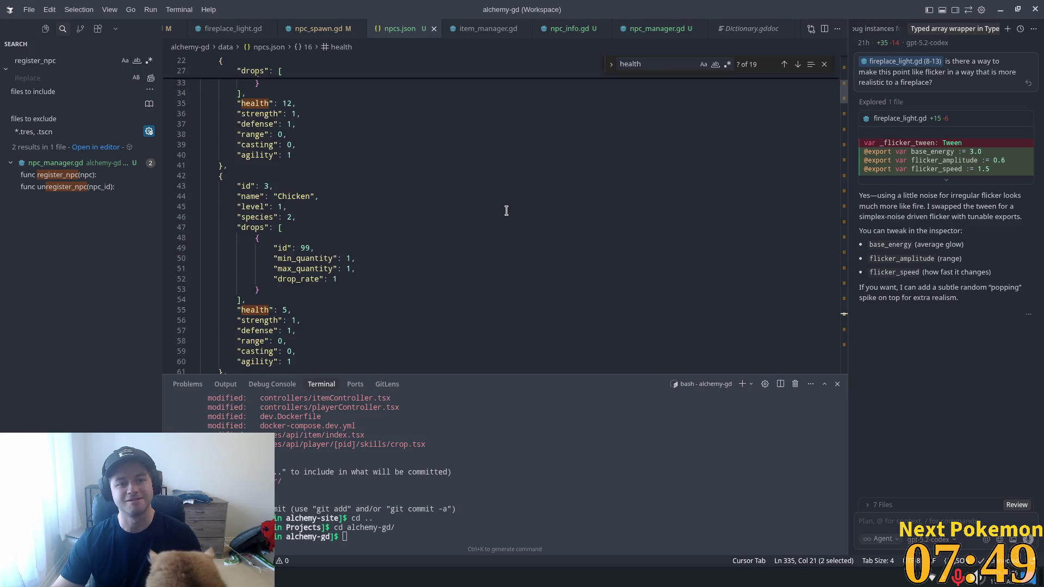
scroll(503, 212, down, 3)
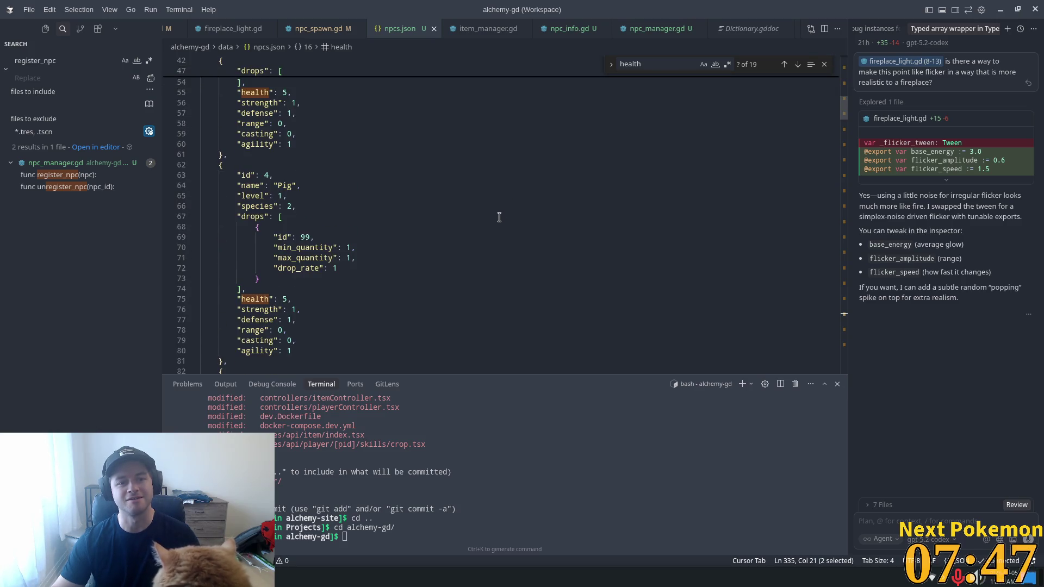
scroll(499, 217, down, 8)
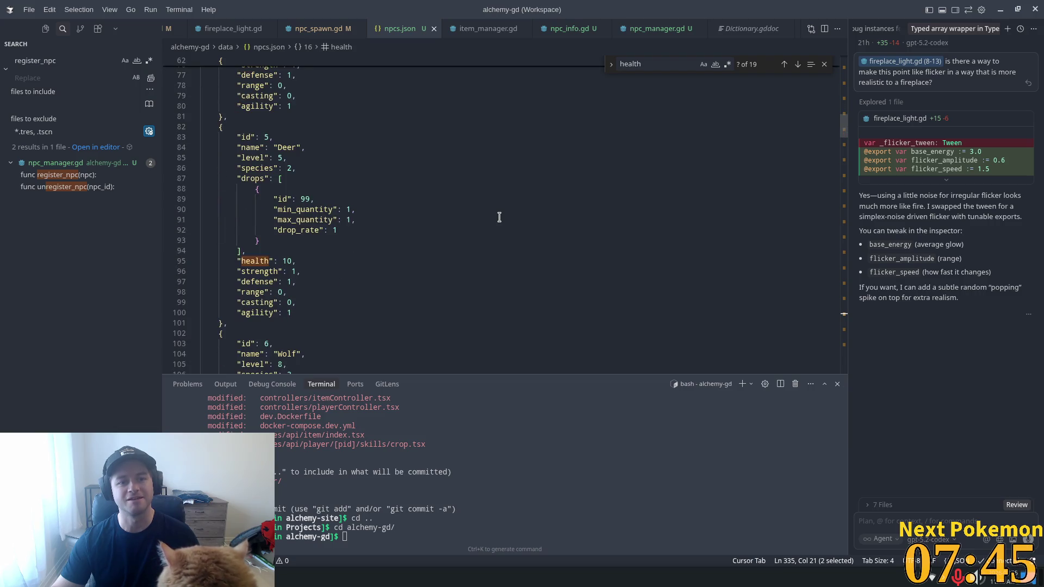
scroll(499, 217, up, 9)
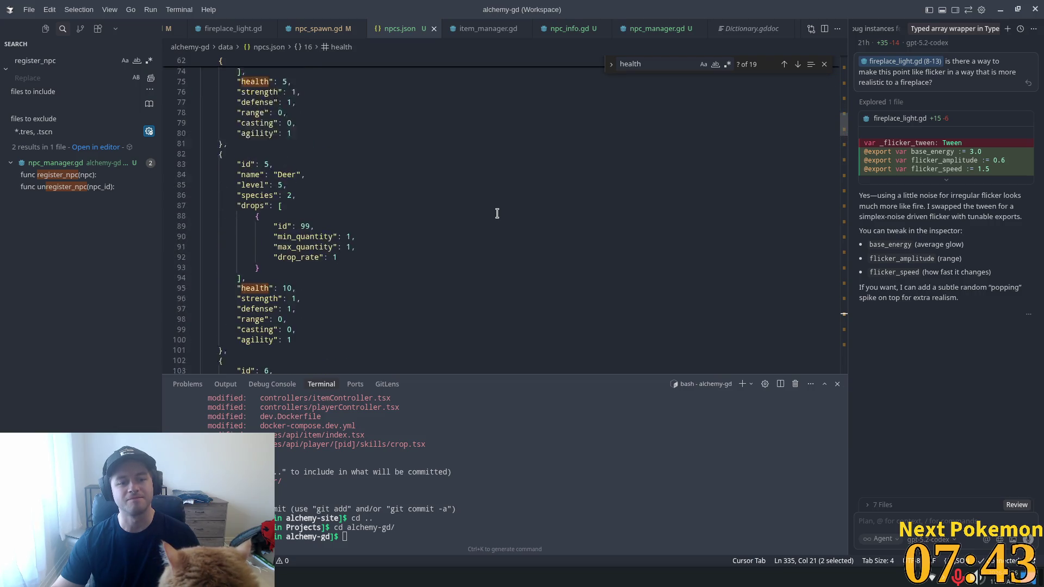
scroll(497, 213, up, 5)
scroll(497, 214, up, 4)
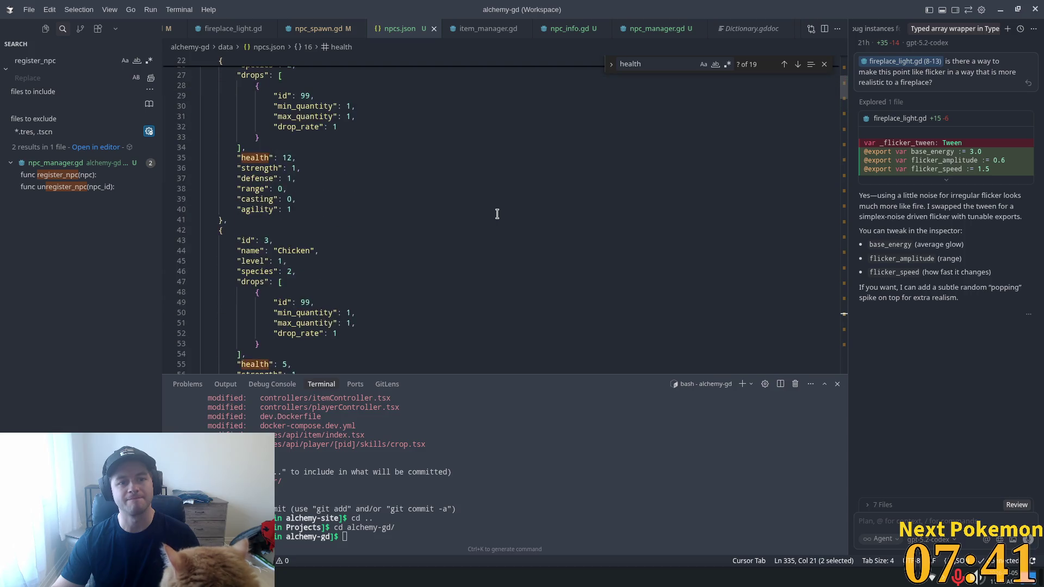
scroll(497, 214, down, 10)
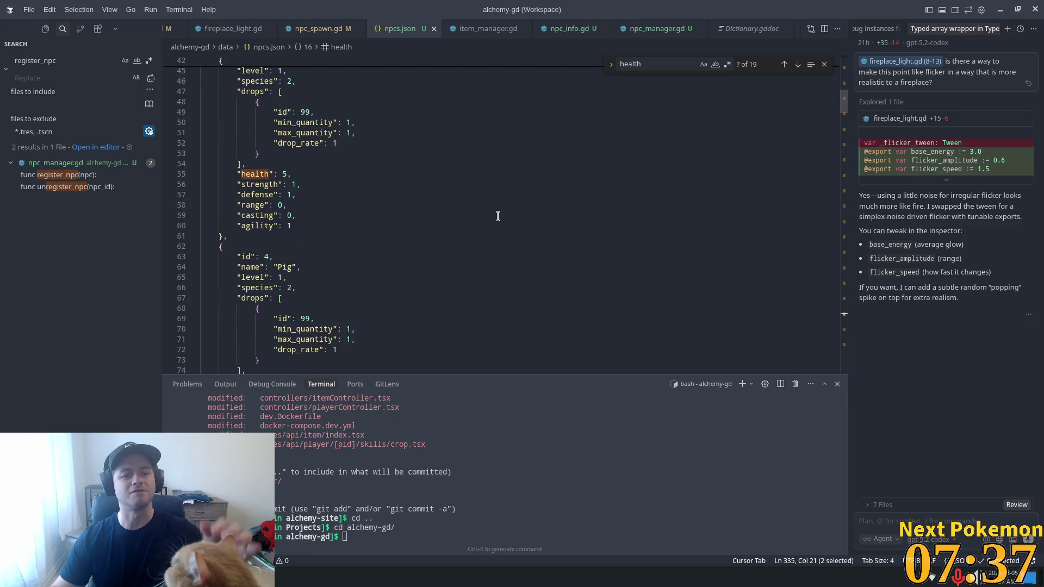
scroll(503, 219, down, 4)
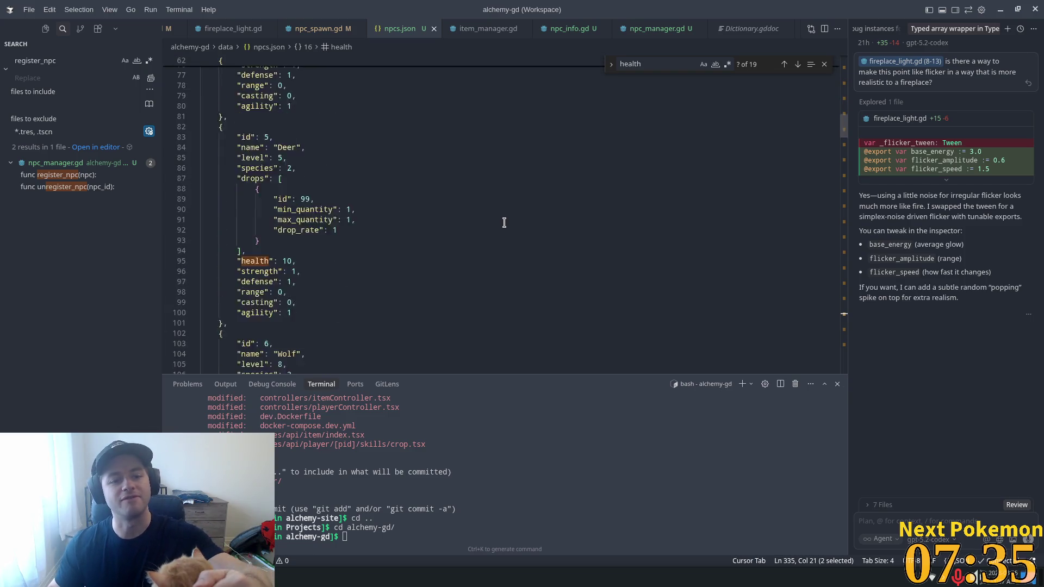
scroll(505, 223, down, 2)
scroll(504, 223, down, 10)
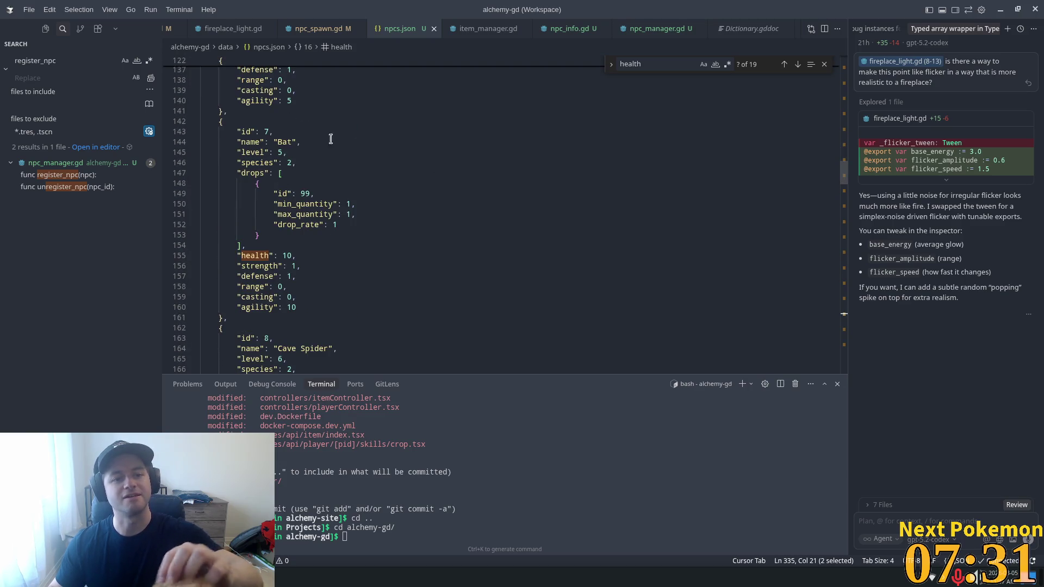
drag(269, 132, 266, 132)
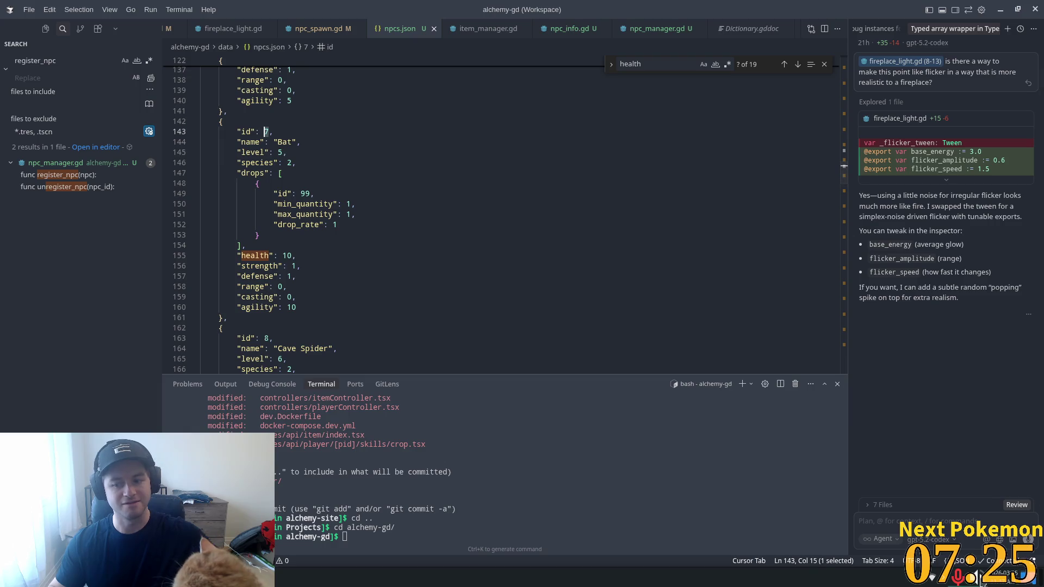
- Adjust the speaker volume, then renumber the Bat to id 8 and Cave Spider to 9
click(978, 577)
click(871, 428)
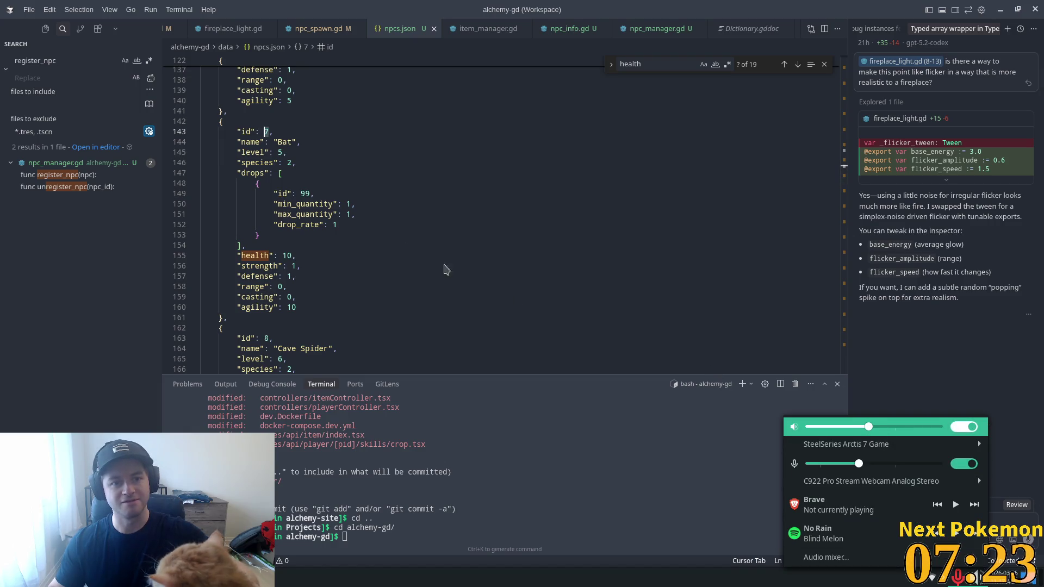
scroll(274, 136, up, 7)
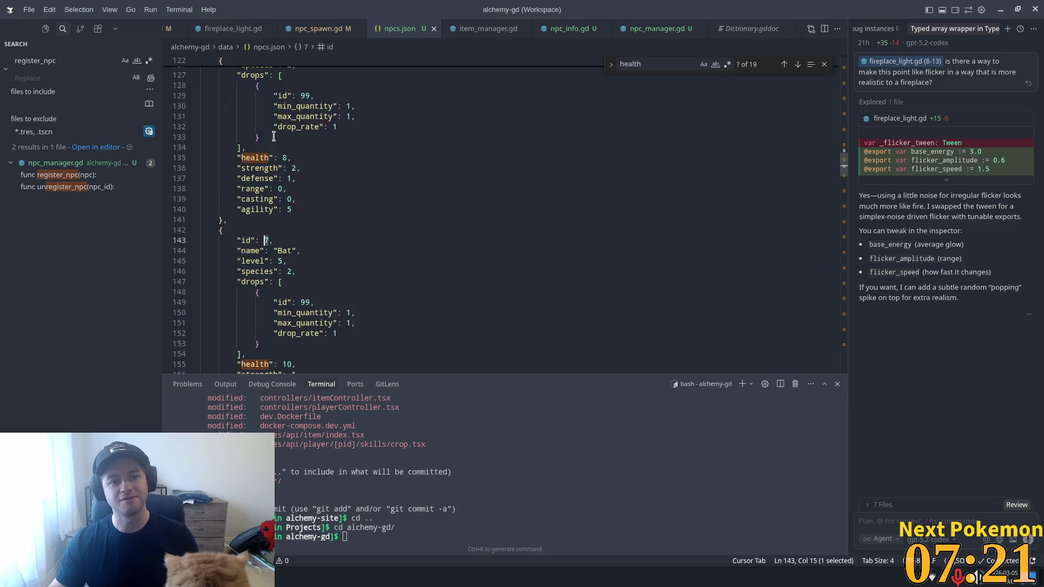
scroll(277, 228, down, 3)
click(270, 241)
key(BackSpace)
text(8)
scroll(310, 202, down, 6)
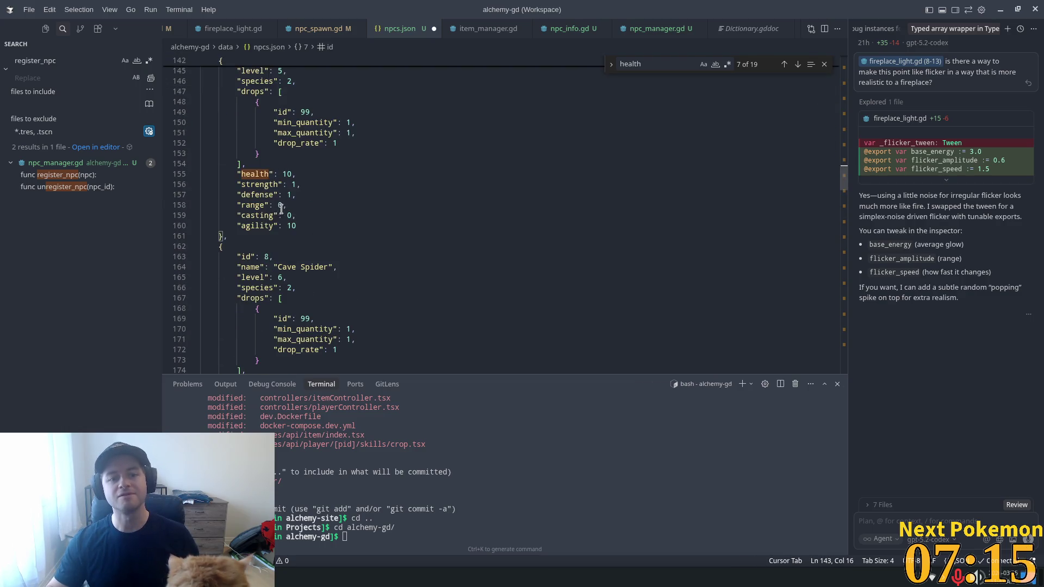
double_click(268, 256)
text(9)
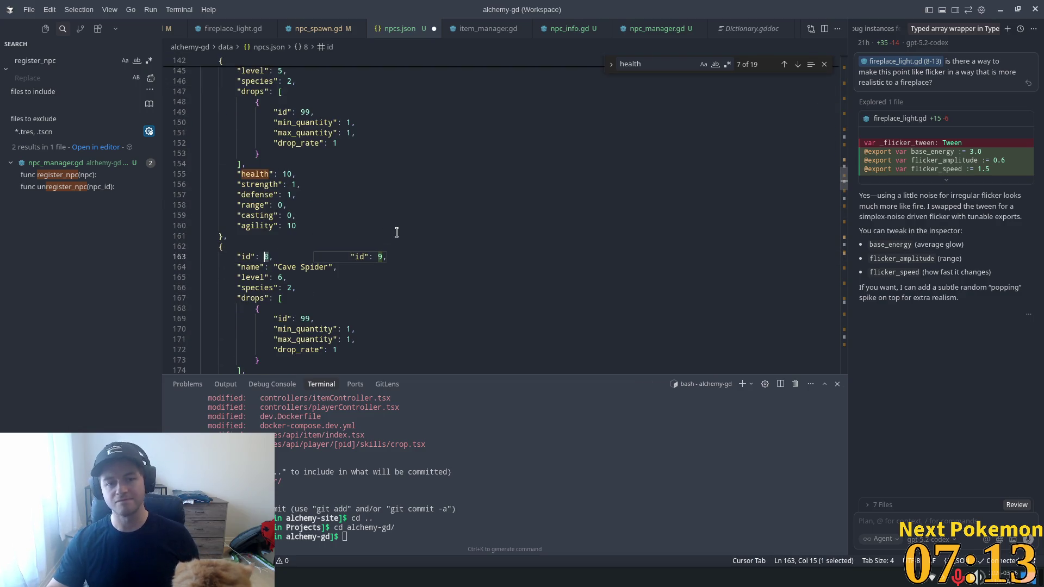
- Renumber the Crab to id 10, Scorpion to 11 and Forest Slime to 12
scroll(396, 232, down, 7)
click(268, 245)
text(10)
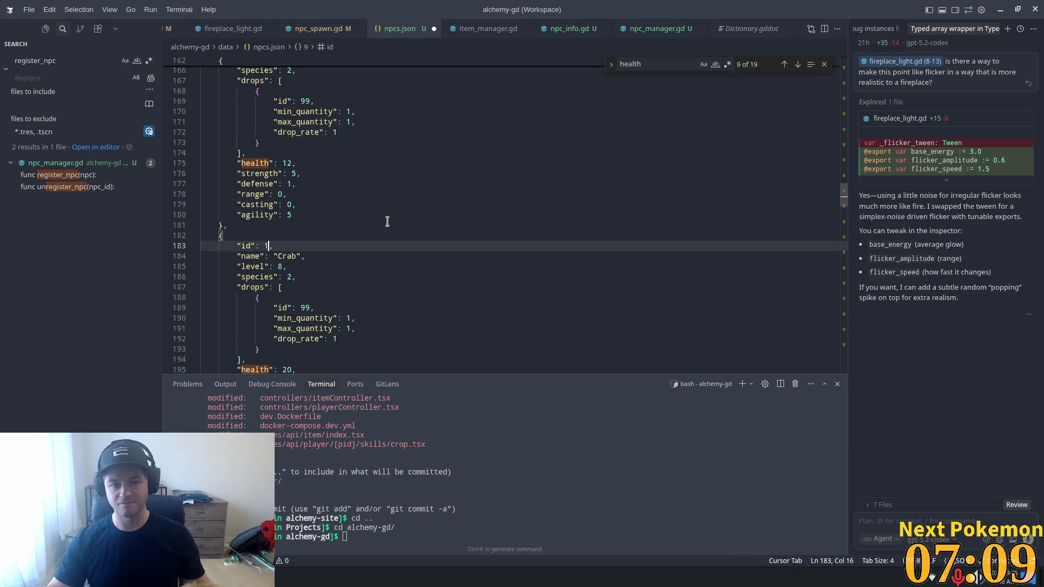
scroll(363, 220, down, 4)
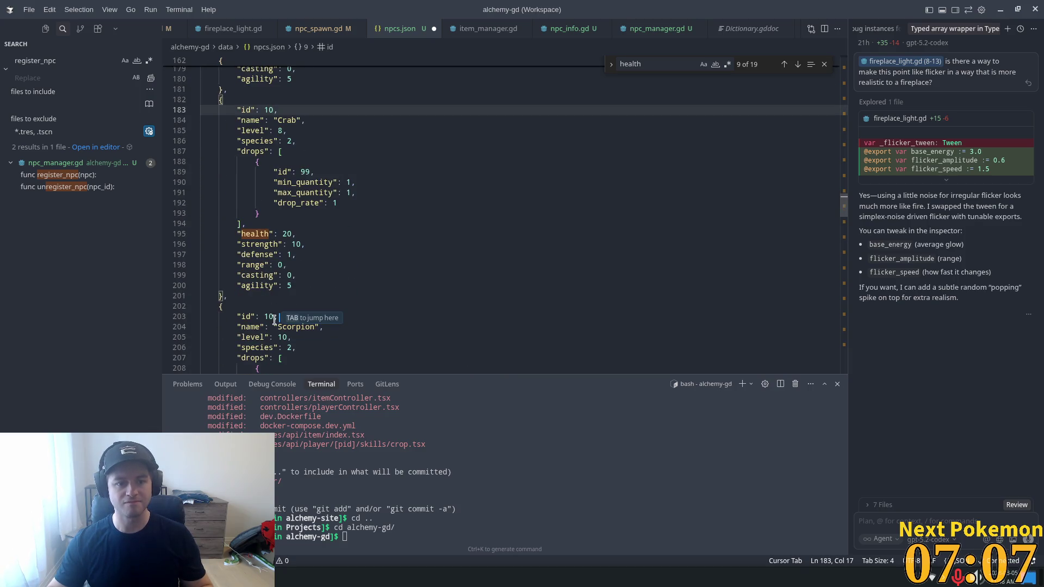
double_click(269, 316)
key(ctrl+shift+Left)
text(11)
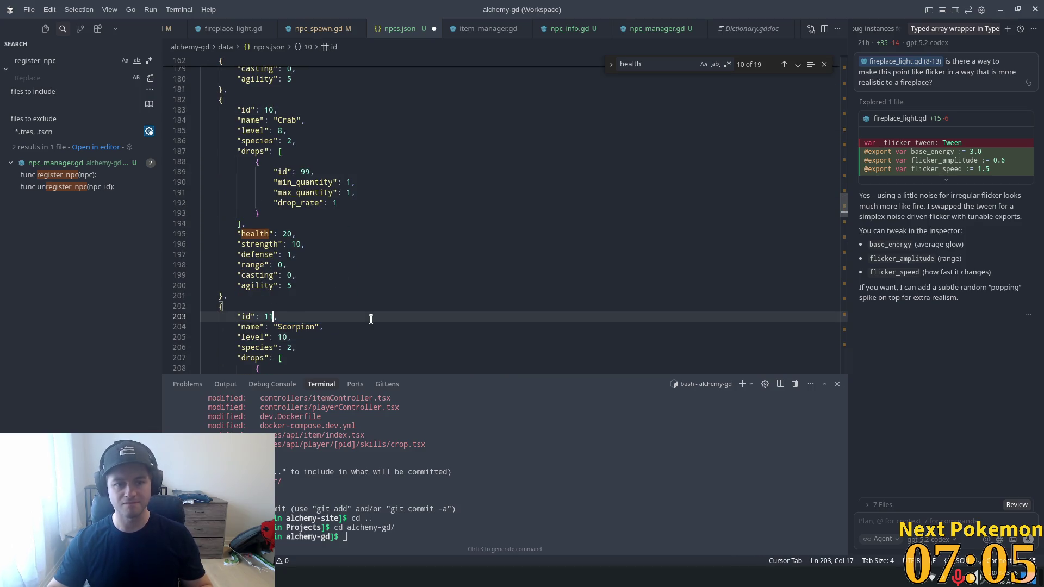
scroll(348, 310, down, 7)
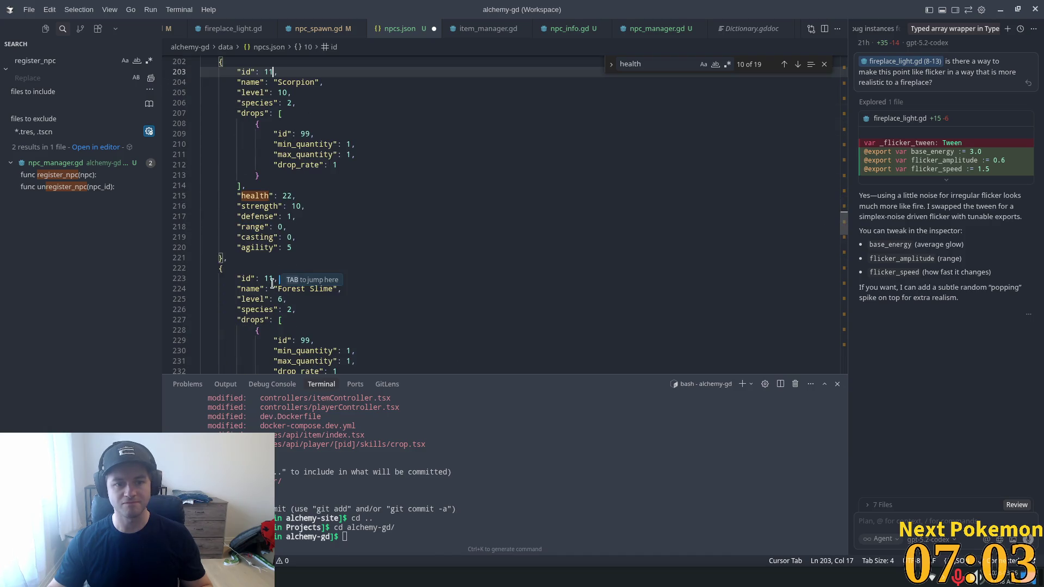
key(Tab)
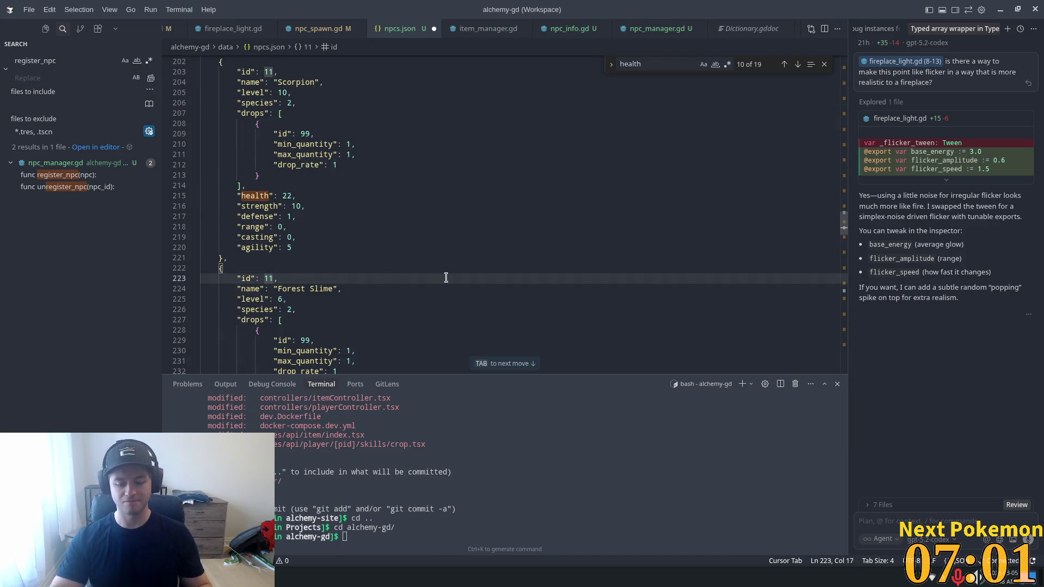
key(Tab)
scroll(347, 255, down, 3)
scroll(347, 255, down, 7)
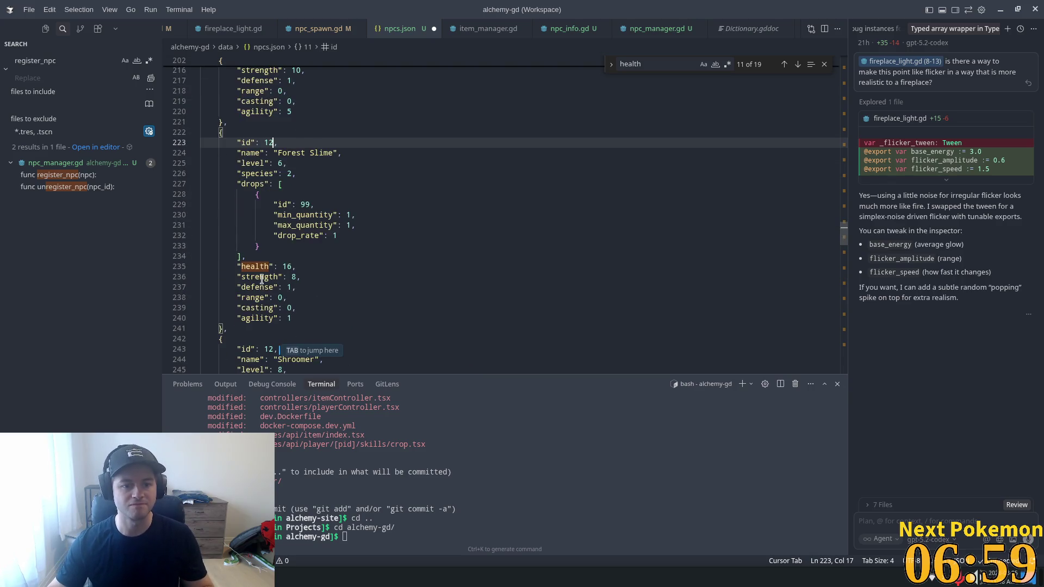
- Renumber the Shroomer to id 13, Stinger to 14 and Bog Slime to 15
key(Tab)
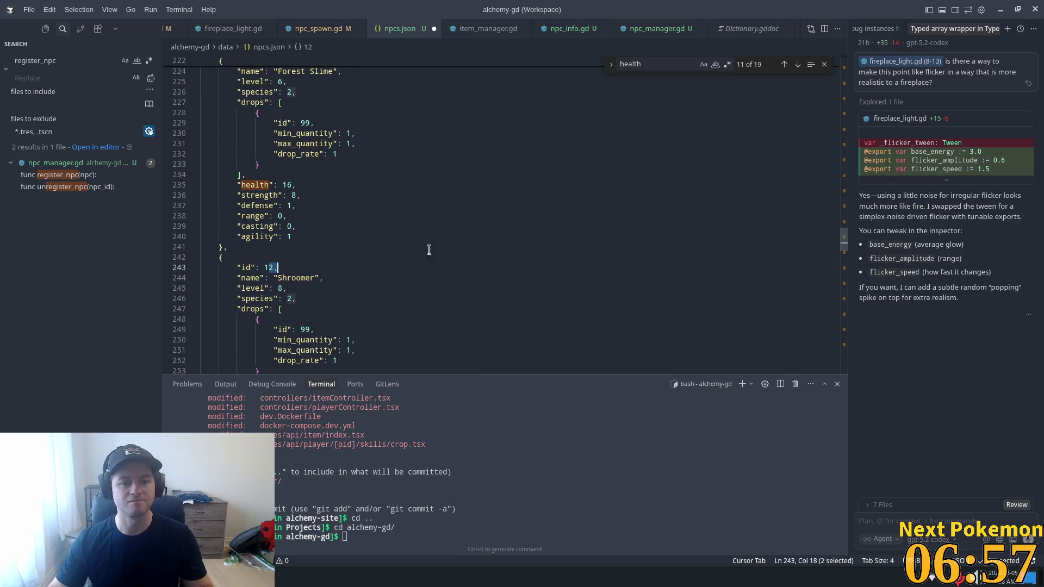
text(3)
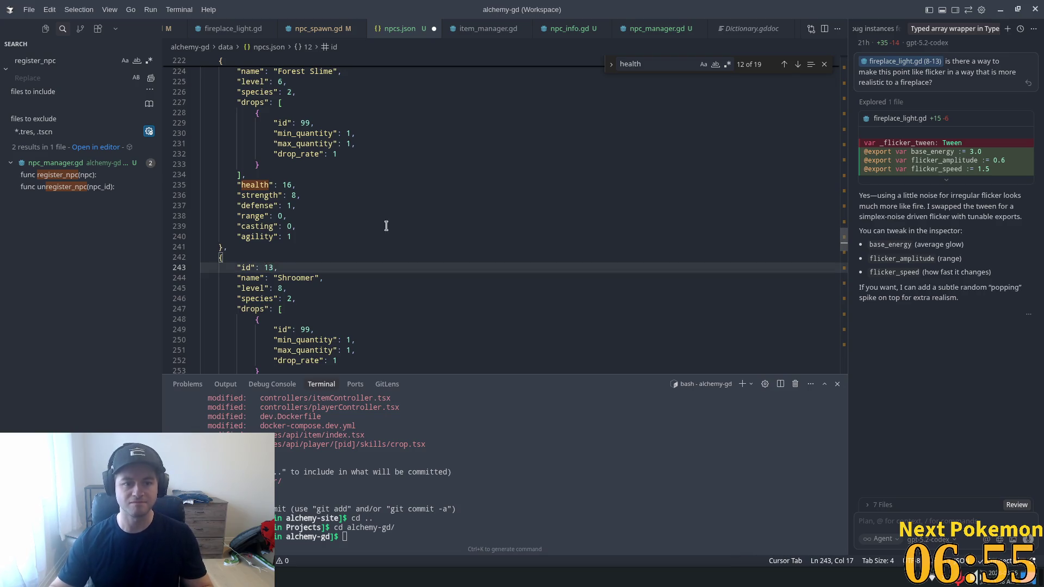
scroll(384, 225, down, 7)
click(270, 311)
text(4,)
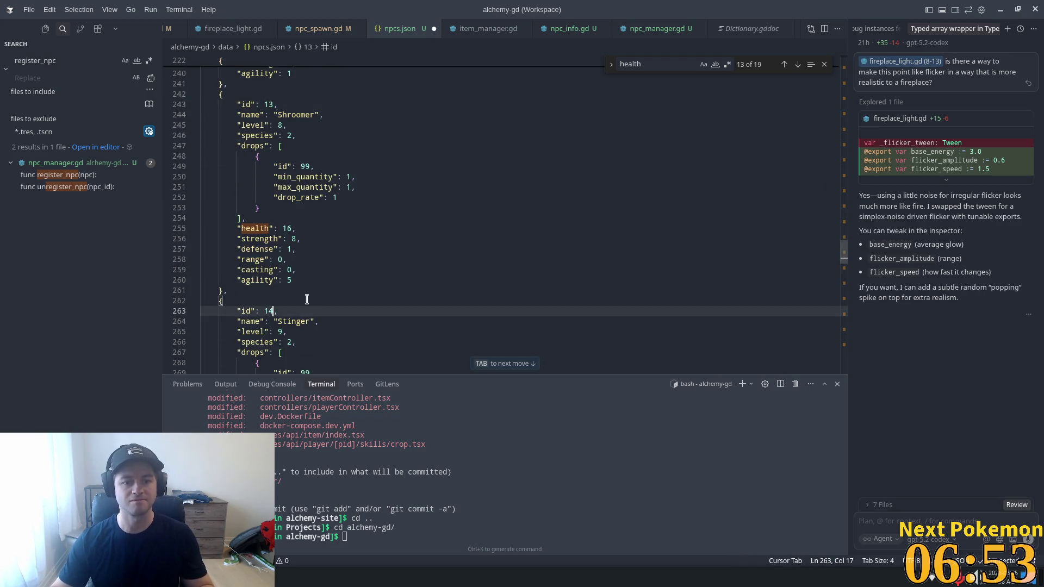
scroll(286, 281, down, 7)
scroll(286, 281, down, 2)
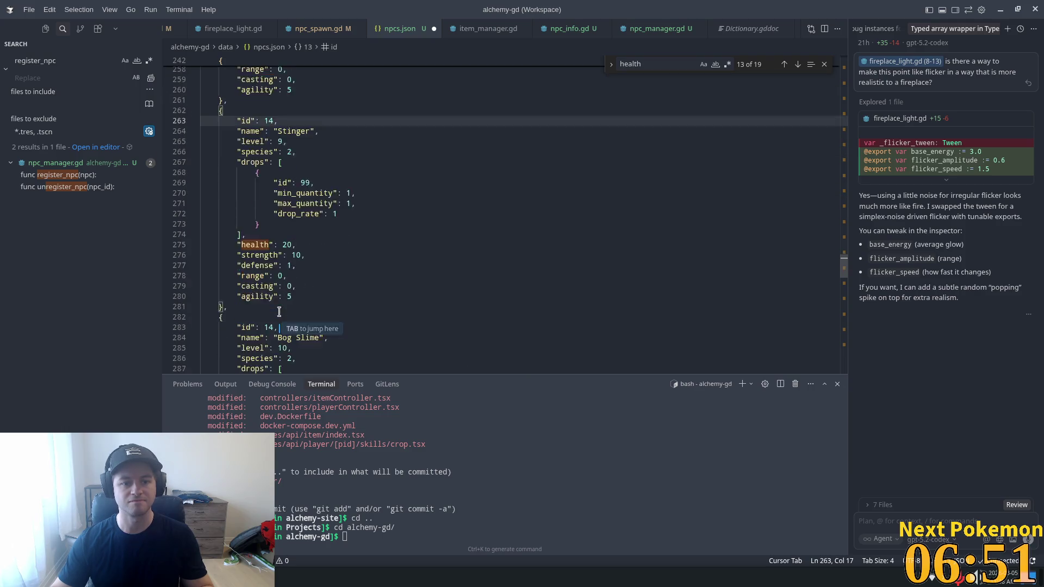
key(Tab)
text(5)
scroll(267, 285, down, 7)
- Renumber the Bog Bat to id 16, Bog Froglin 17, Farmer 18 and Horse 19
click(266, 285)
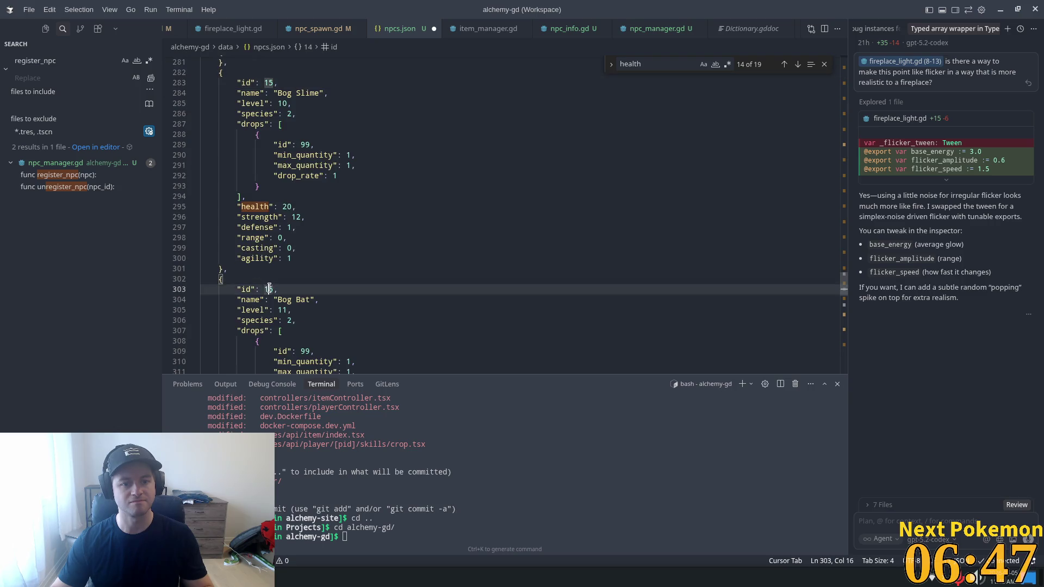
key(Tab)
key(Tab)
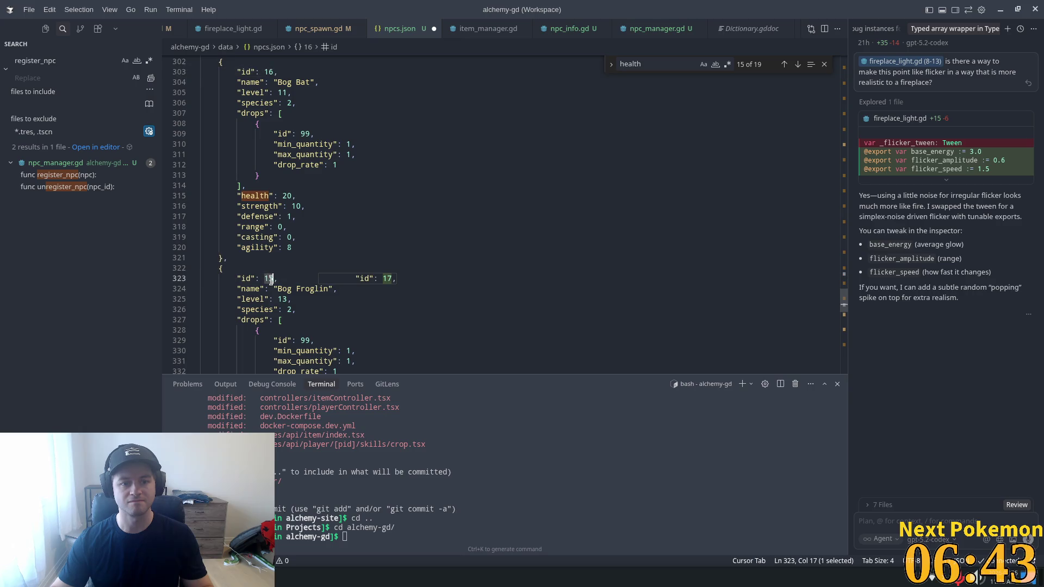
key(Tab)
scroll(303, 271, down, 5)
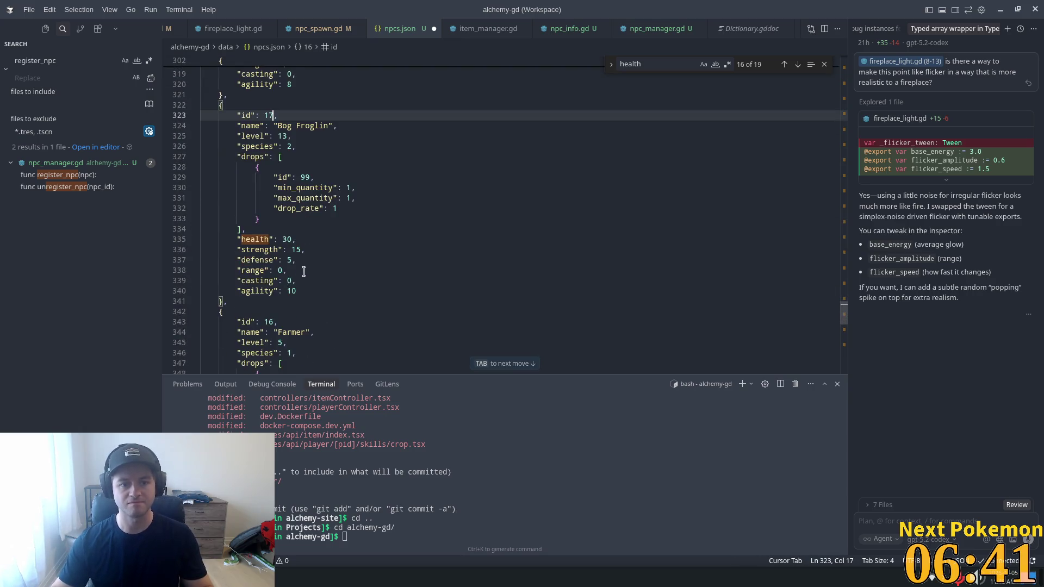
drag(269, 322, 273, 322)
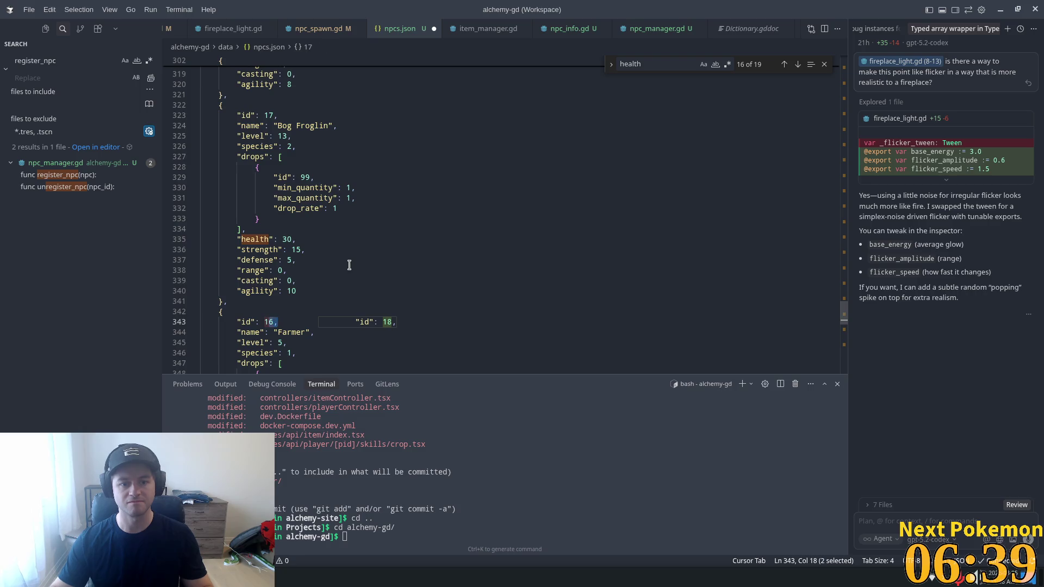
key(Tab)
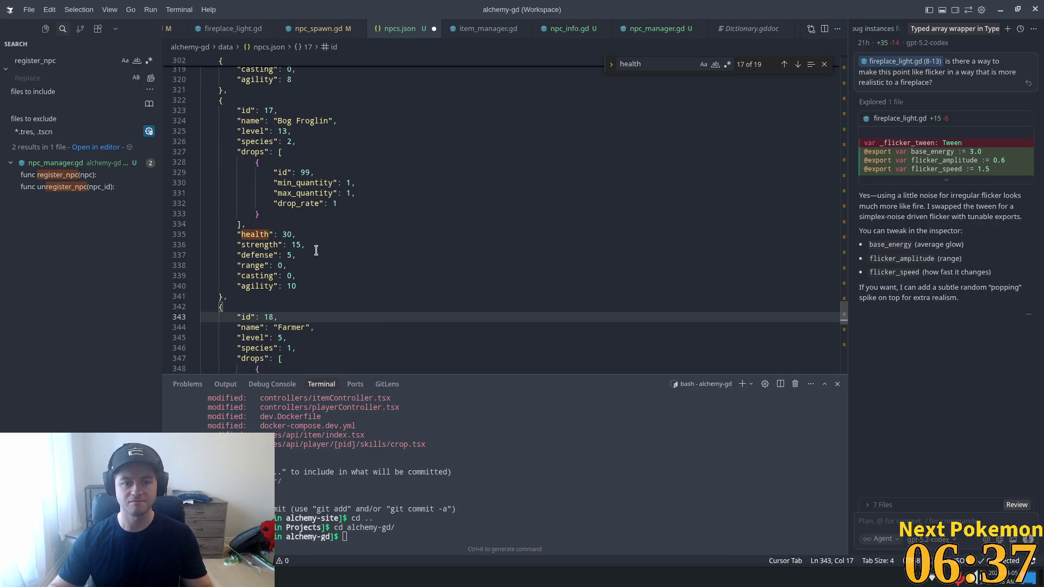
scroll(316, 266, down, 4)
scroll(313, 278, down, 3)
key(Tab)
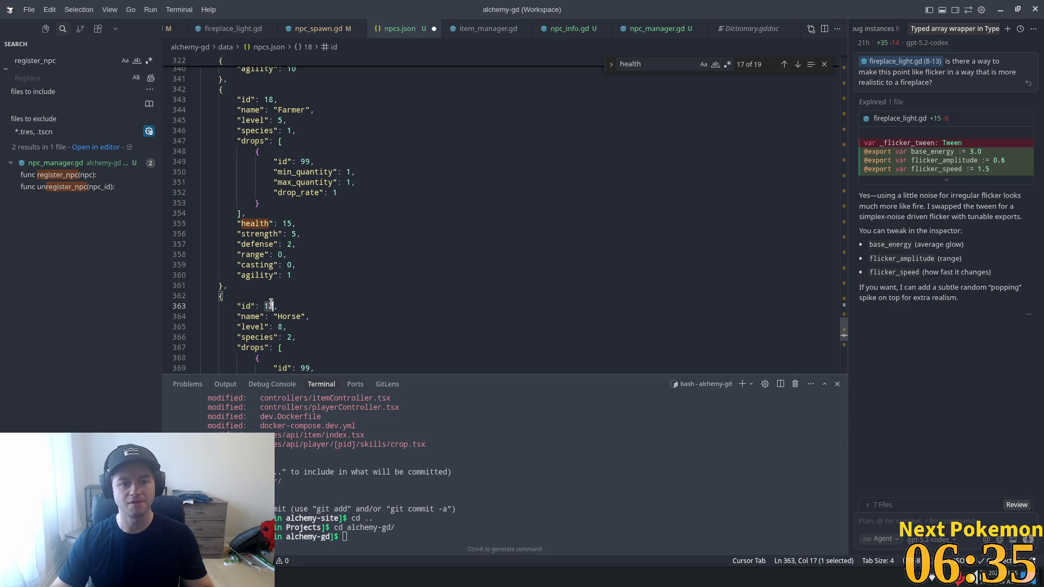
key(Tab)
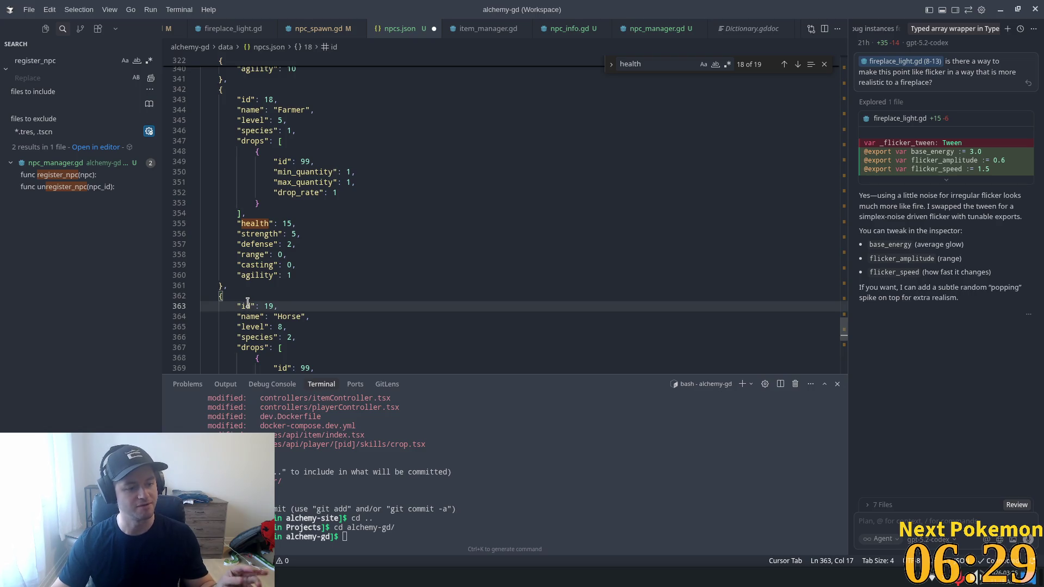
scroll(278, 308, down, 7)
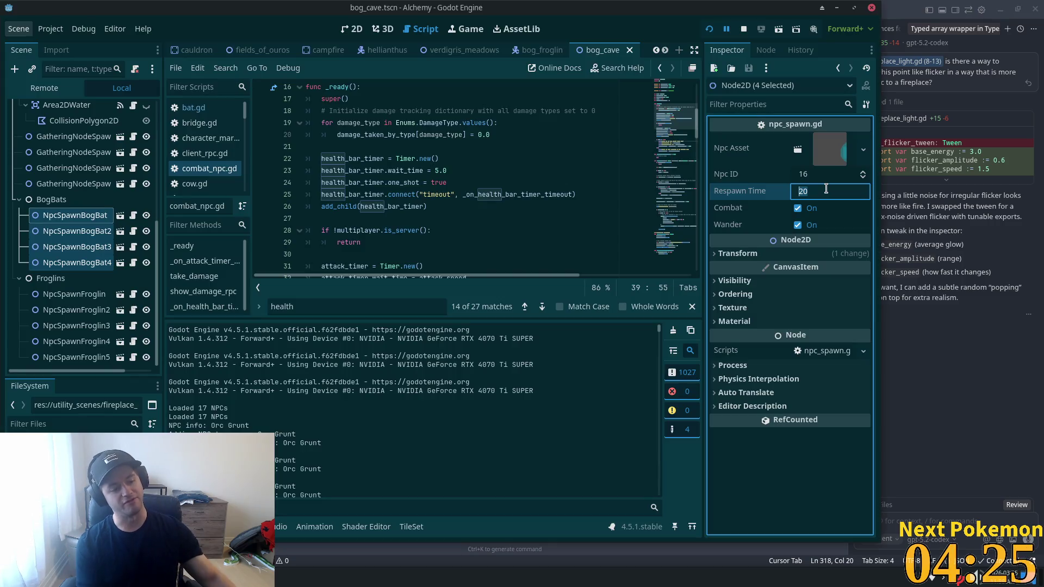
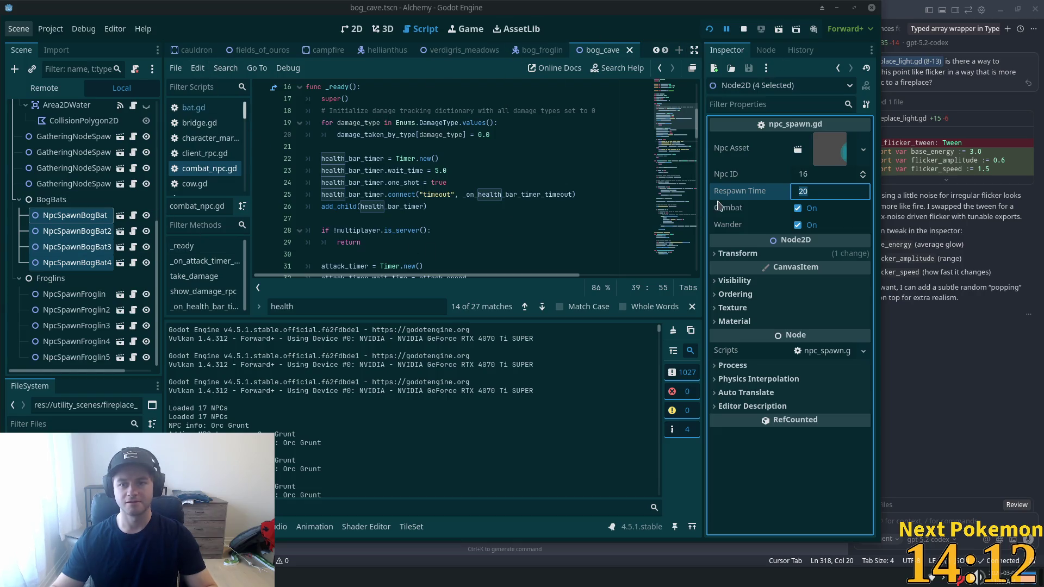
- Commit the respawn time of 20 and arrange the two game client windows side by side
key(ctrl+s)
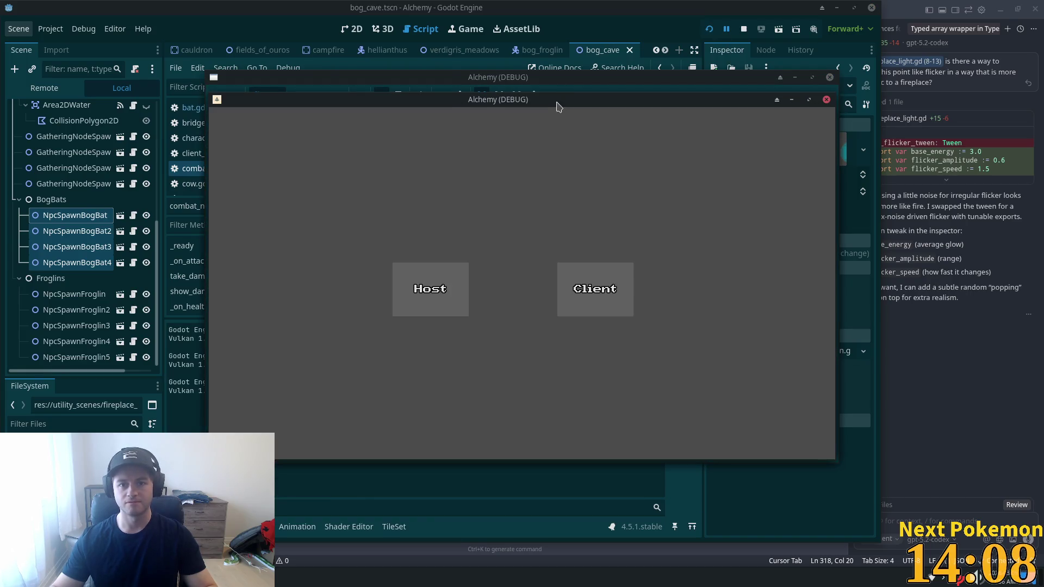
drag(555, 102, 369, 142)
drag(498, 100, 702, 168)
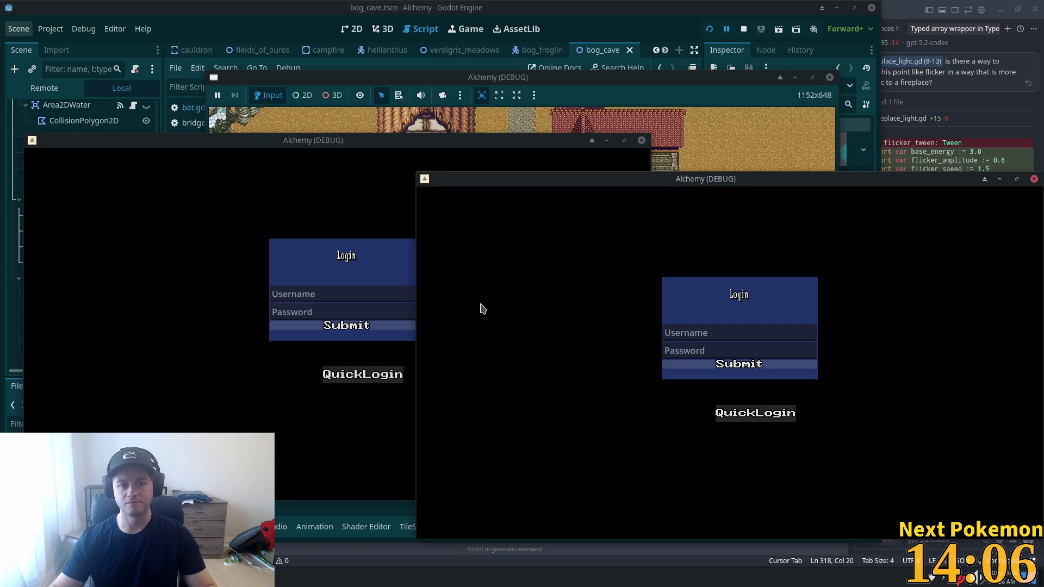
mouse_move(193, 159)
mouse_down()
mouse_move(165, 76)
mouse_move(170, 51)
mouse_up()
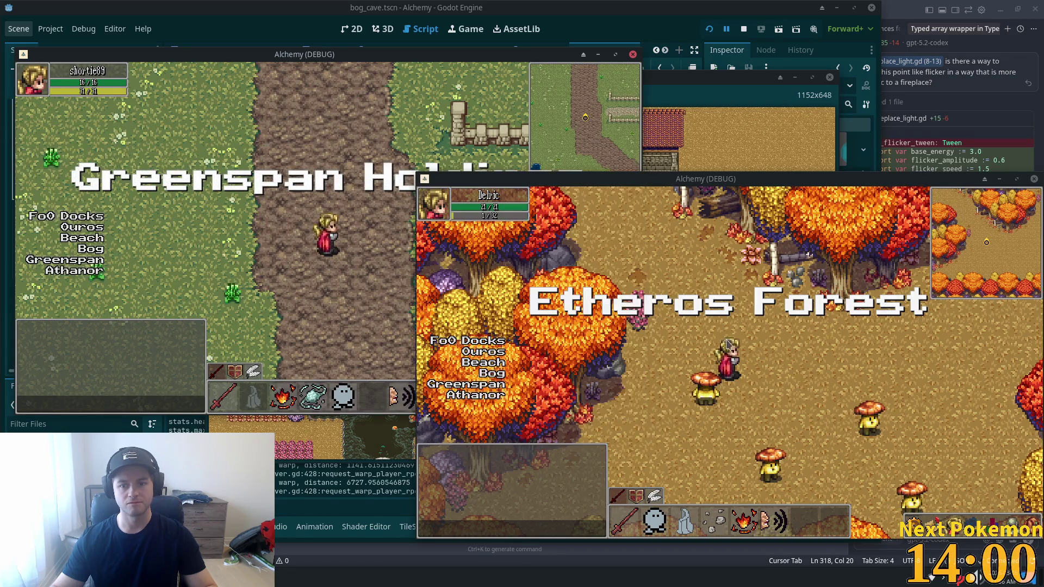
- Warp the second character to the Bog, walk through the cave and kill the Bog Froglin with two fire attacks
click(490, 374)
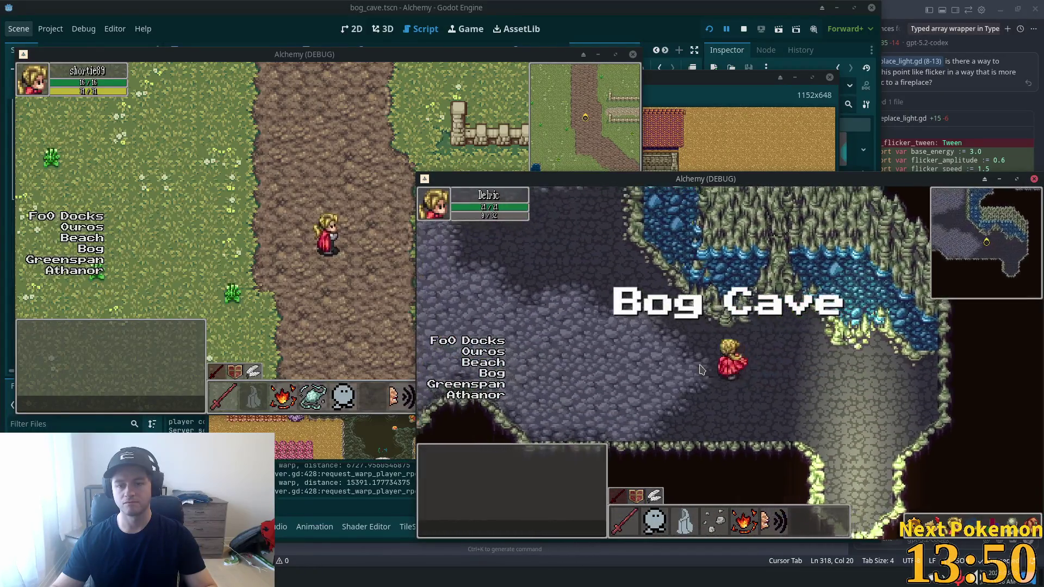
key(Left)
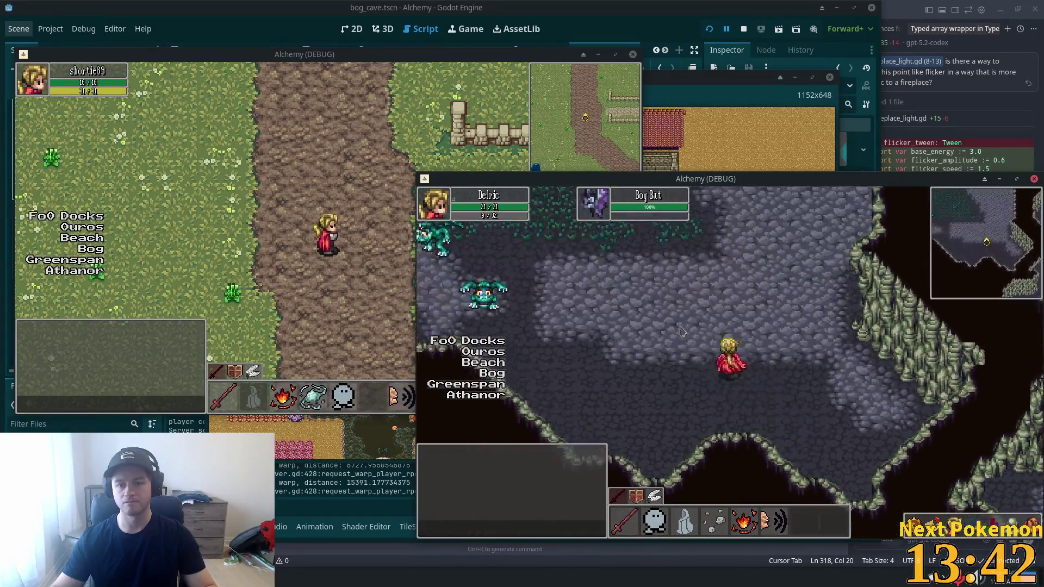
key(Left)
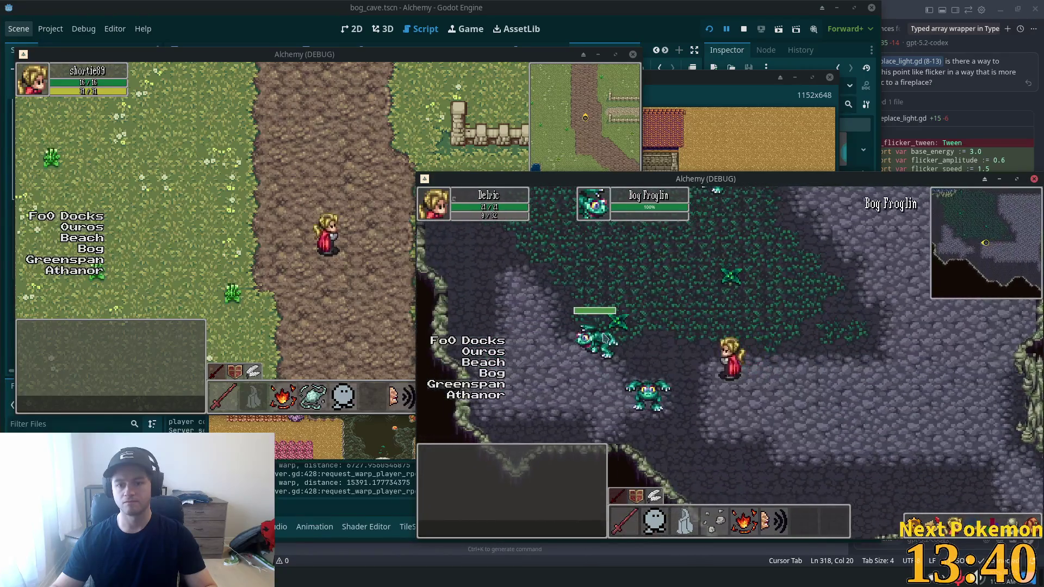
key(Up)
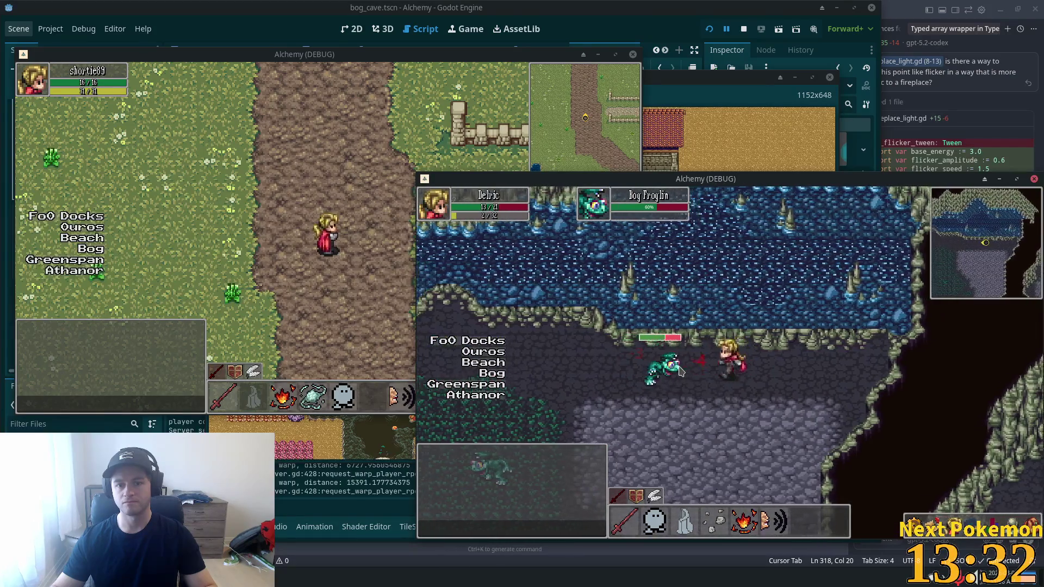
click(740, 528)
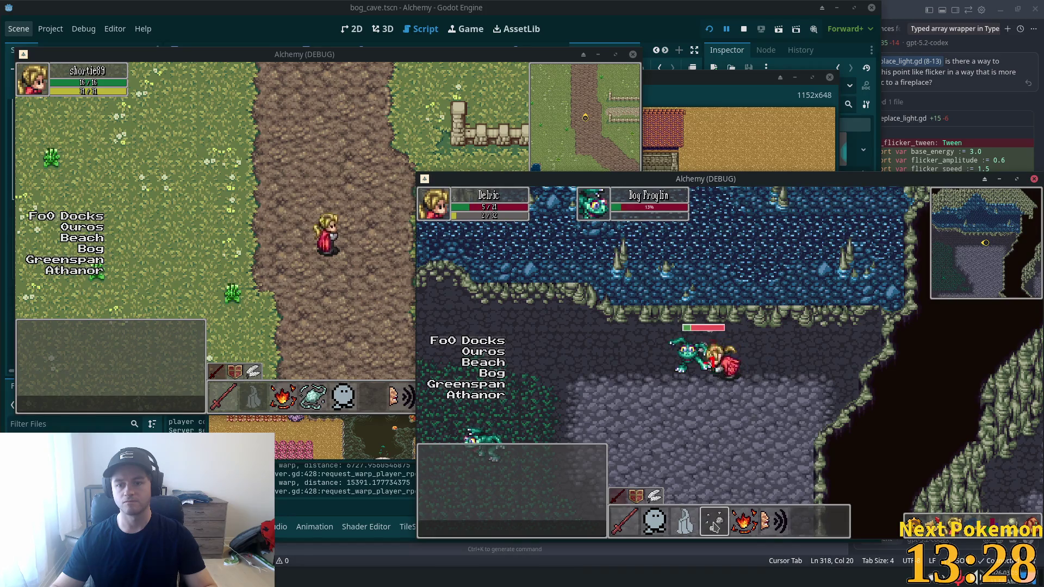
click(745, 528)
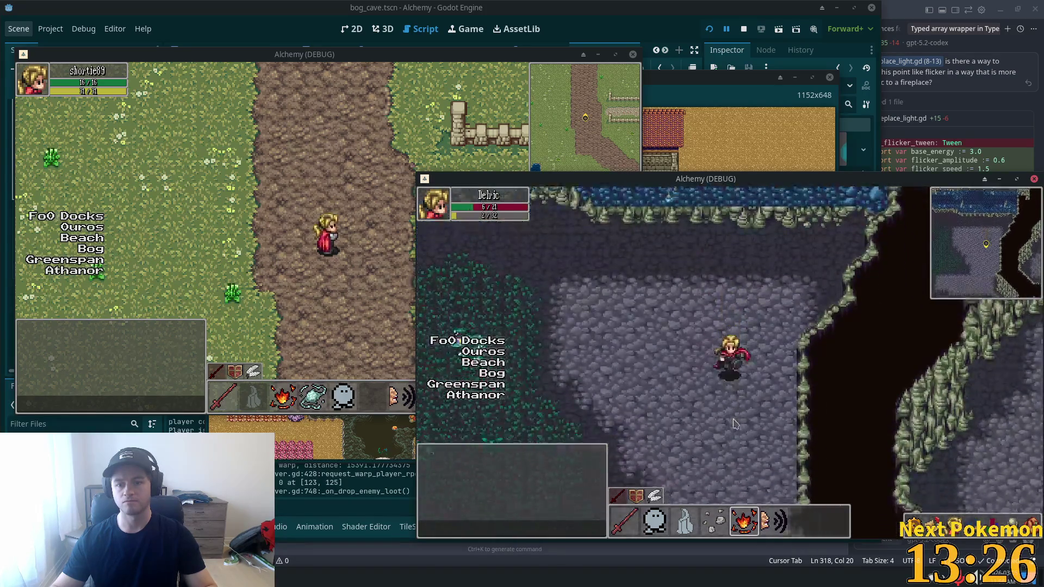
- Walk the second character south out of the cave and east into the Indigo Bog
key(s)
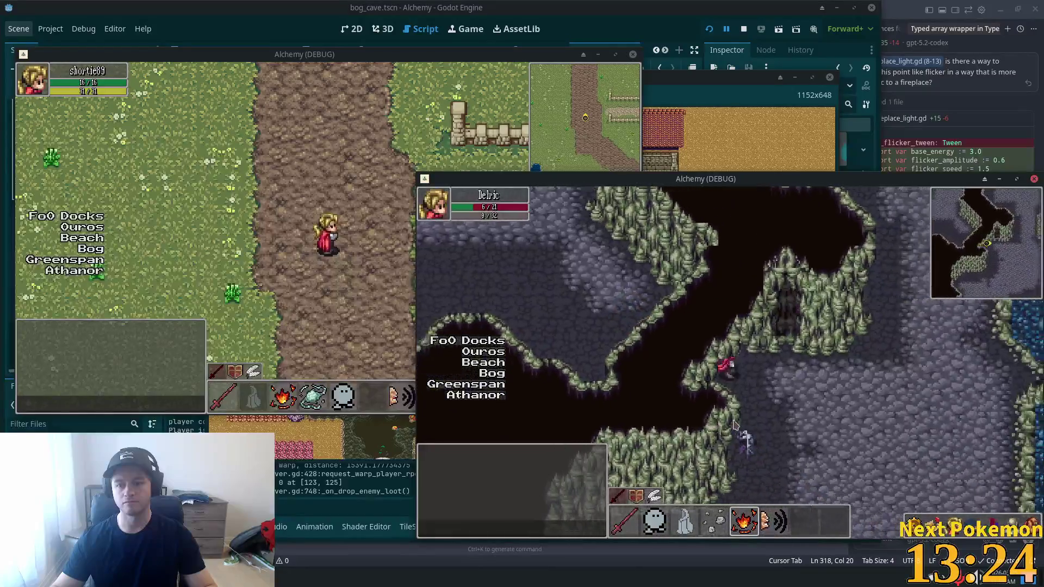
key(s)
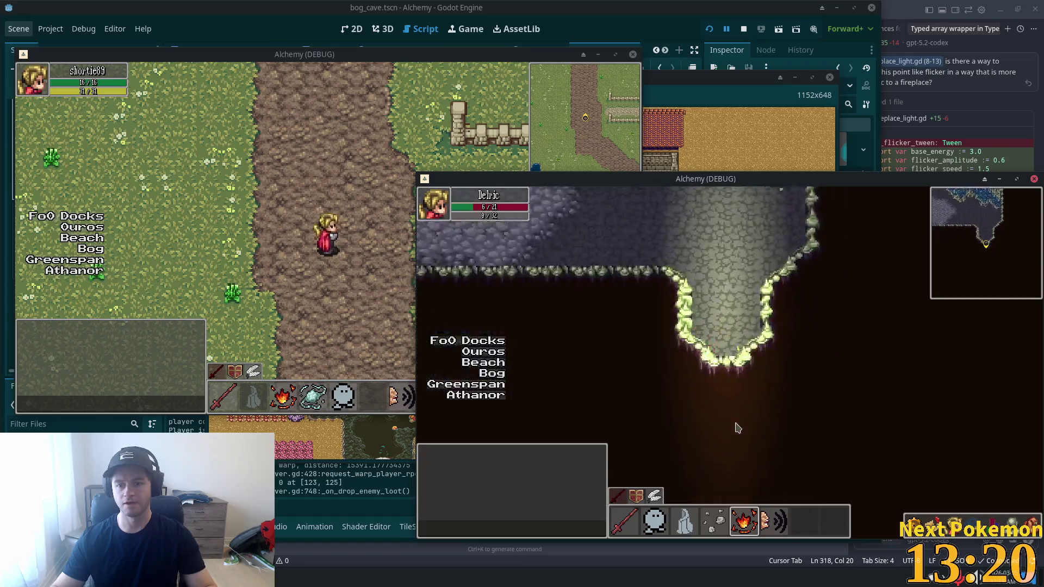
key(d)
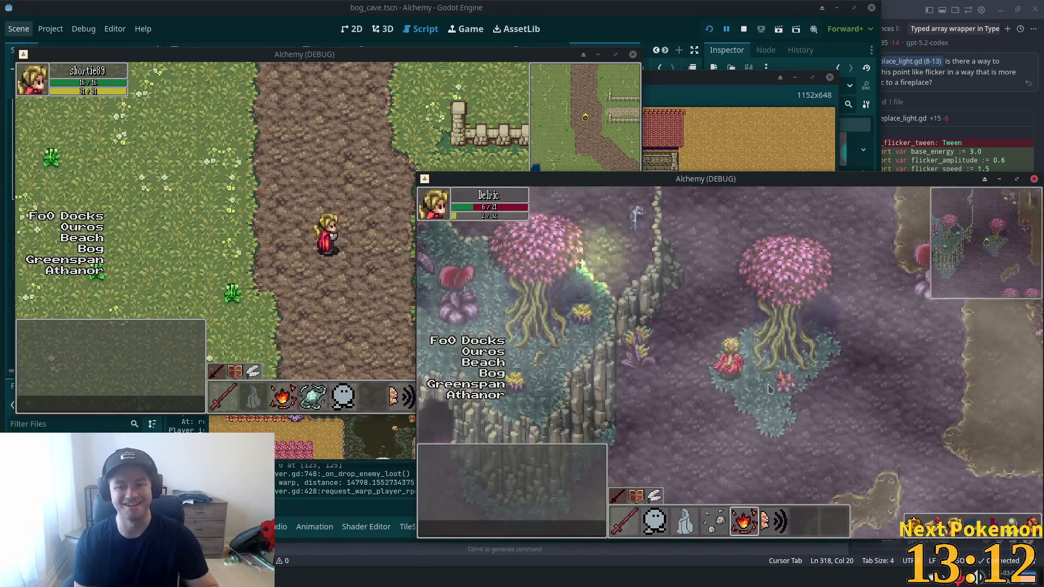
key(w)
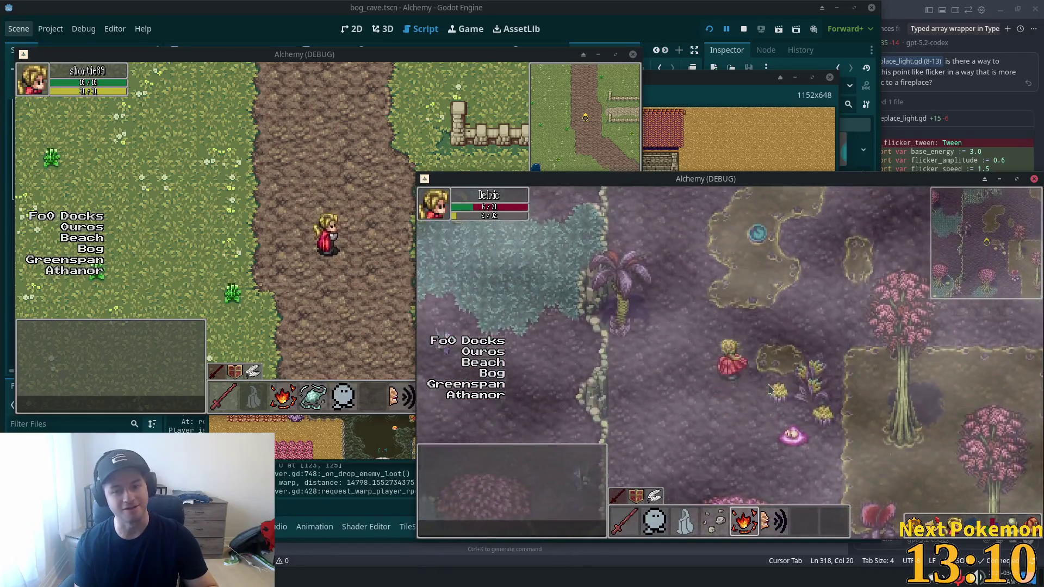
key(w)
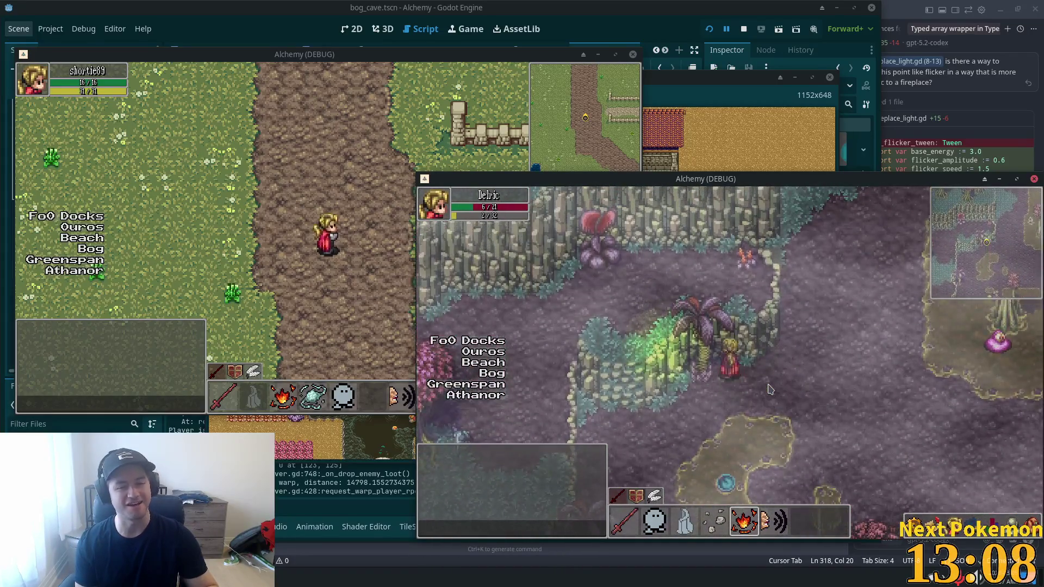
key(d)
key(d)
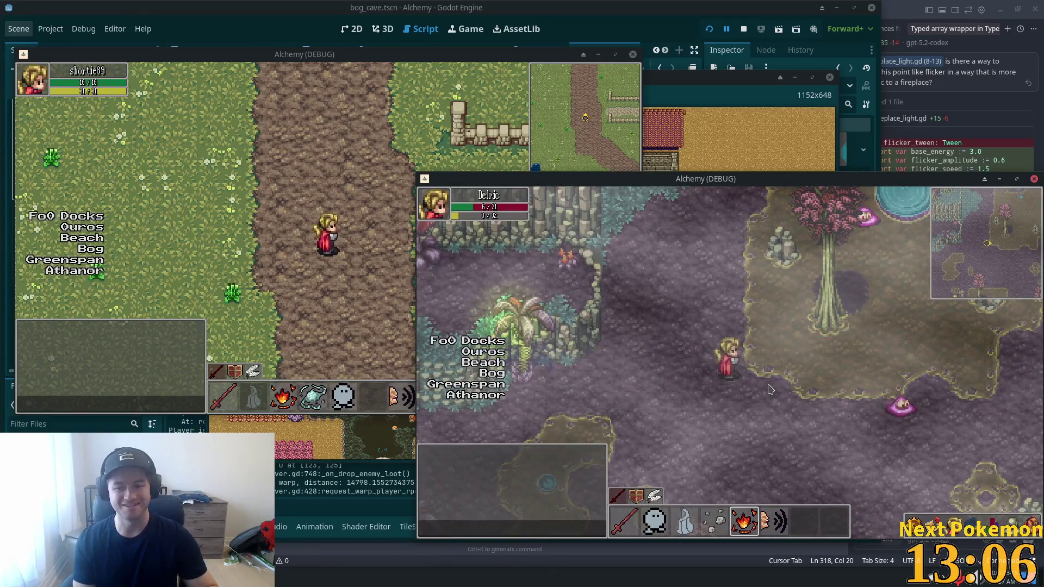
key(d)
key(d)
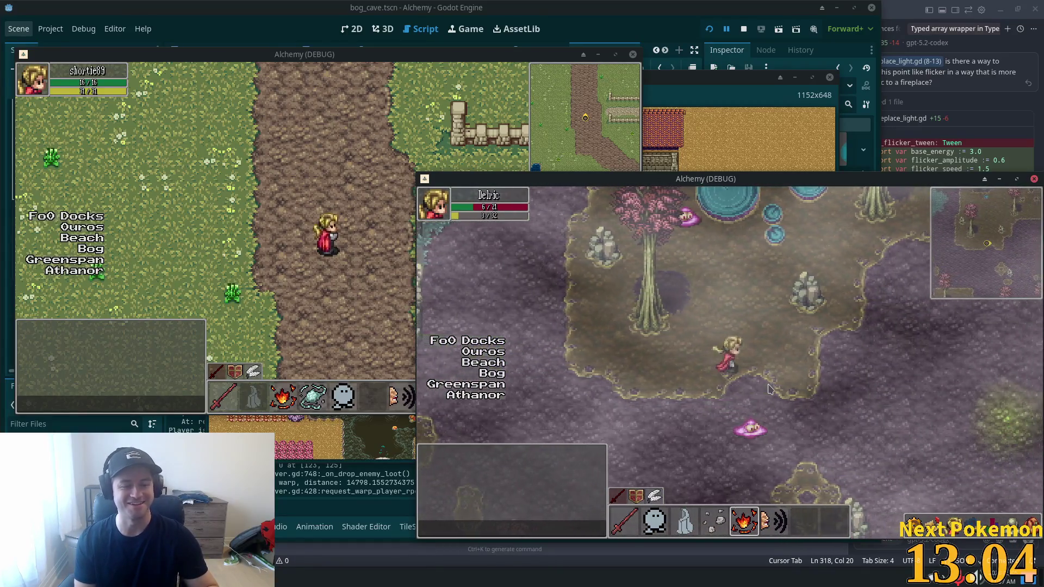
- Roam north-east across the bog, climb the cliff stairs, then head back toward the cliff cave entrance
key(d)
key(w)
key(d)
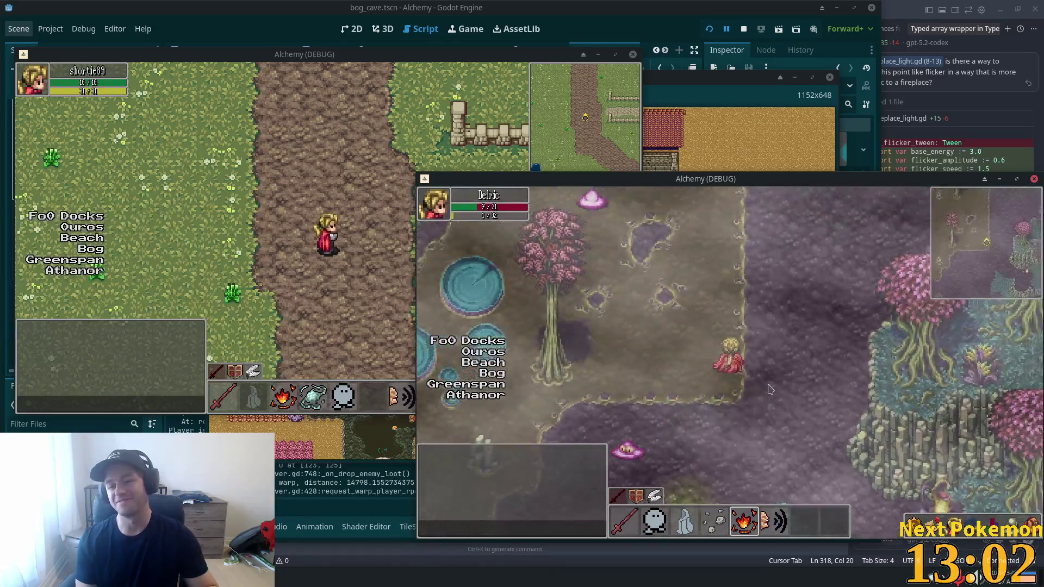
key(w)
key(d)
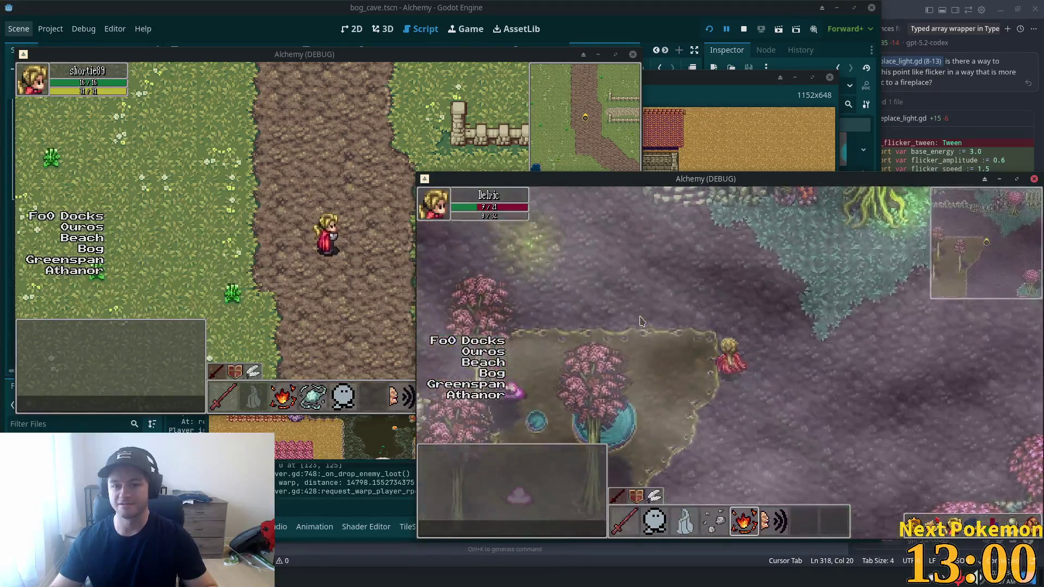
key(a)
key(s)
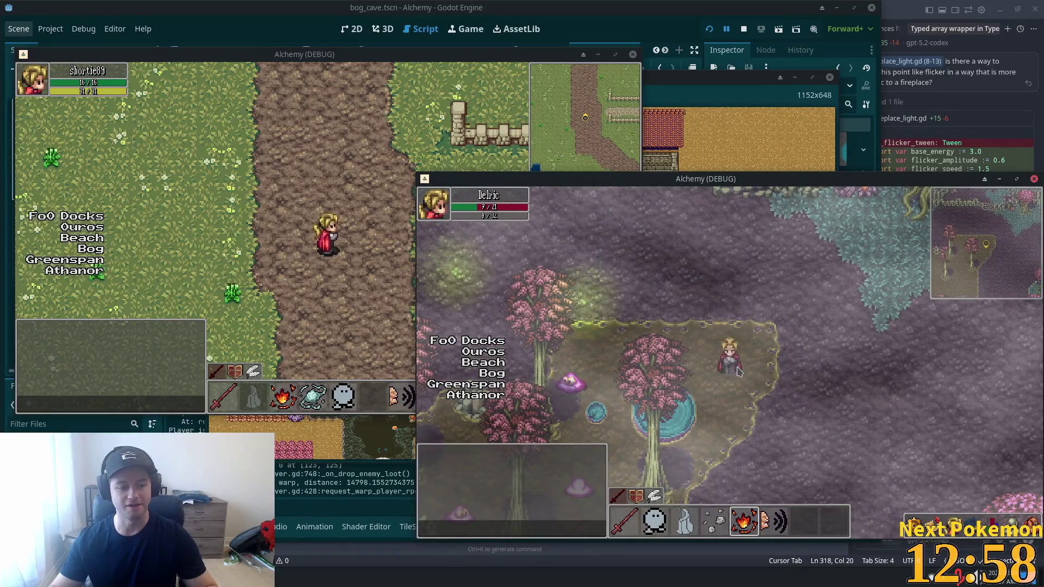
key(w)
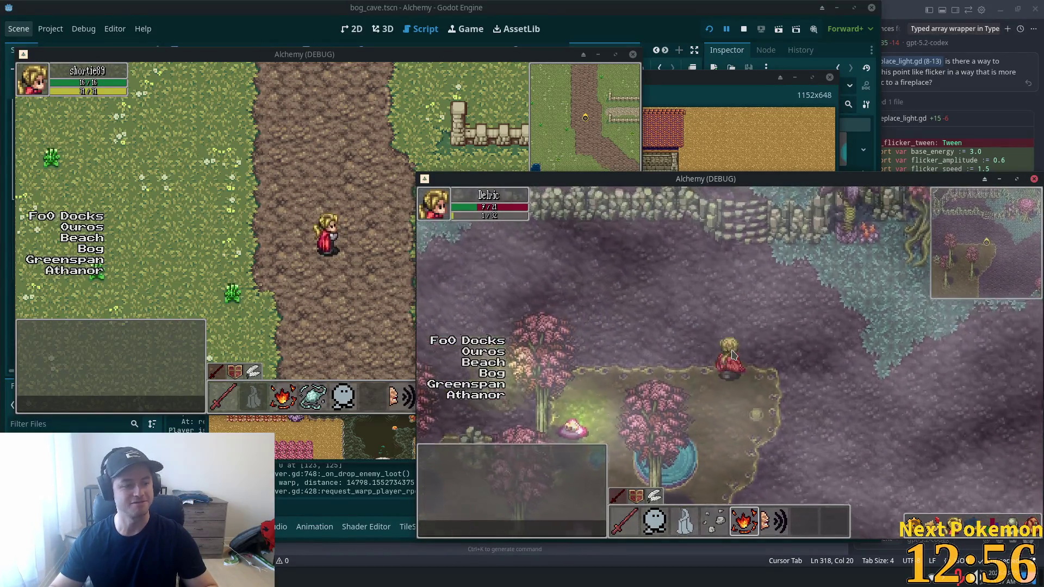
key(w)
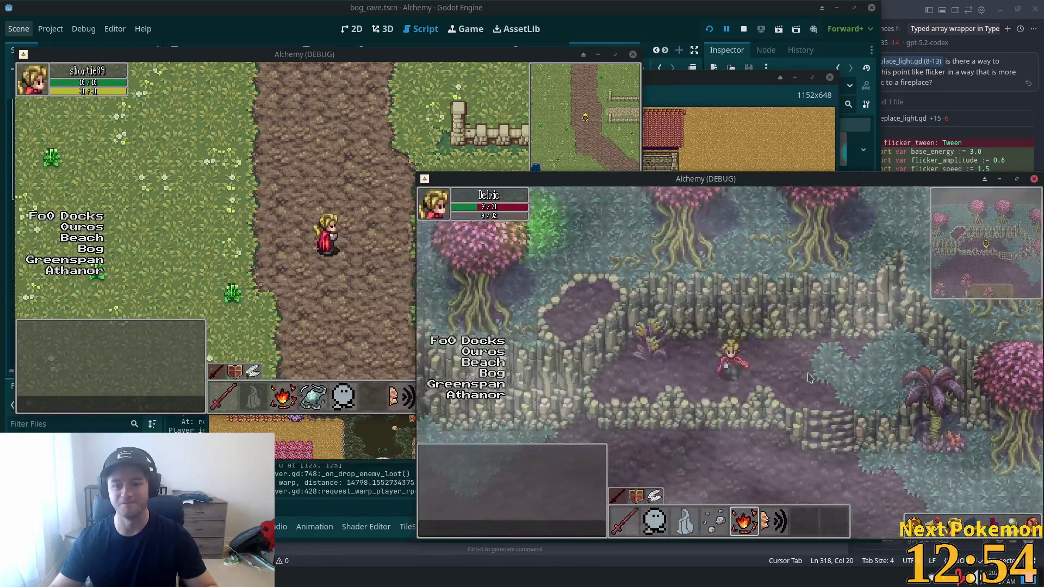
key(s)
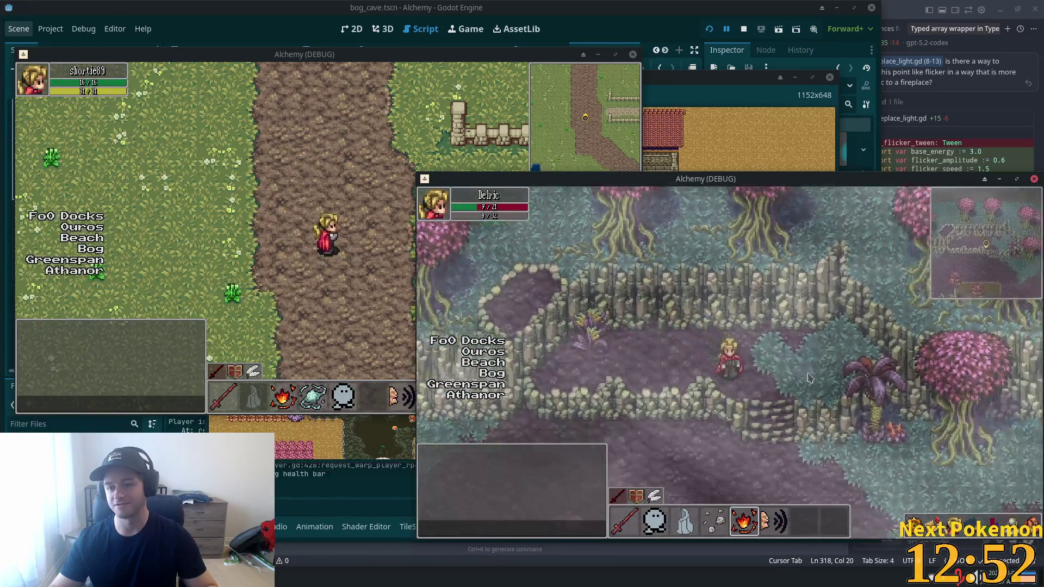
key(a)
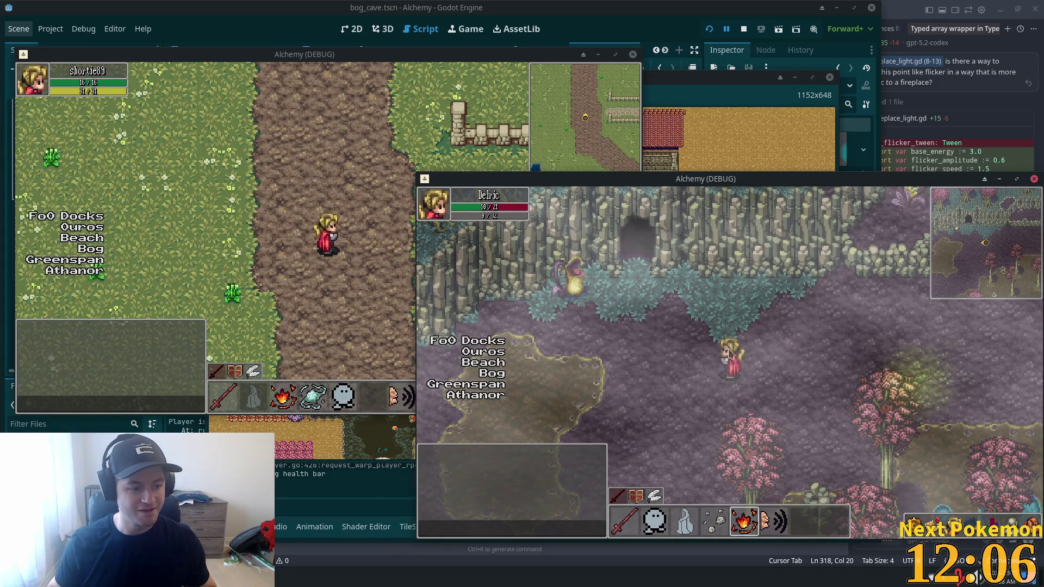
- Walk the character through the purple cave and south down into Verdigris Meadows
key(Left)
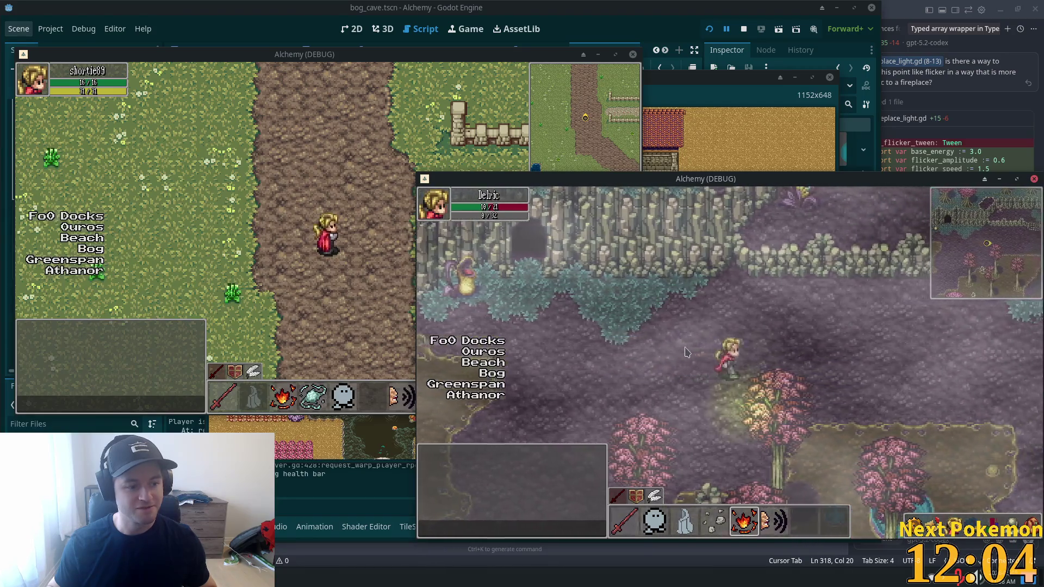
key(Right)
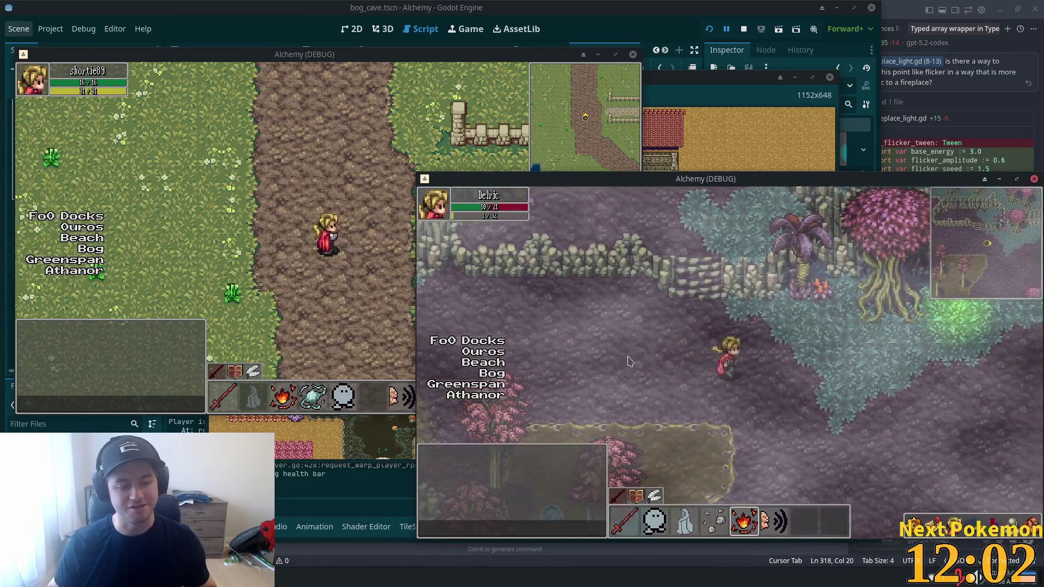
key(Down)
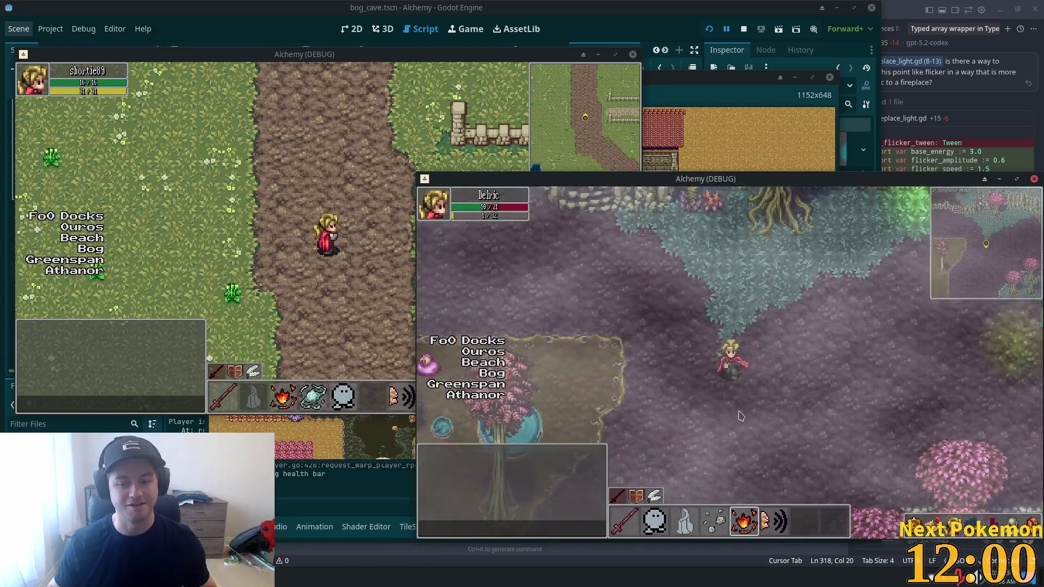
key(Left)
key(Down)
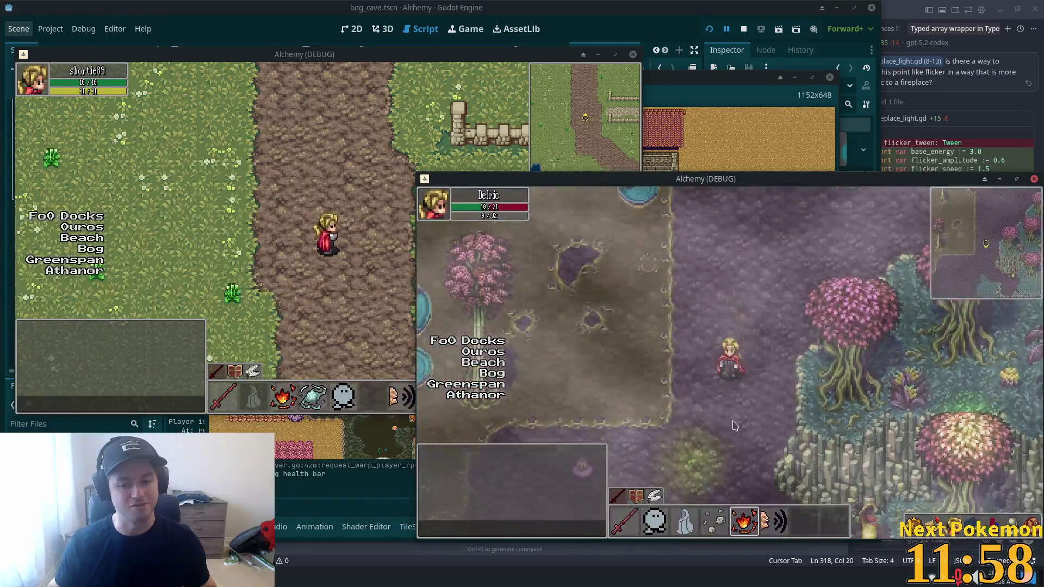
key(Down)
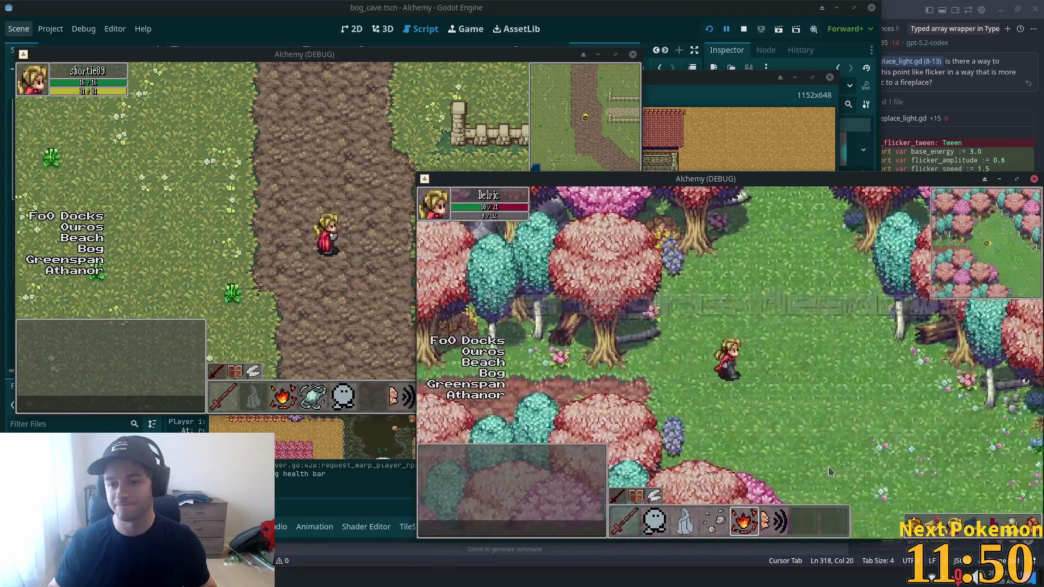
key(Down)
key(Right)
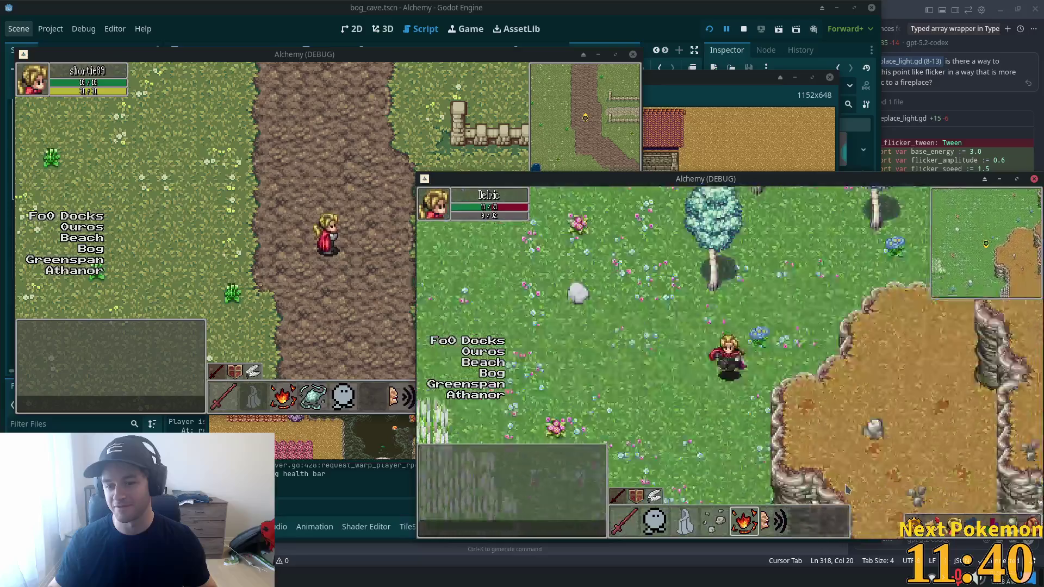
- Walk through the tall grass and open meadow onto the dirt path among the pink and teal trees
key(Up)
key(Left)
key(Left)
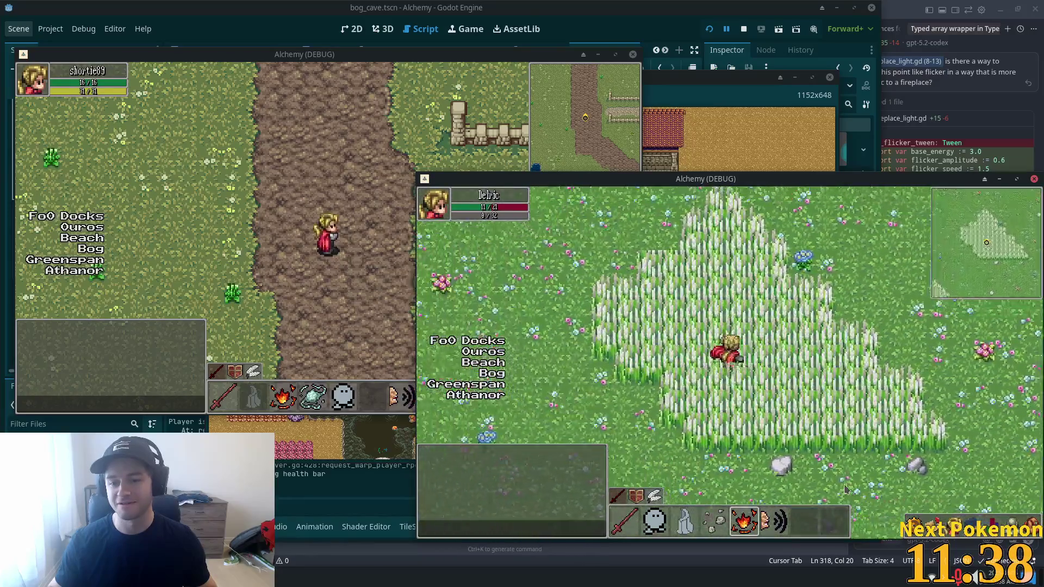
key(Up)
key(Left)
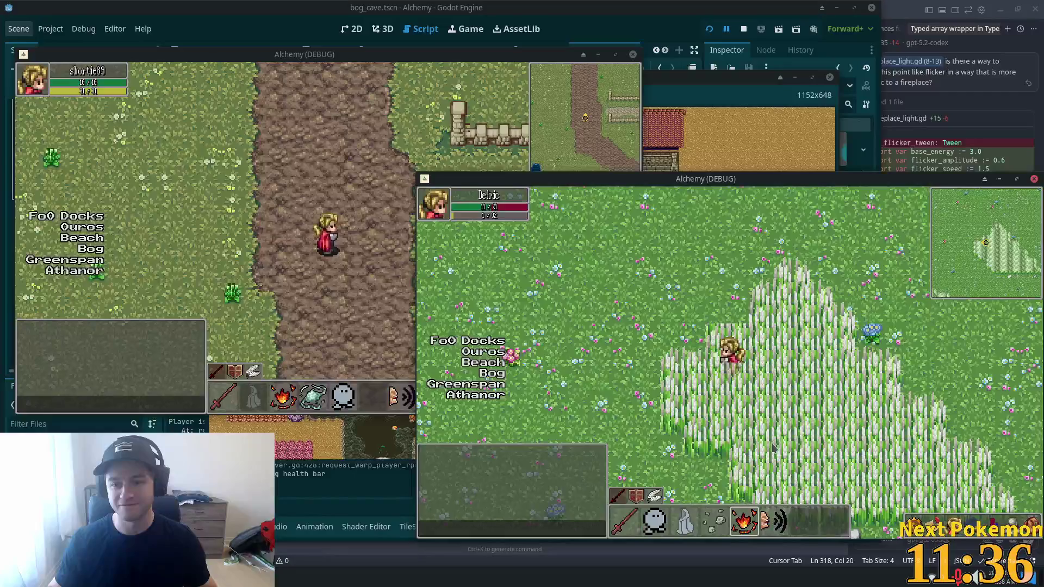
key(Left)
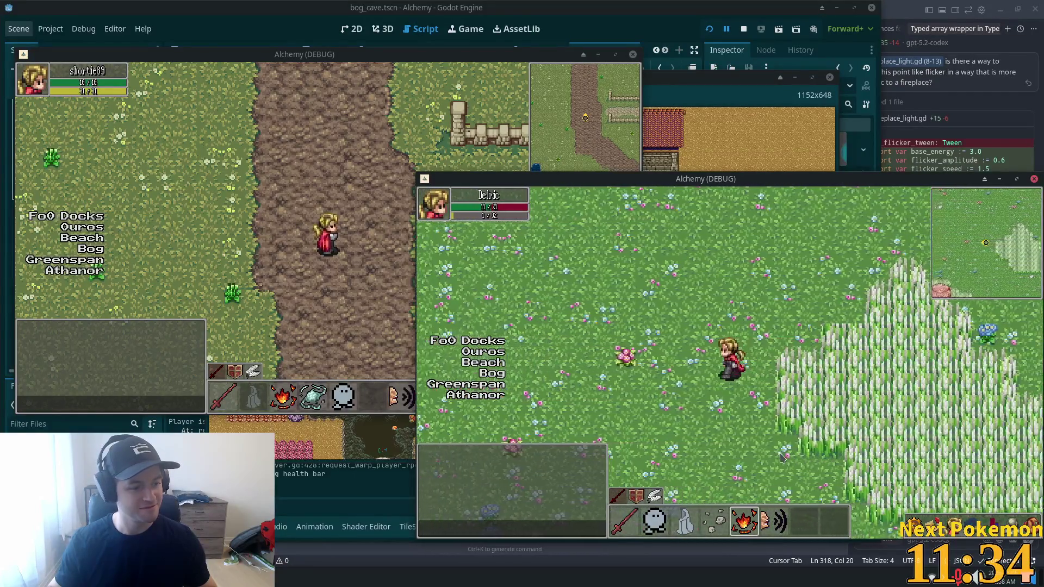
key(Left)
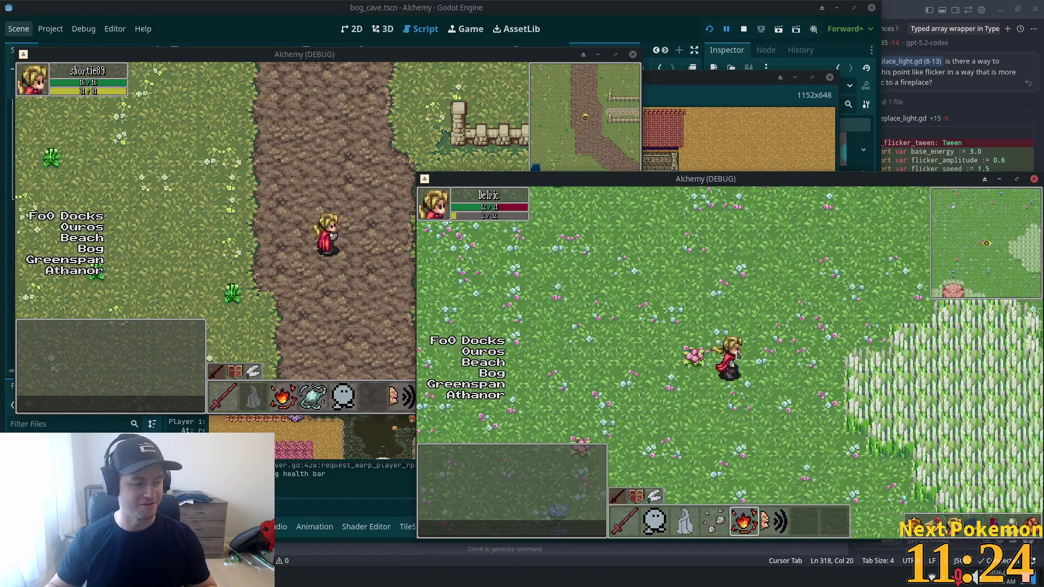
key(d)
key(w)
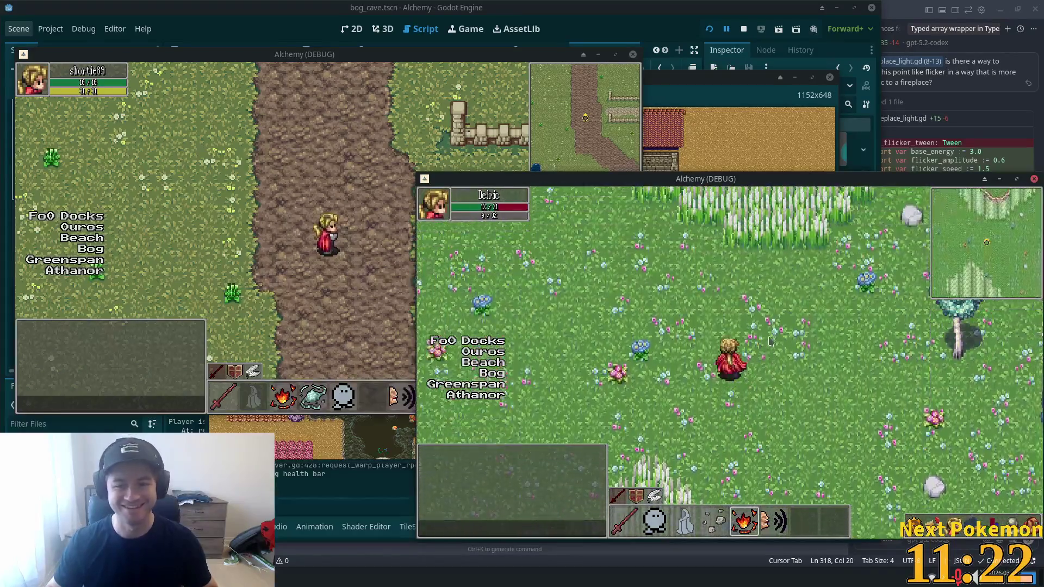
key(w)
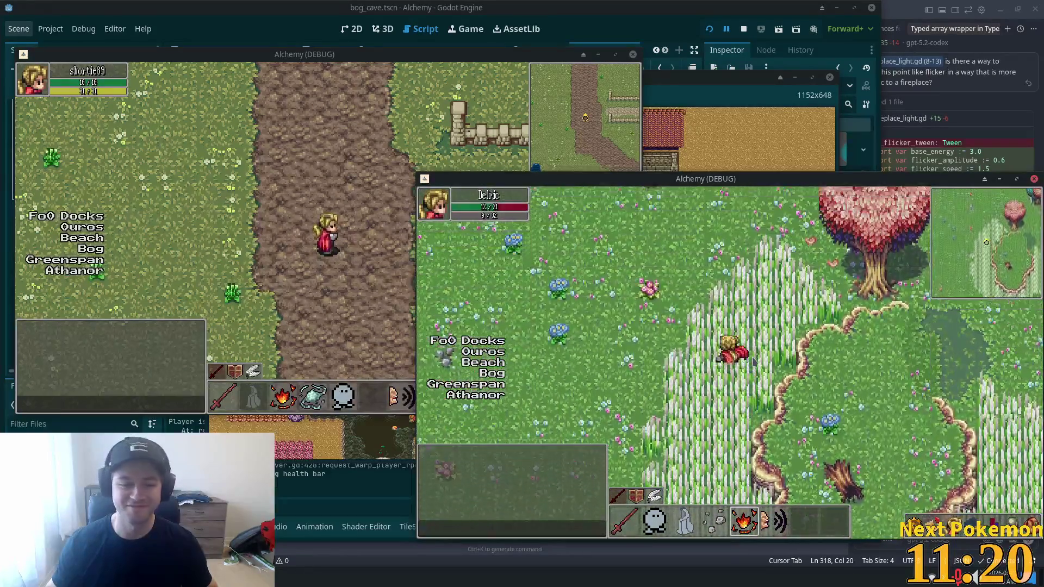
key(a)
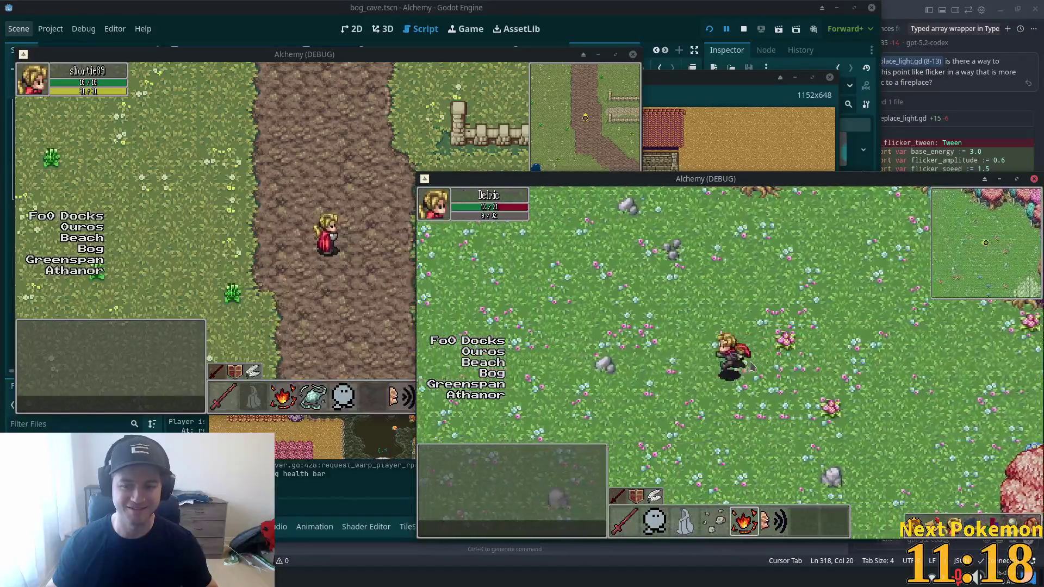
key(w)
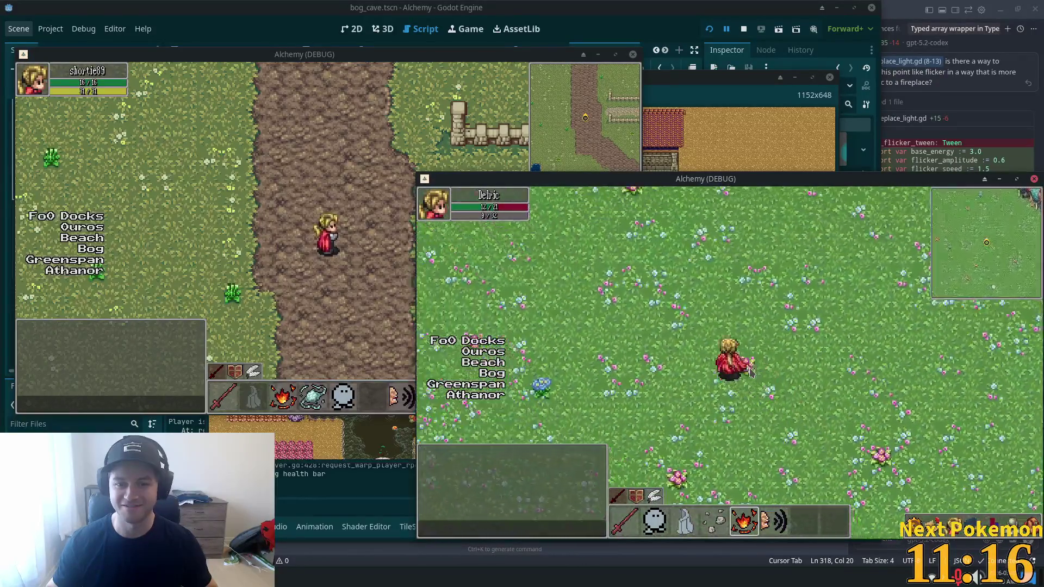
key(w)
key(a)
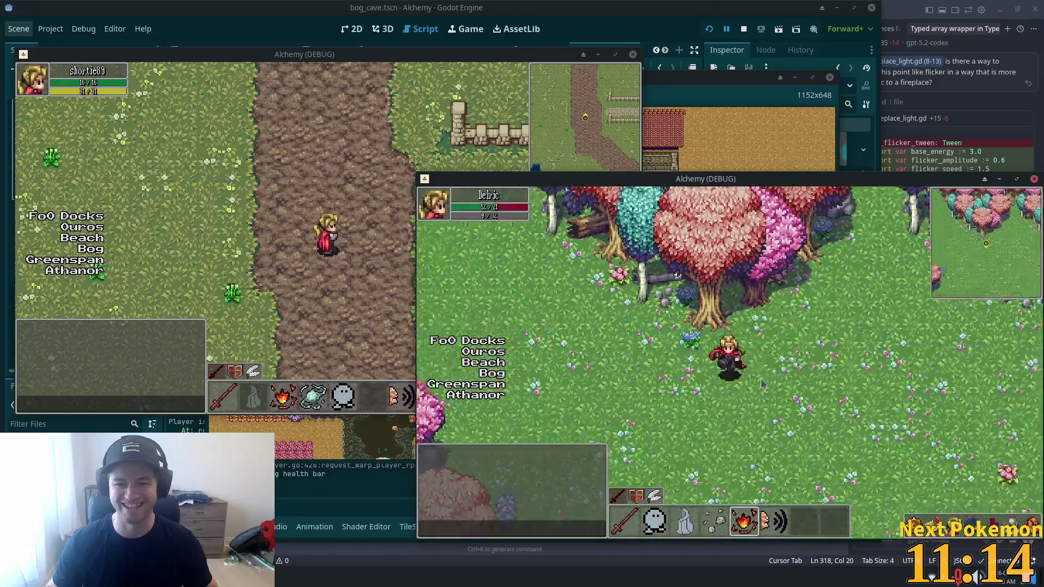
key(w)
key(a)
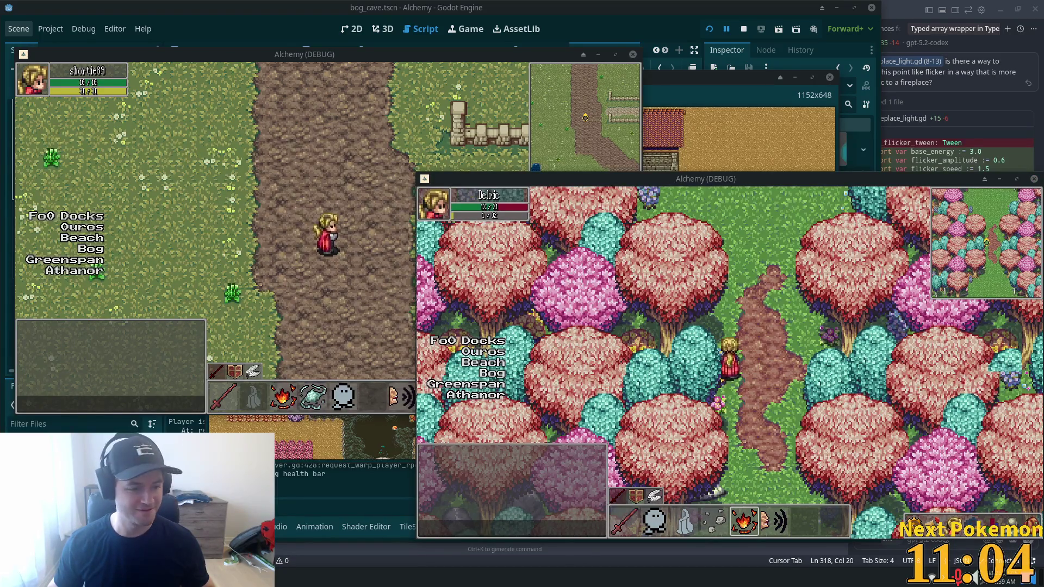
- Walk north through the forest into Greenspan Holdings and west across the grass beside a lone tree
click(731, 255)
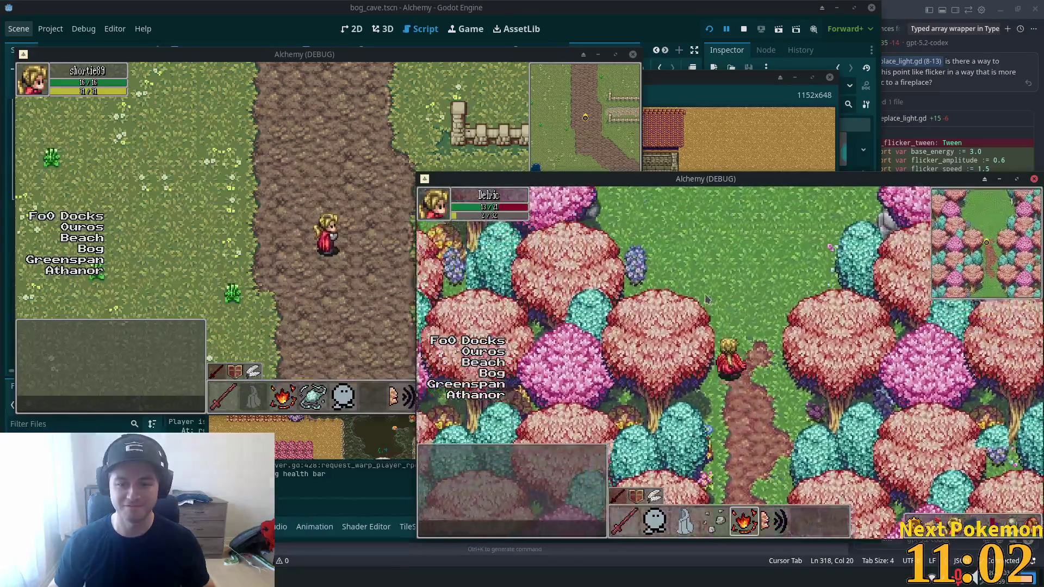
key(Up)
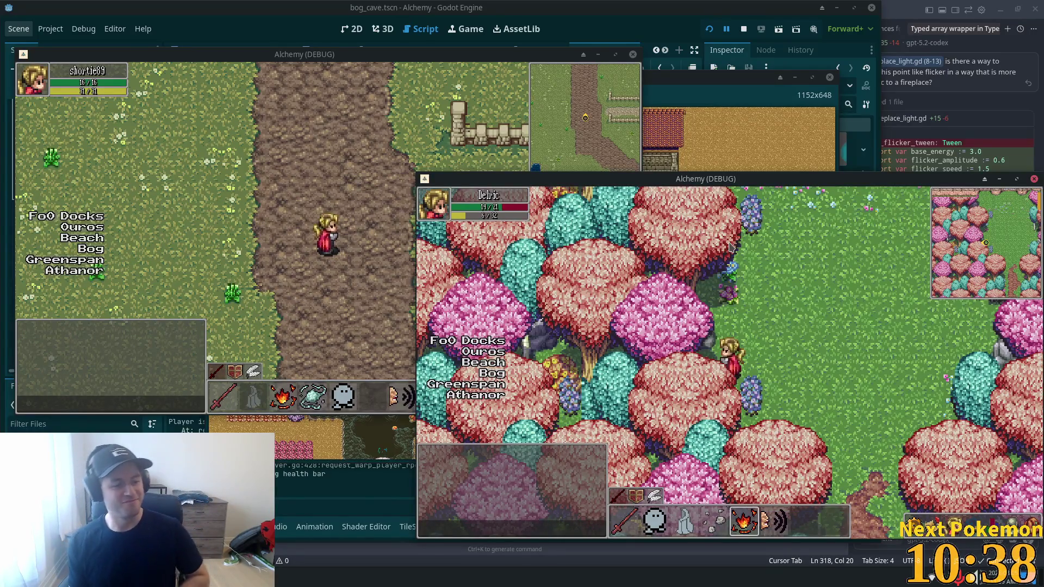
key(w)
key(d)
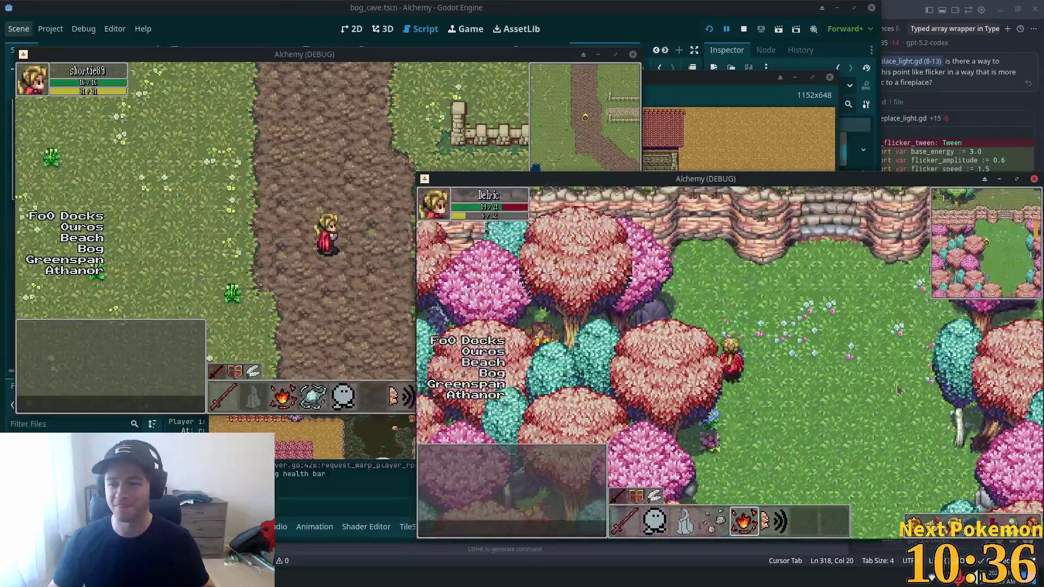
key(s)
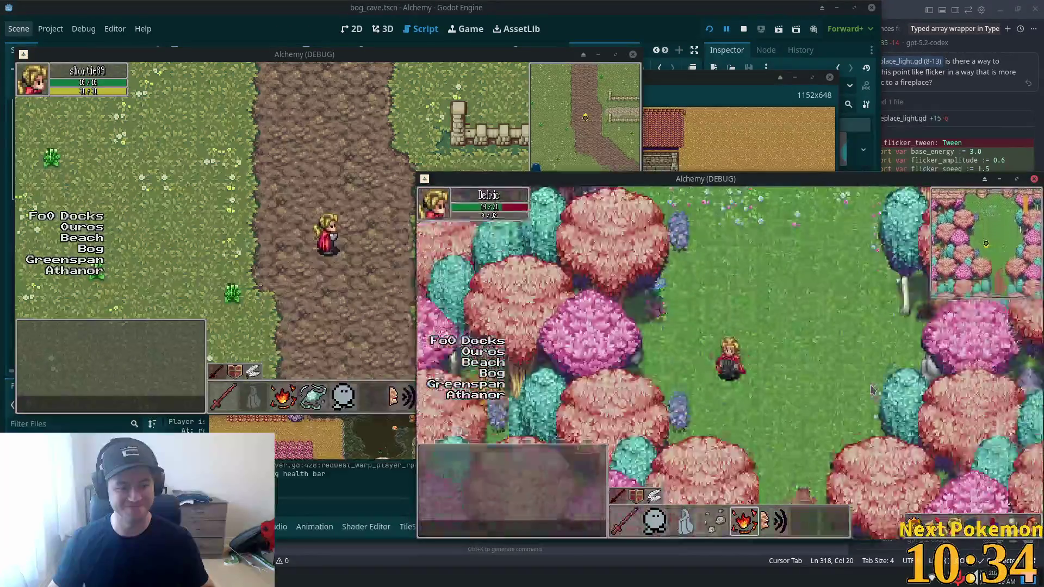
key(s)
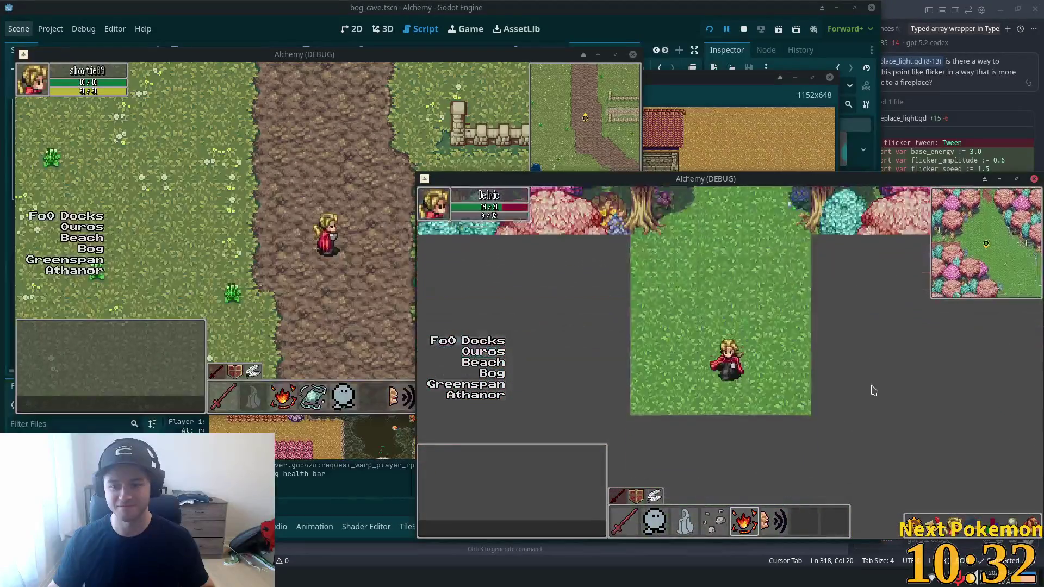
key(w)
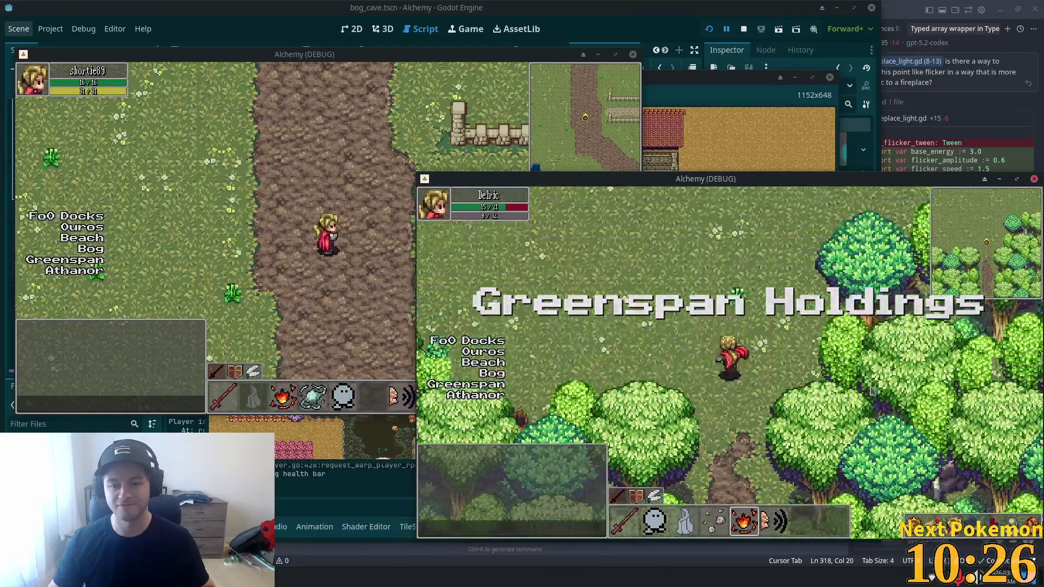
key(Up)
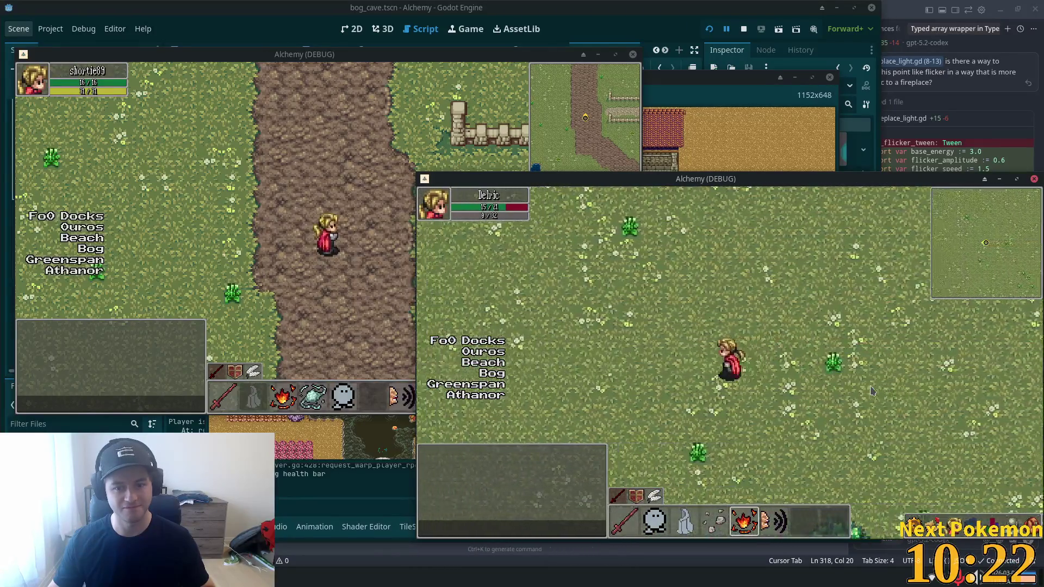
key(Left)
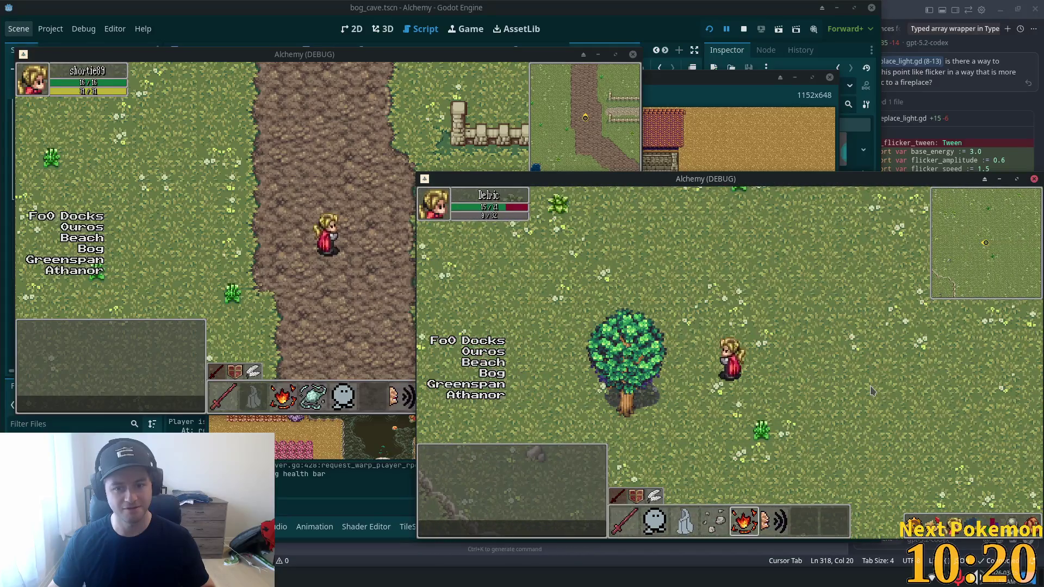
key(Left)
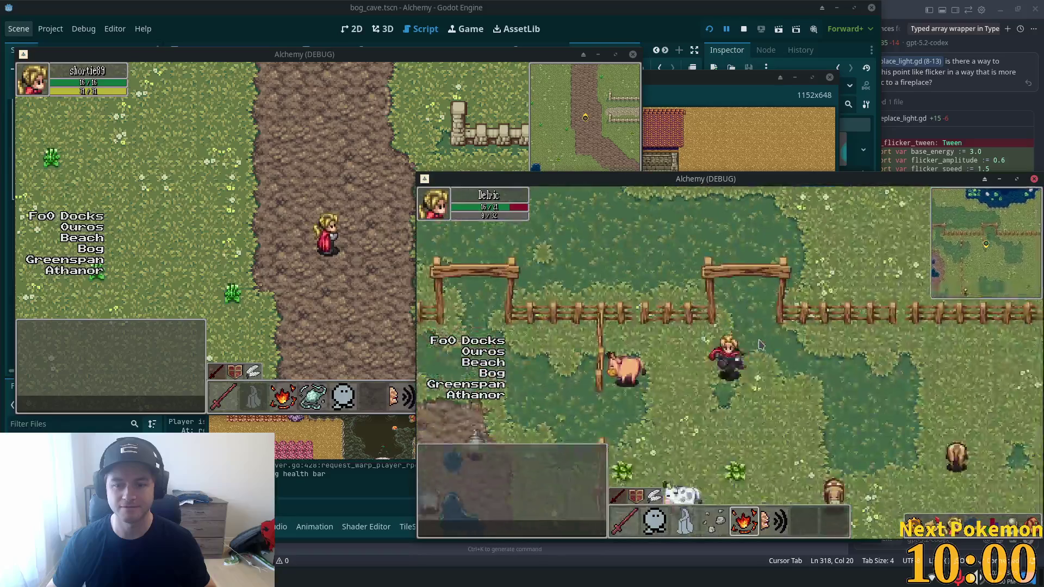
- Walk through the farm's fence gate, across the crop field and past the shed to the red-roofed house
key(Up)
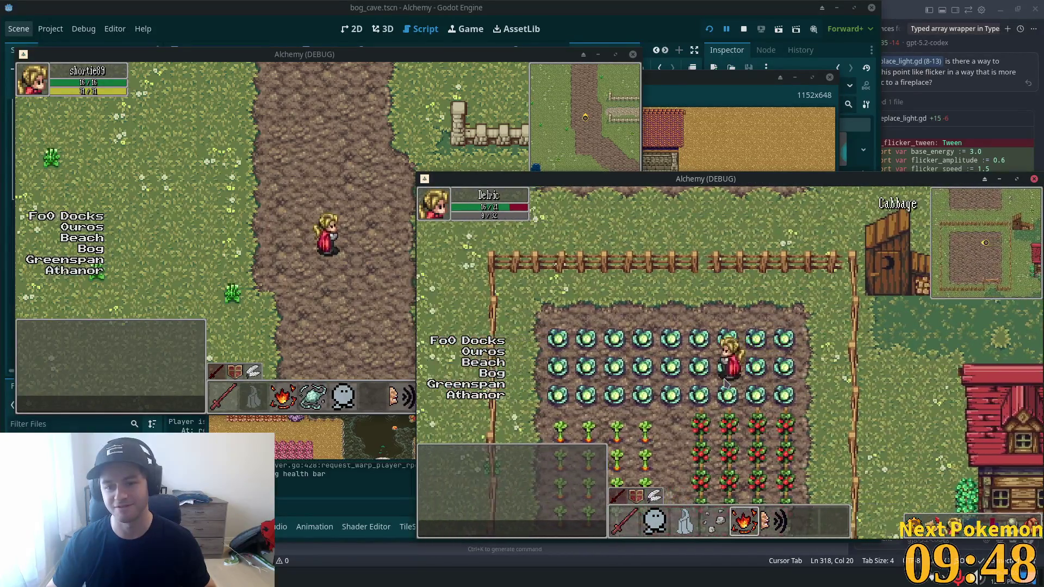
key(s)
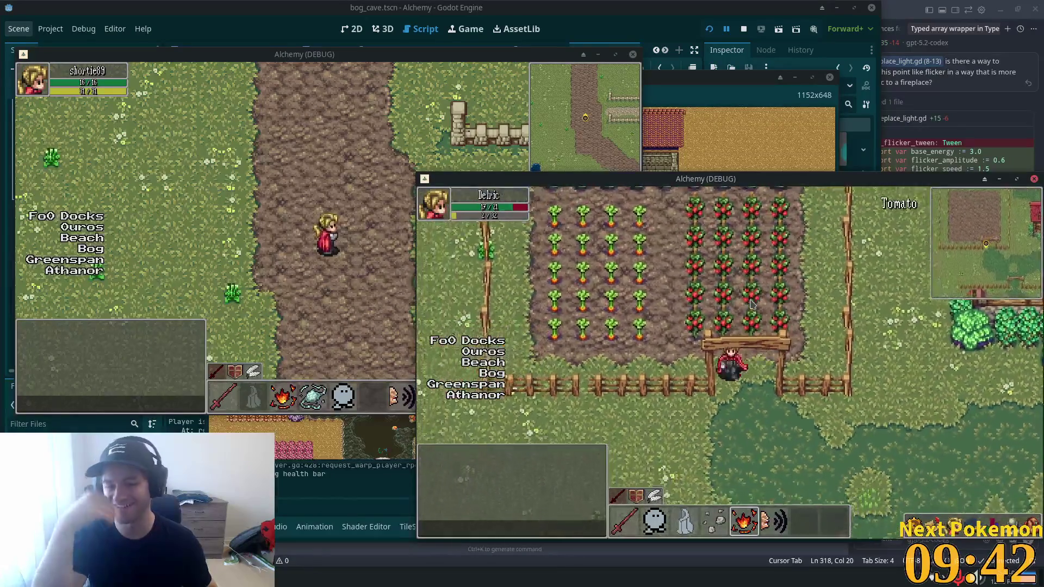
key(d)
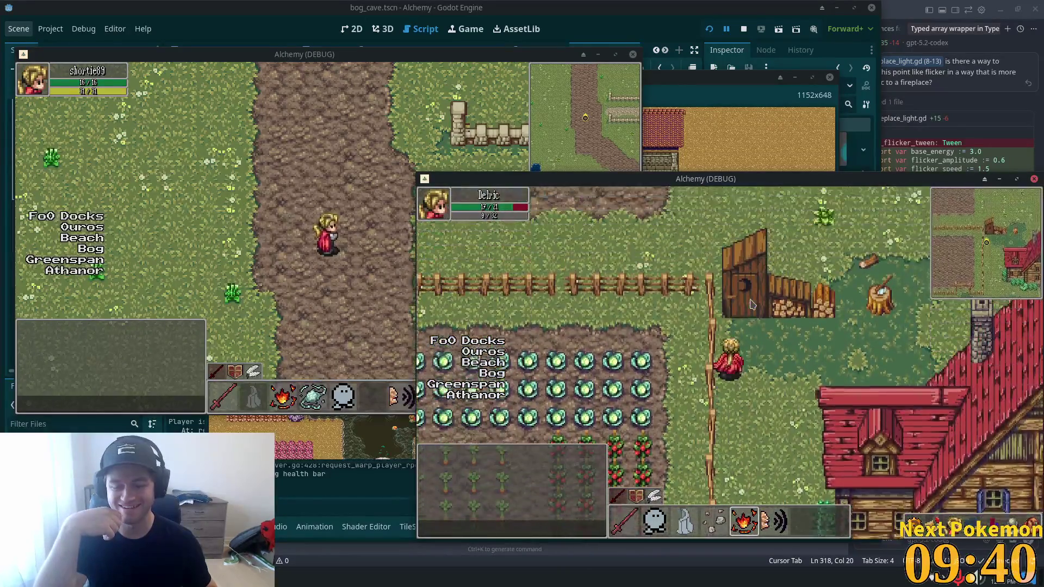
key(w)
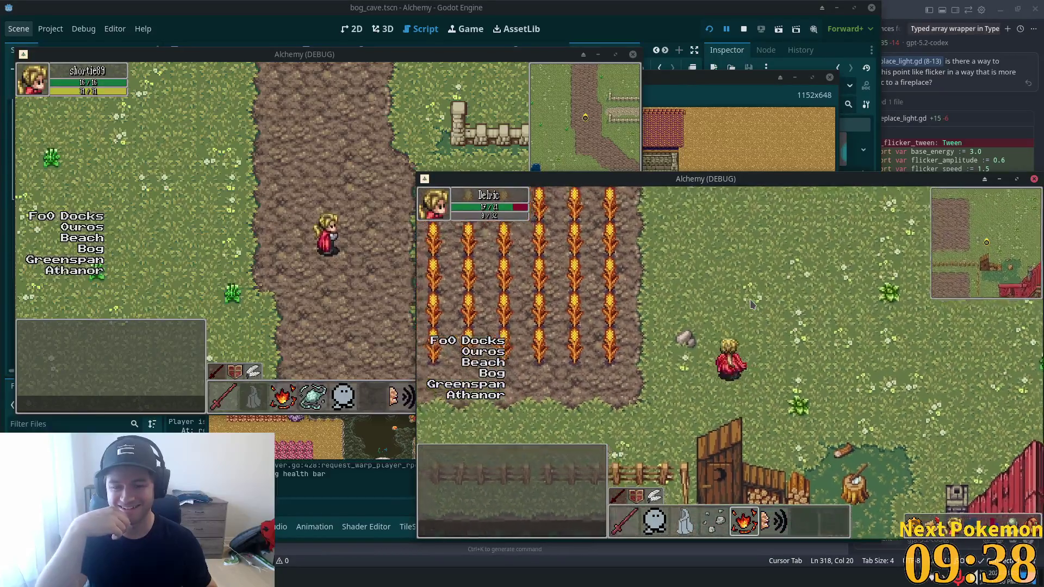
key(a)
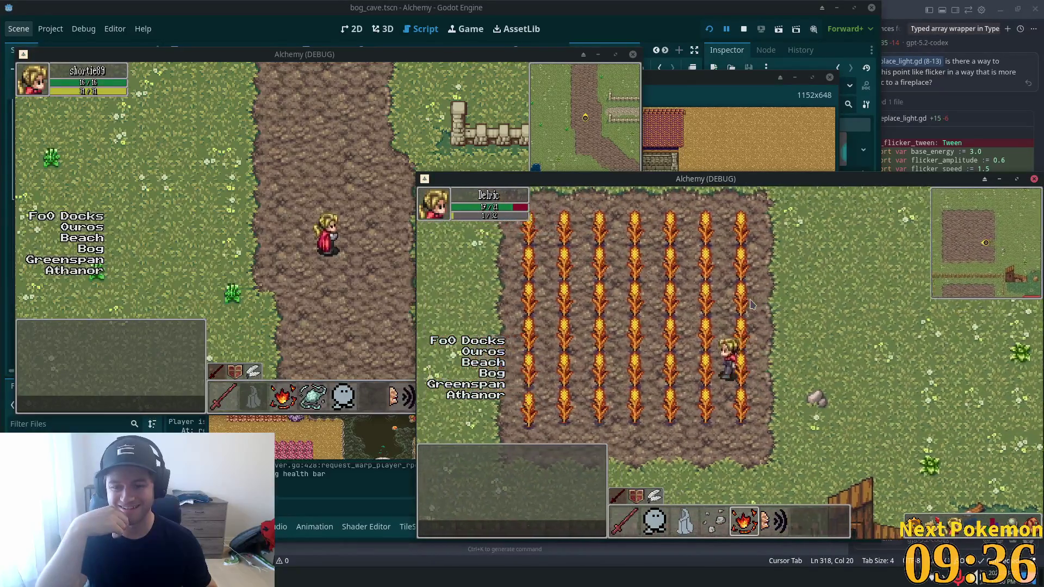
key(a)
key(s)
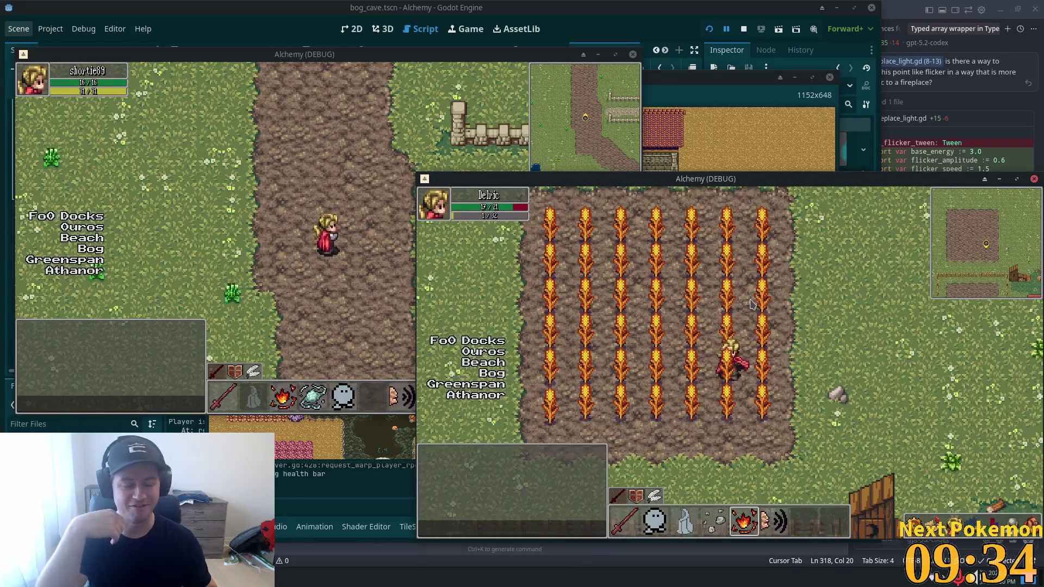
key(d)
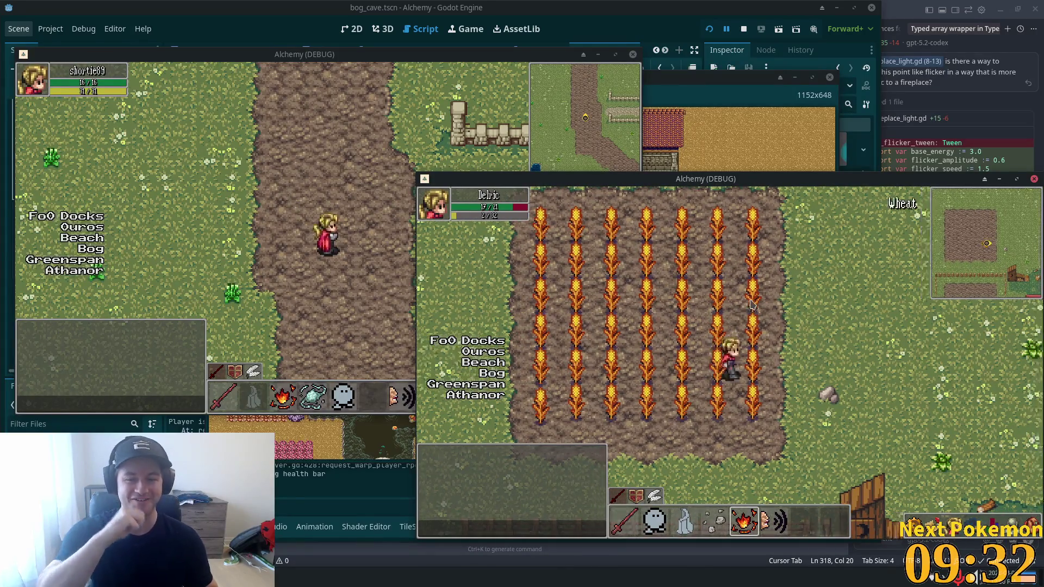
key(s)
key(d)
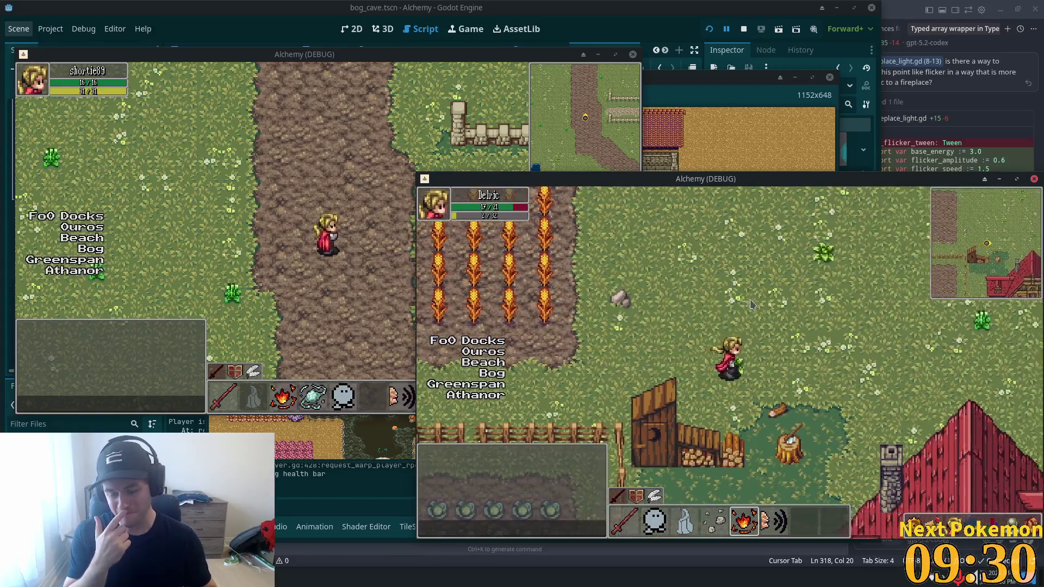
key(s)
key(s)
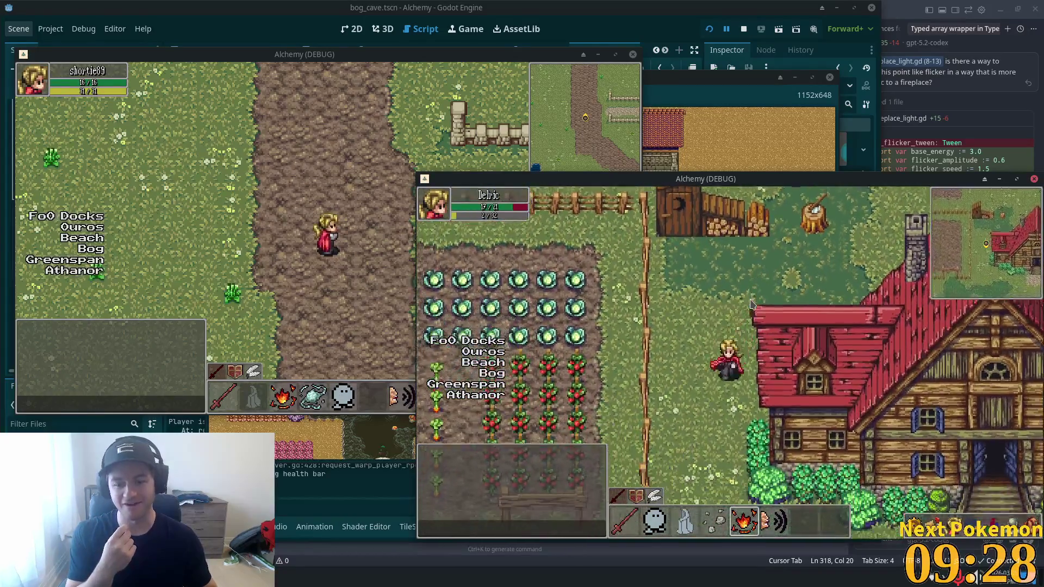
key(d)
key(s)
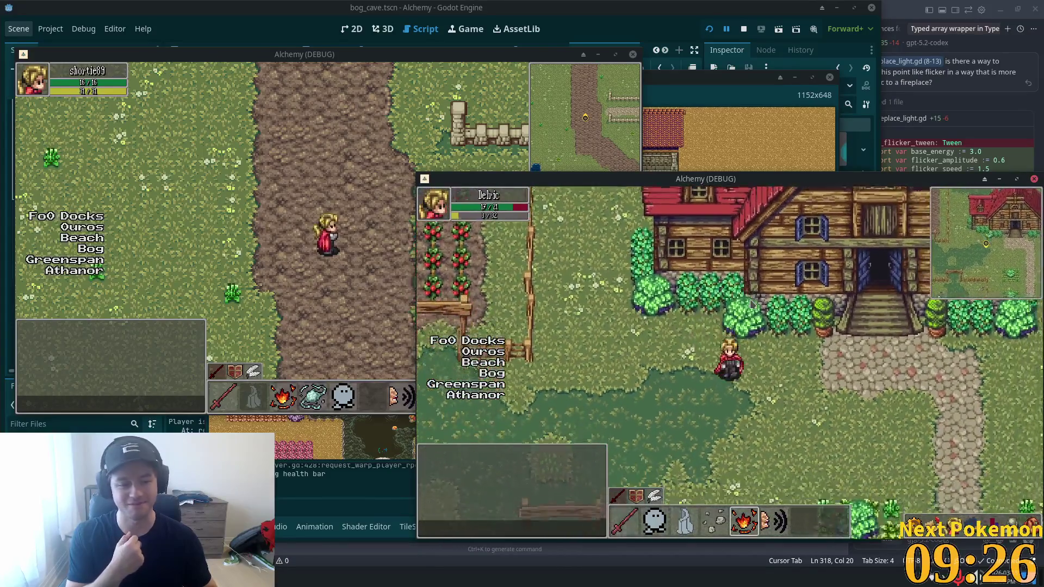
key(s)
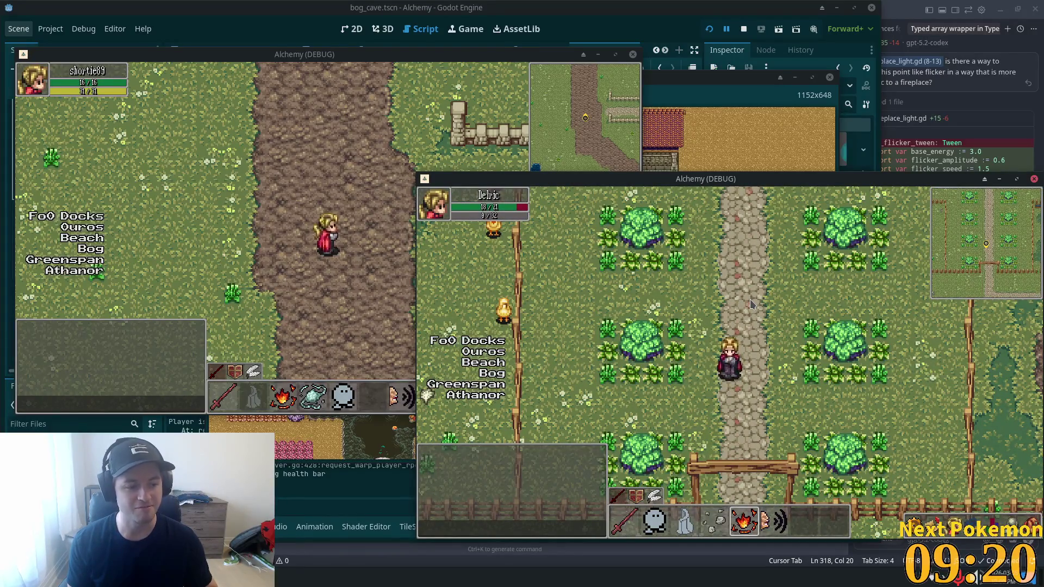
- Follow the stone path east through Sunken Pass into Indigo Bog, then return to the Godot editor
key(s)
key(d)
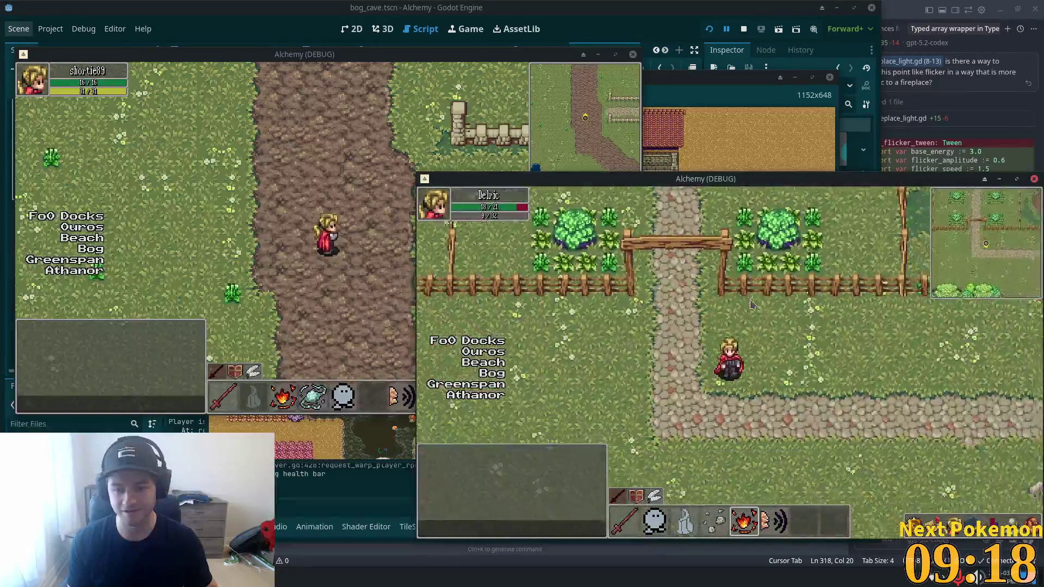
key(s)
key(d)
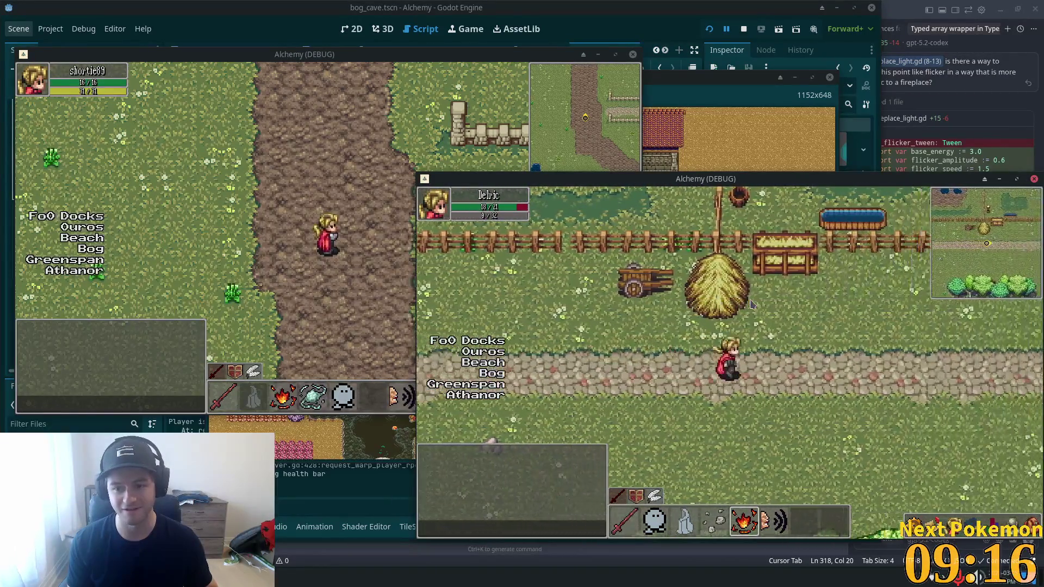
key(d)
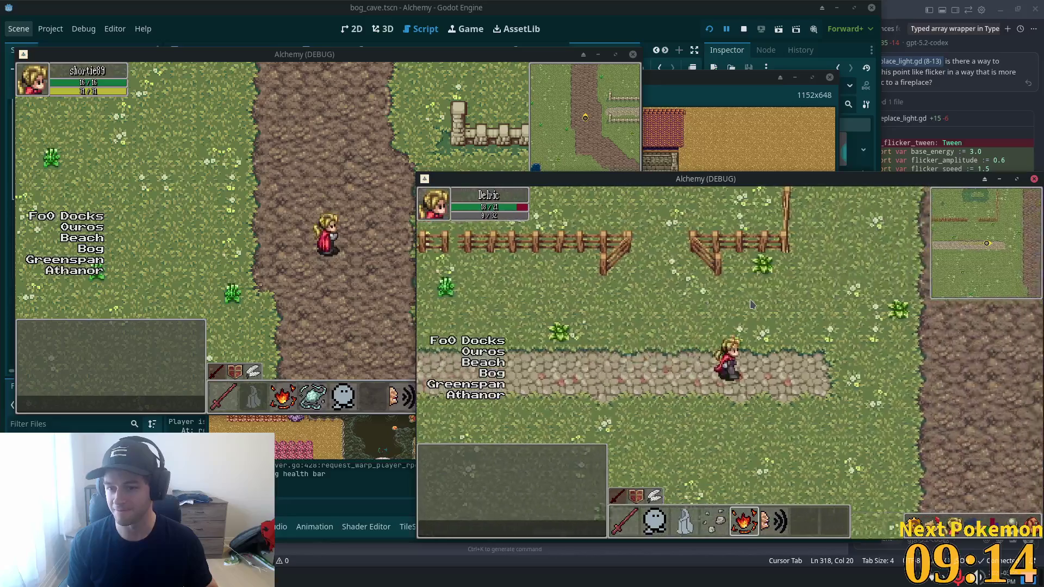
key(d)
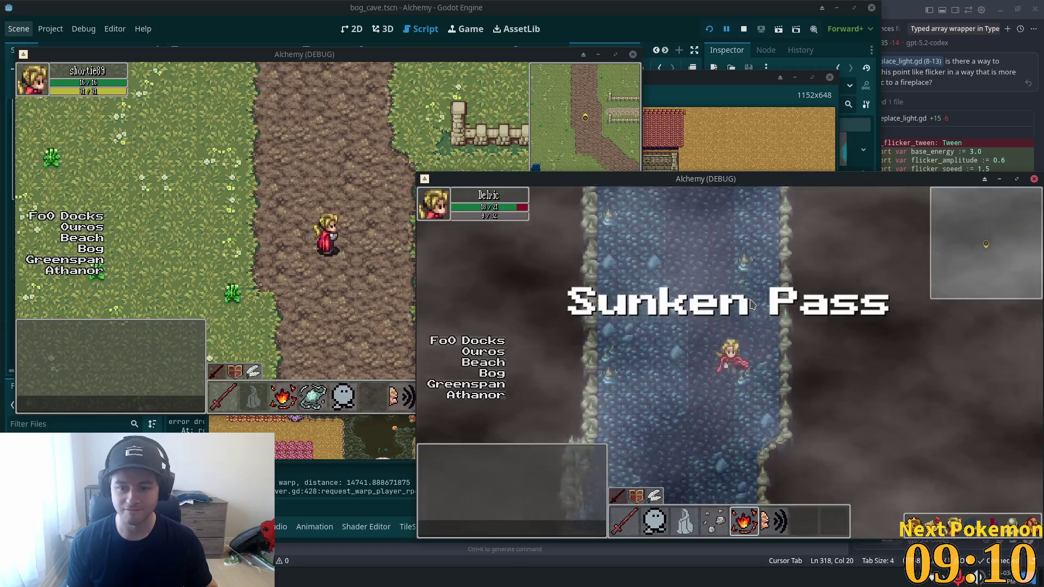
key(a)
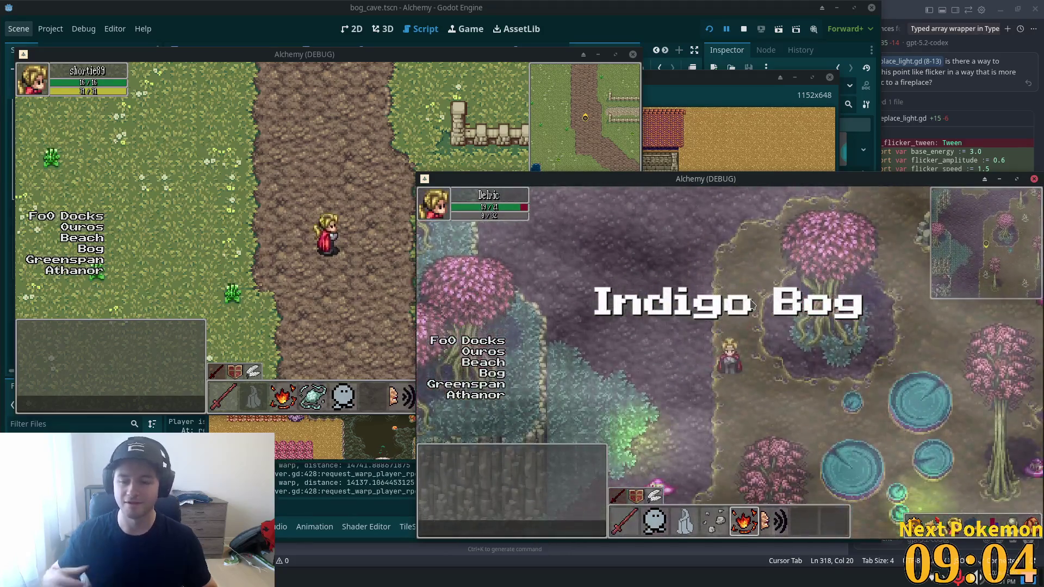
key(s)
key(a)
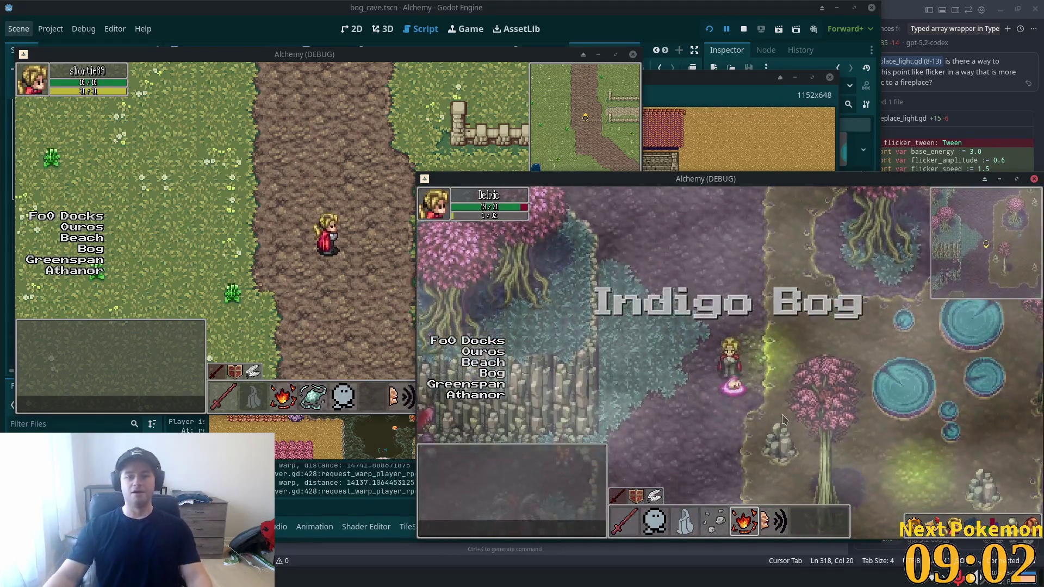
click(695, 43)
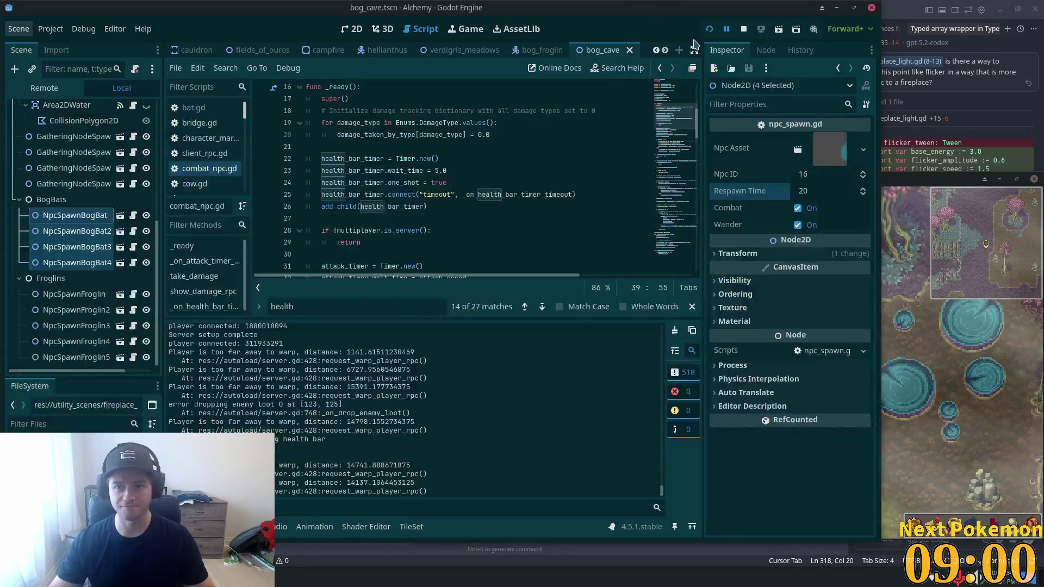
- In the Debugger panel, check Sessions 3 and 1, then show Session 2's Errors (3) navigation warnings
scroll(400, 465, up, 5)
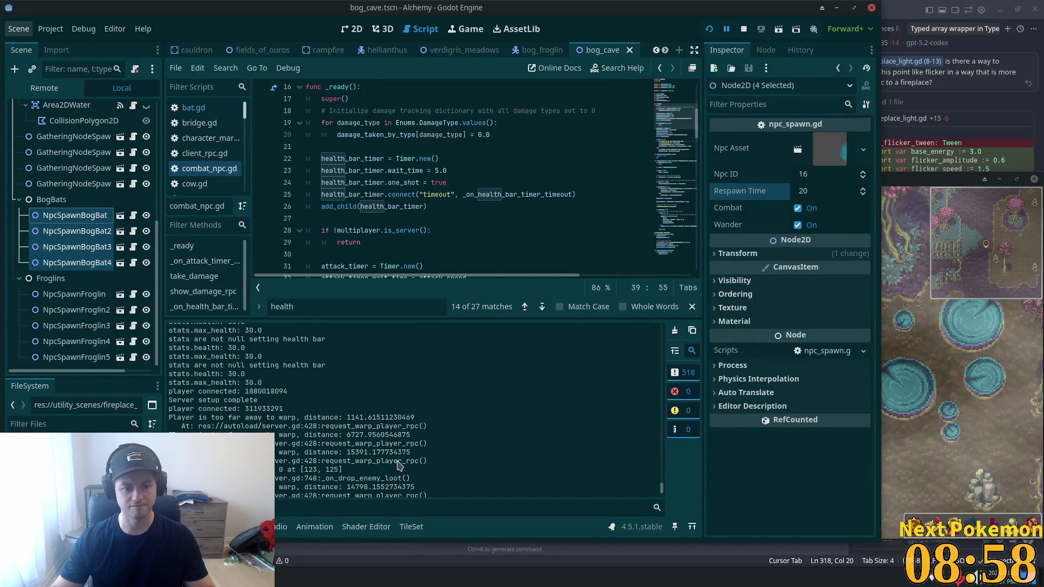
click(234, 527)
click(248, 346)
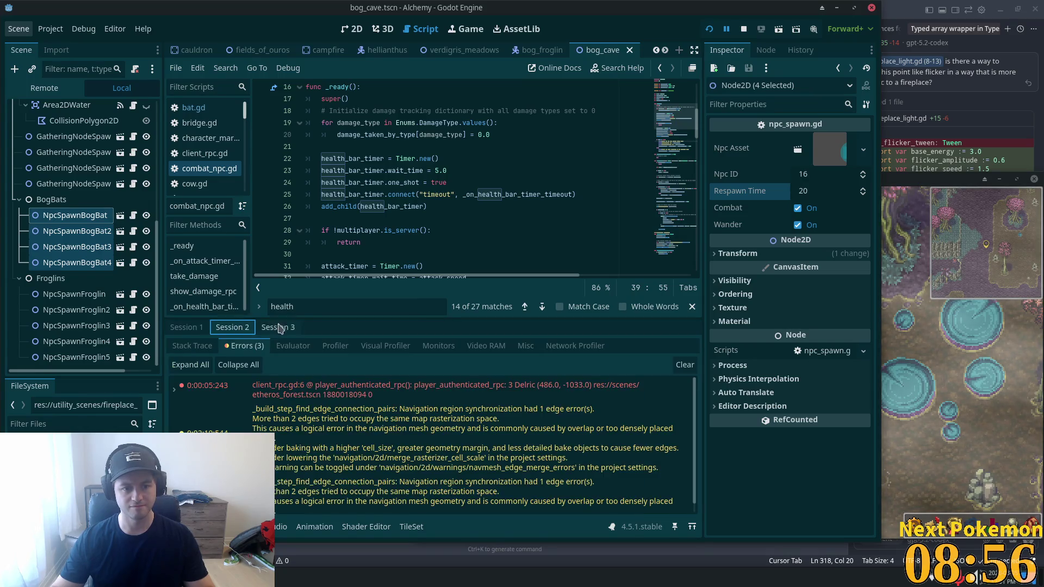
click(266, 328)
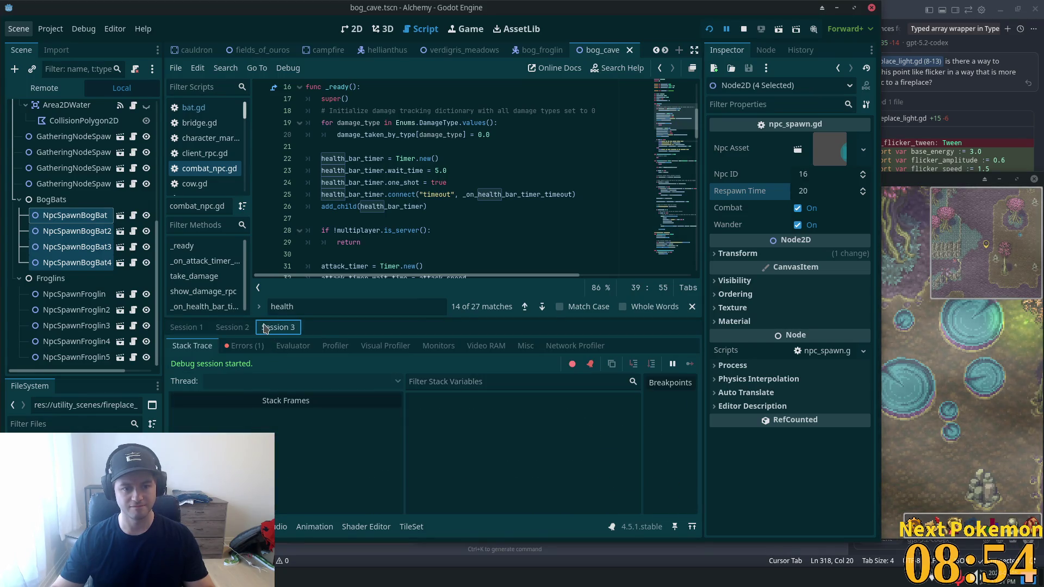
click(248, 346)
click(189, 329)
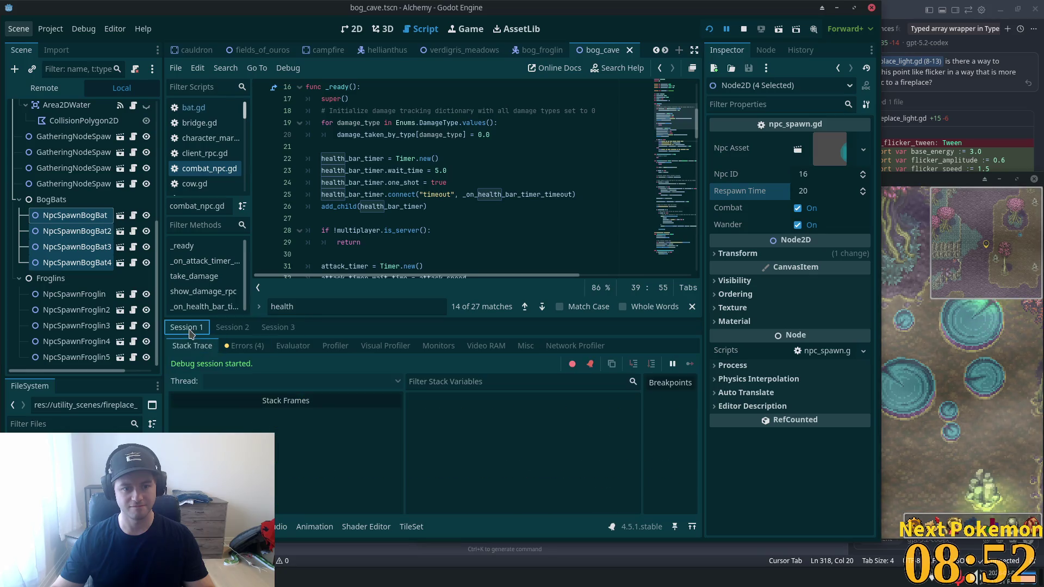
click(242, 347)
click(240, 331)
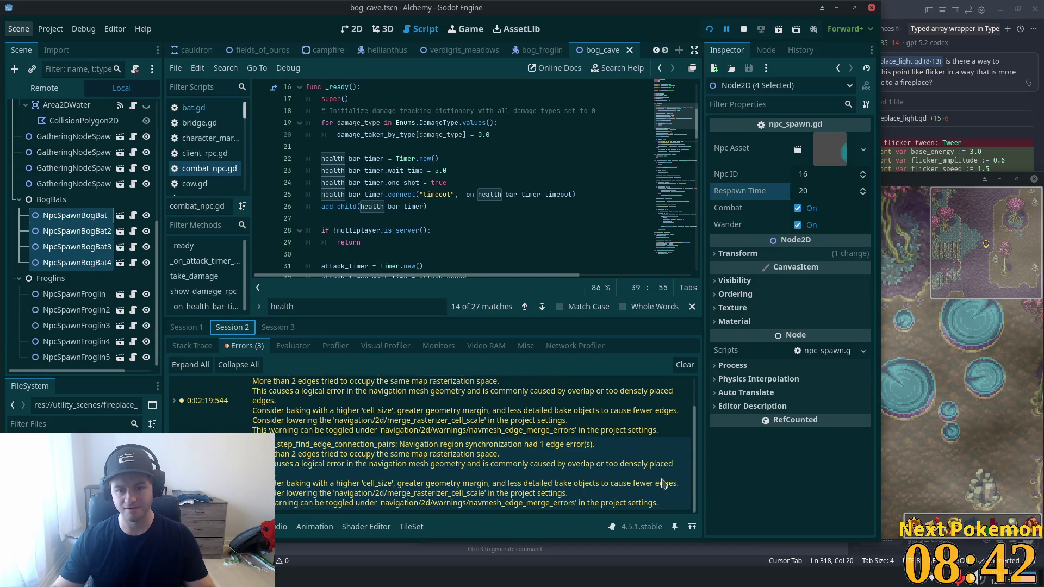
scroll(315, 496, up, 2)
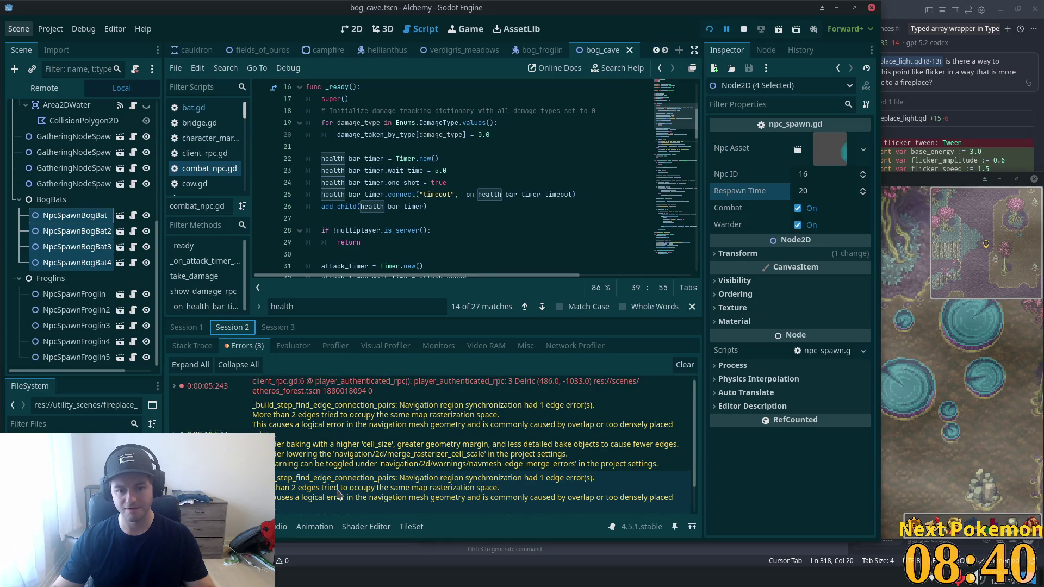
scroll(338, 494, down, 2)
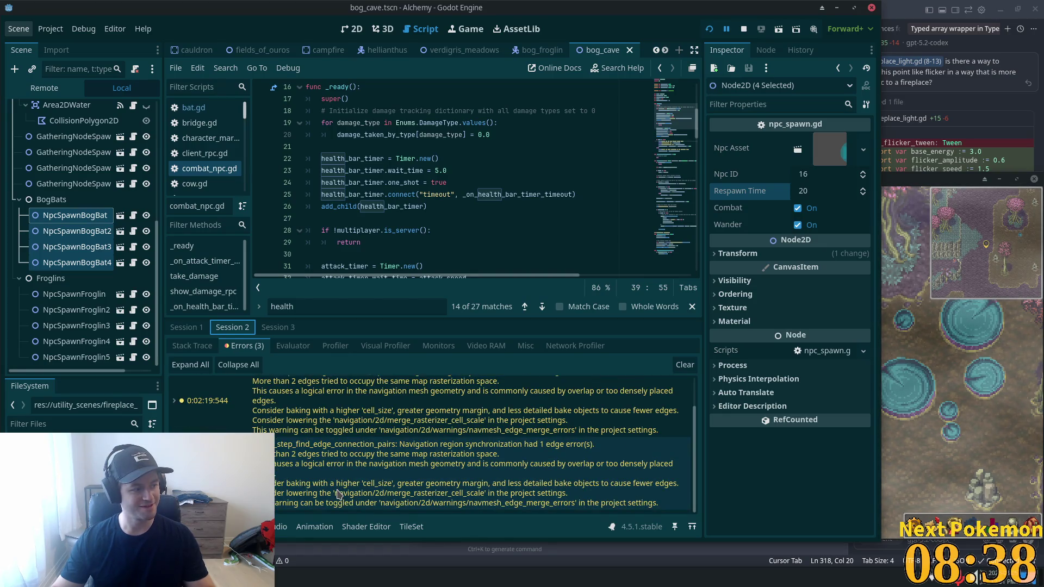
mouse_move(339, 494)
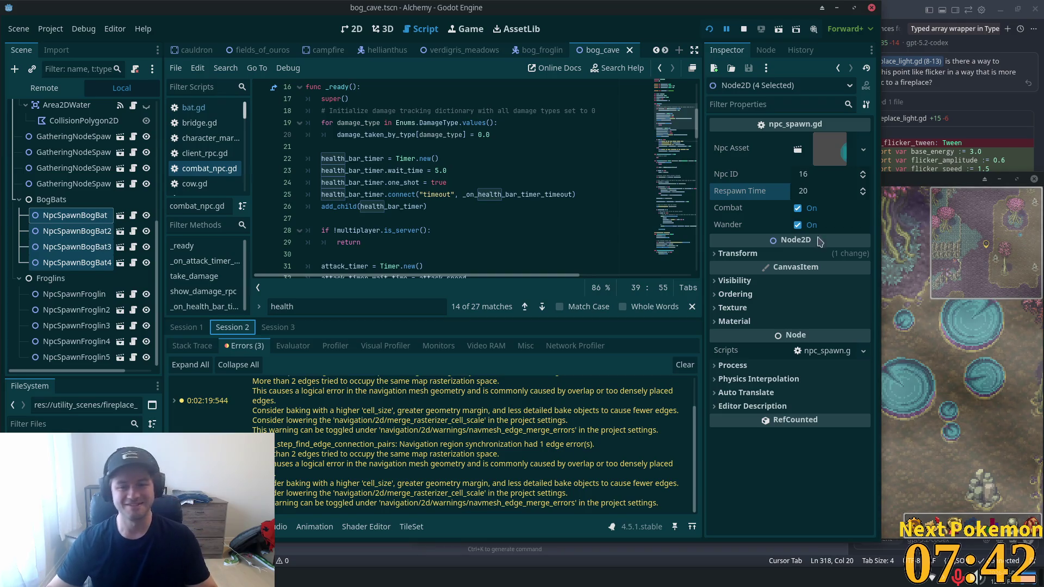
- Bring Visual Studio Code to the front, showing npcs.json's Bog Bat entry (id 16, level 11, health 20)
click(906, 5)
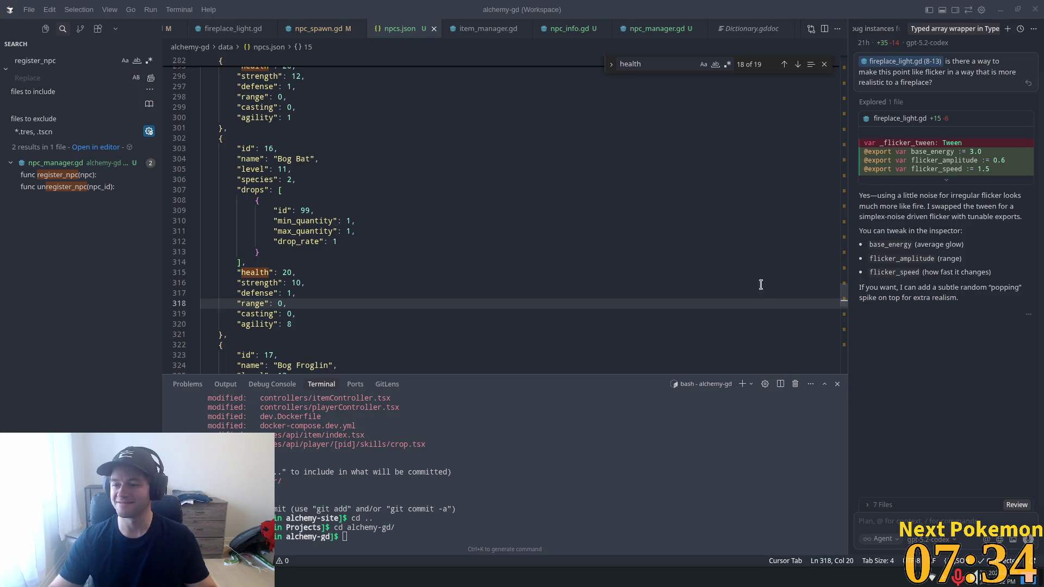
click(462, 166)
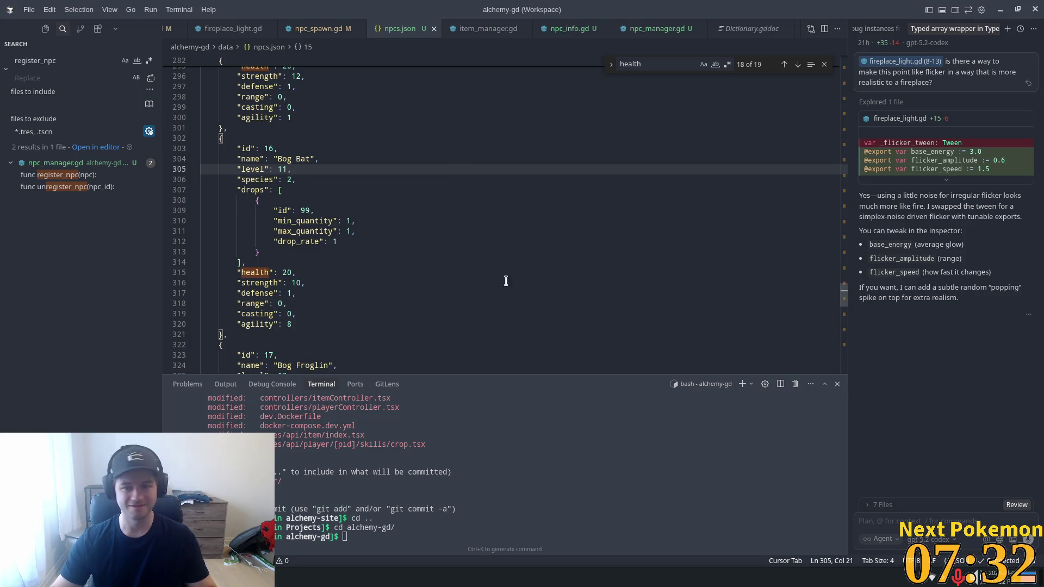
scroll(525, 325, down, 4)
scroll(522, 324, up, 5)
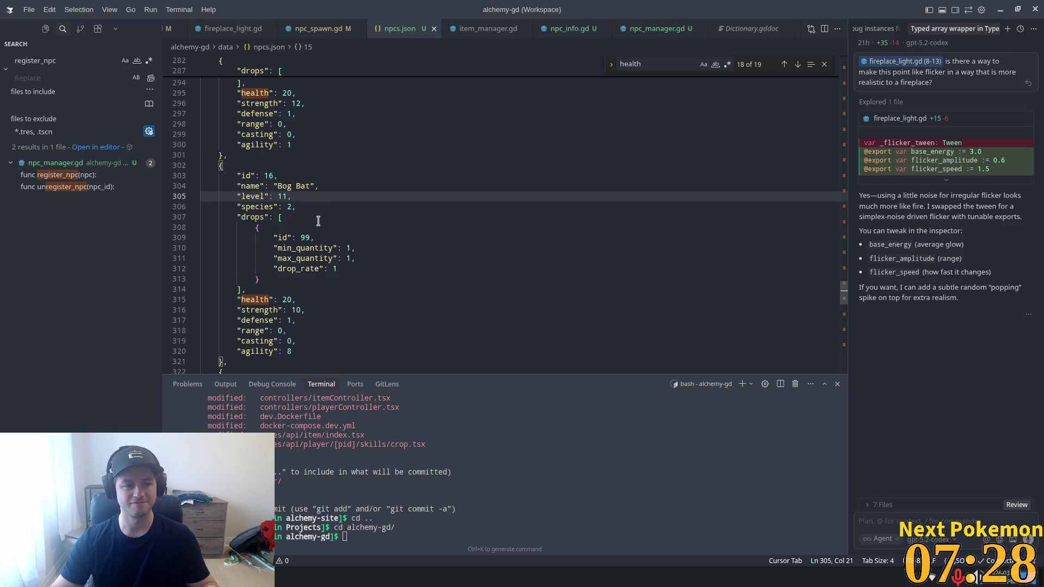
scroll(318, 221, up, 6)
key(alt+Tab)
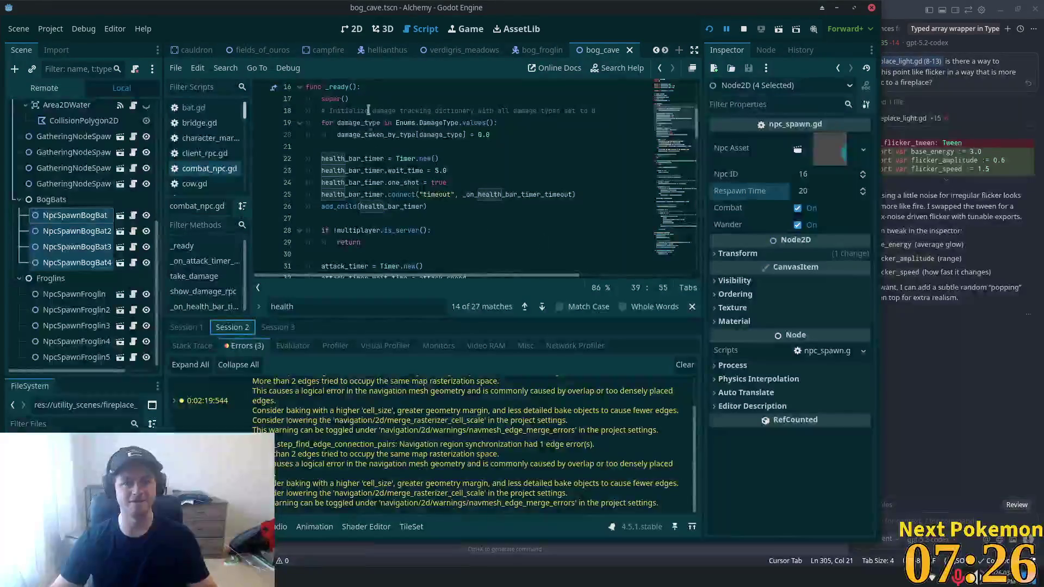
- Maximize the editor, close the bog_froglin scene tab, and scroll through the verdigris_meadows Scene tree
double_click(618, 15)
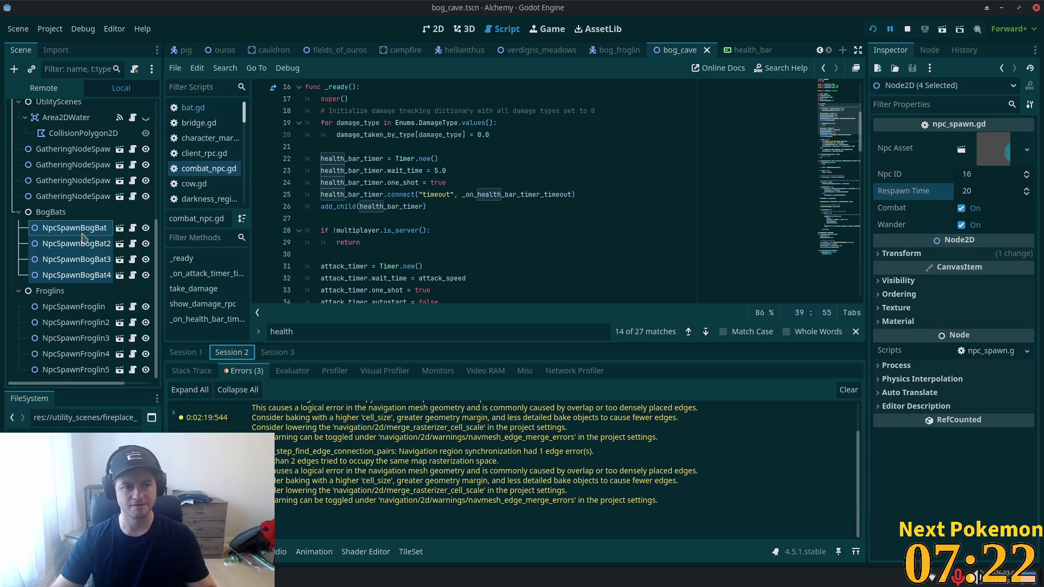
scroll(82, 238, up, 5)
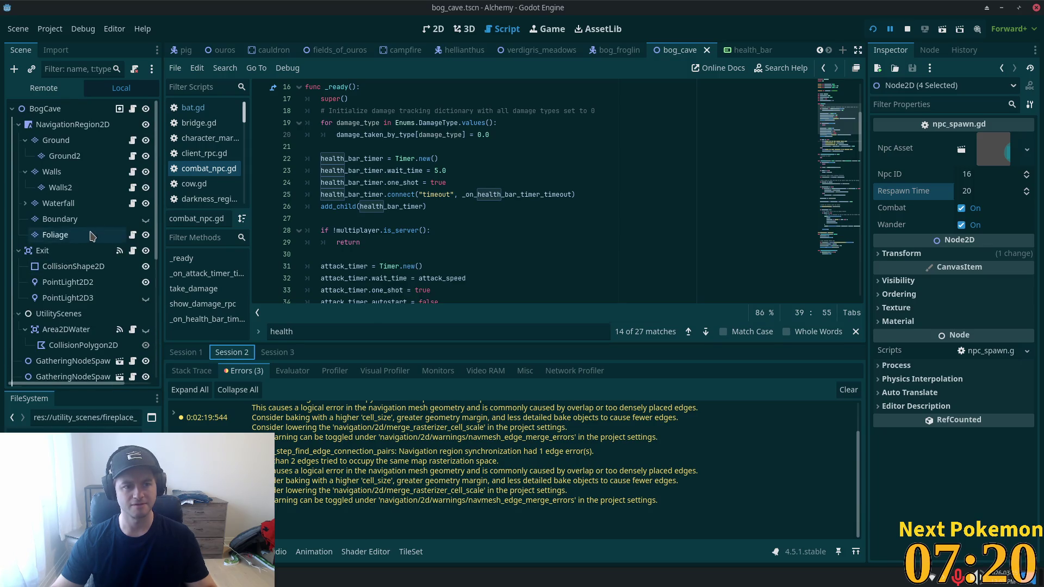
click(614, 50)
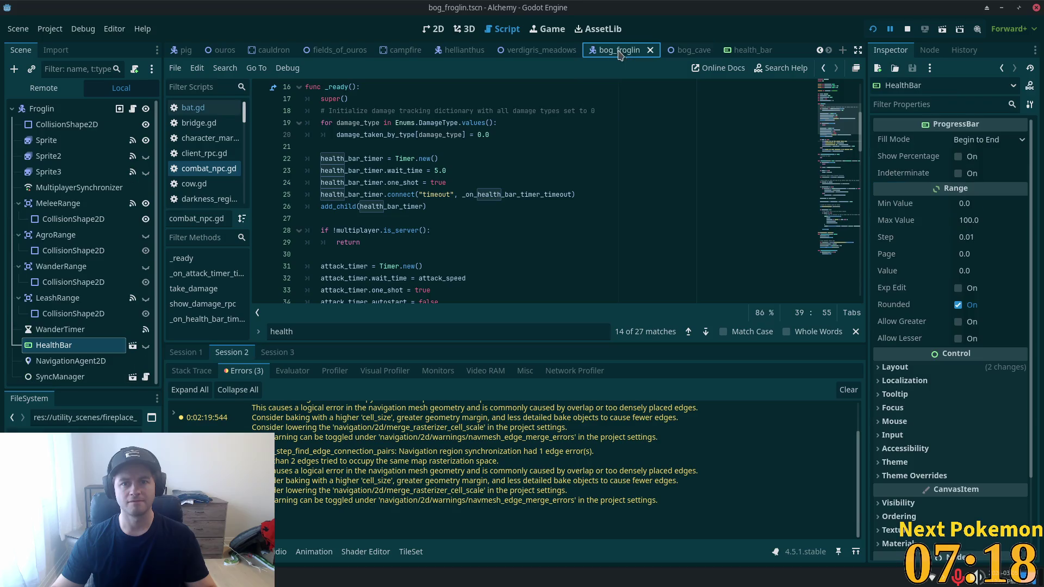
click(642, 50)
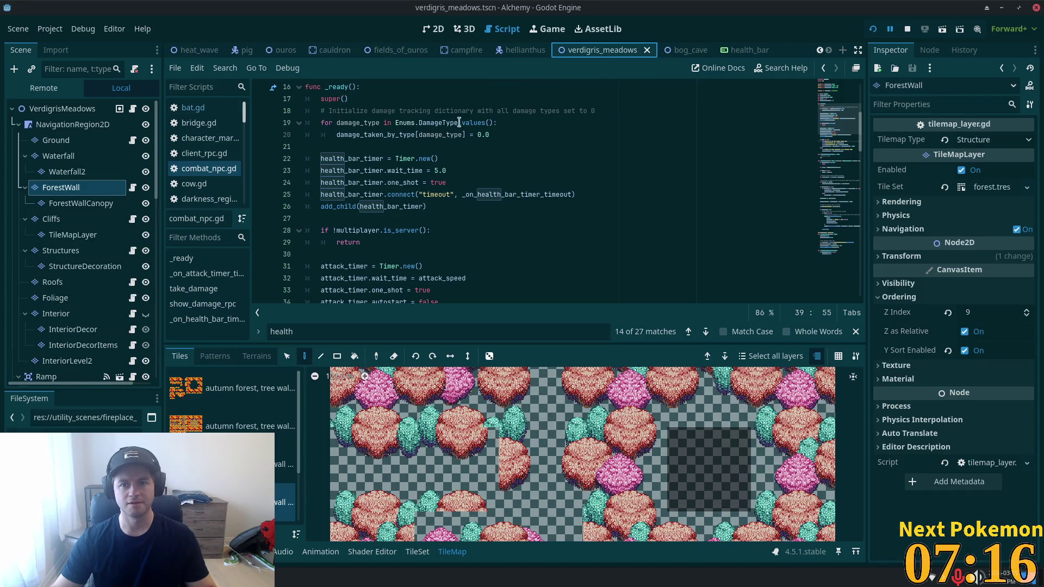
scroll(83, 257, down, 15)
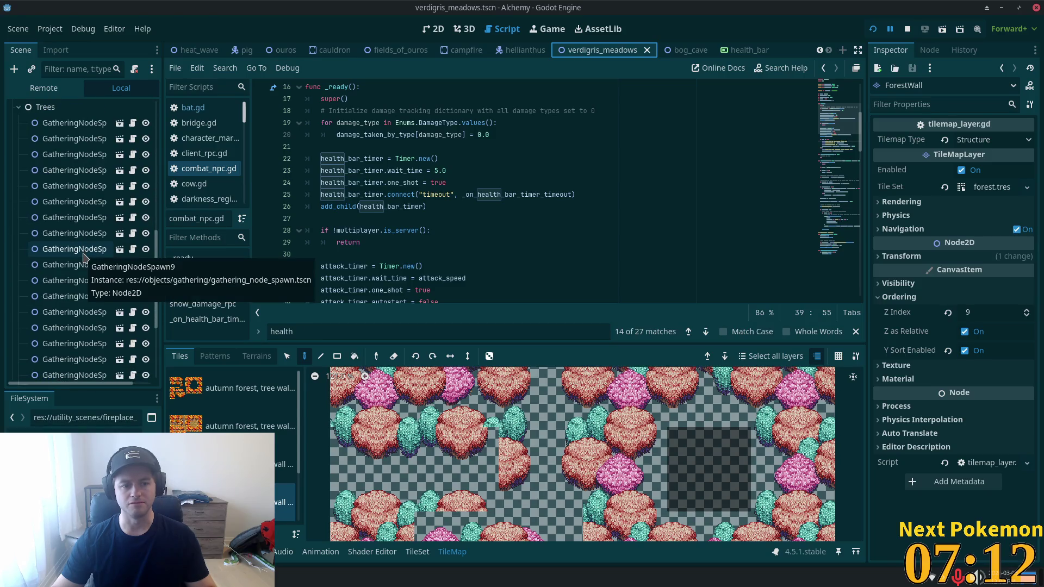
scroll(83, 256, down, 5)
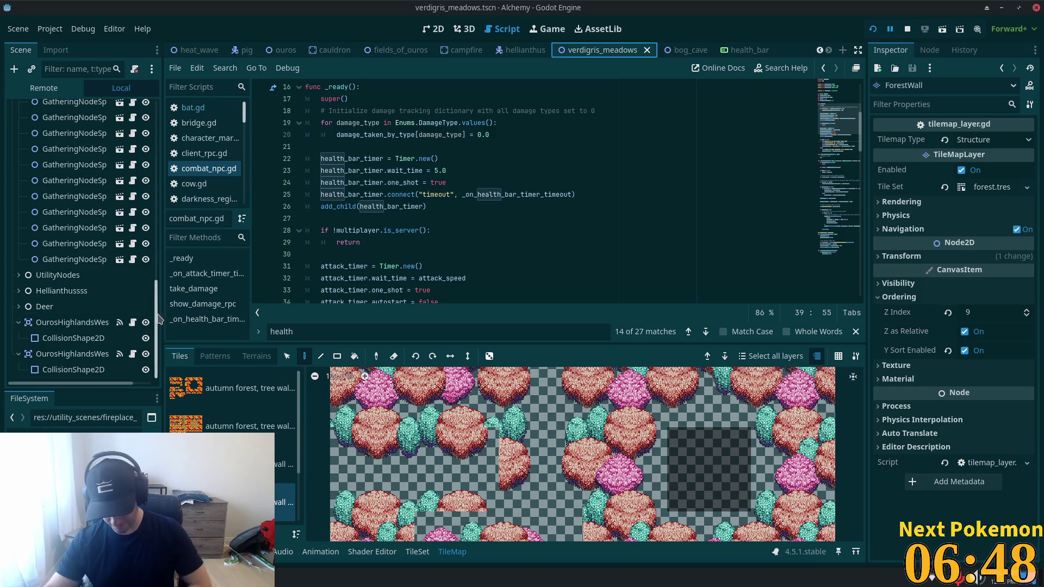
scroll(664, 279, down, 1)
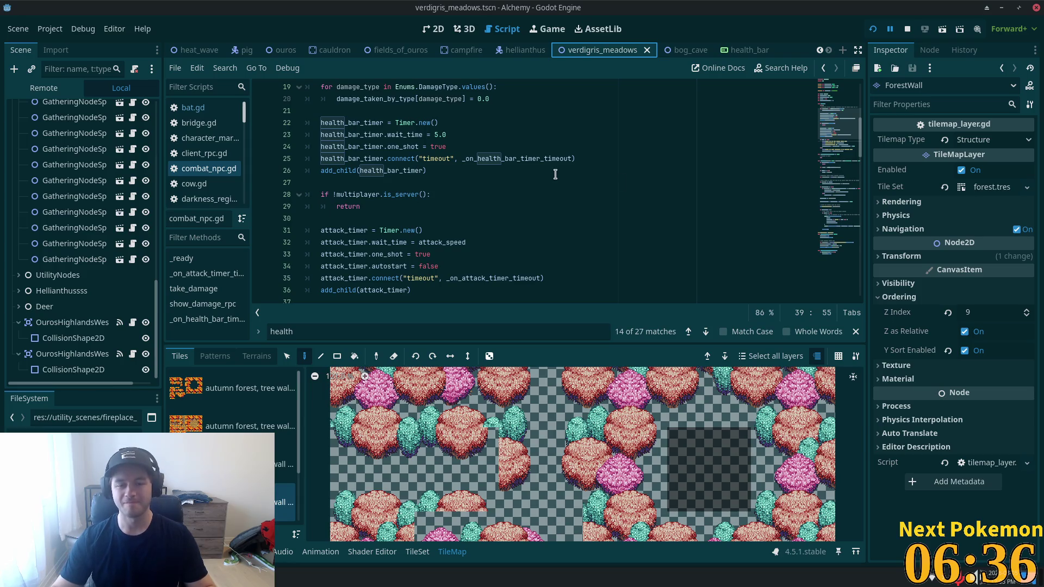
scroll(556, 174, down, 1)
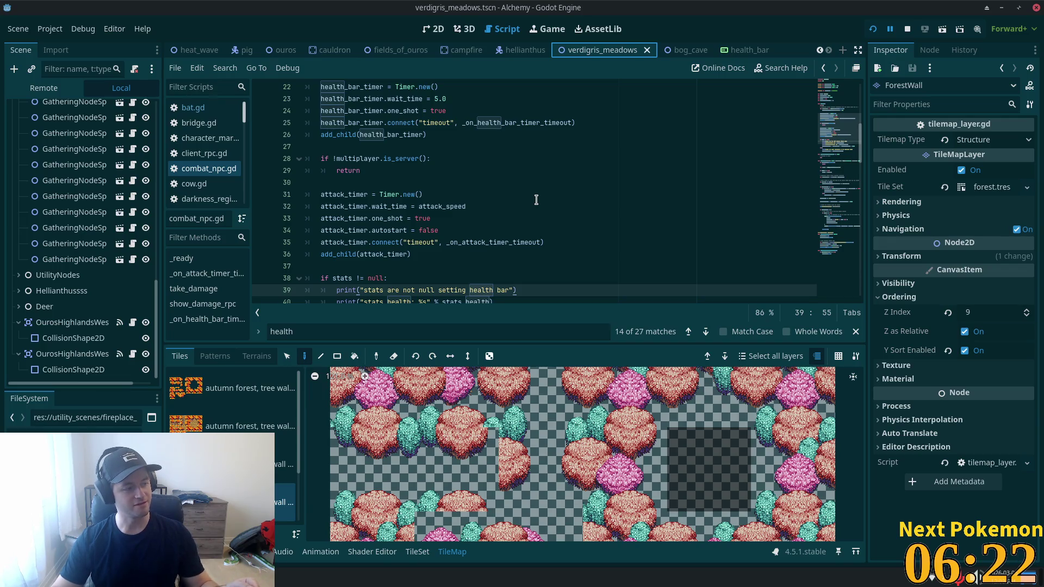
scroll(536, 200, down, 1)
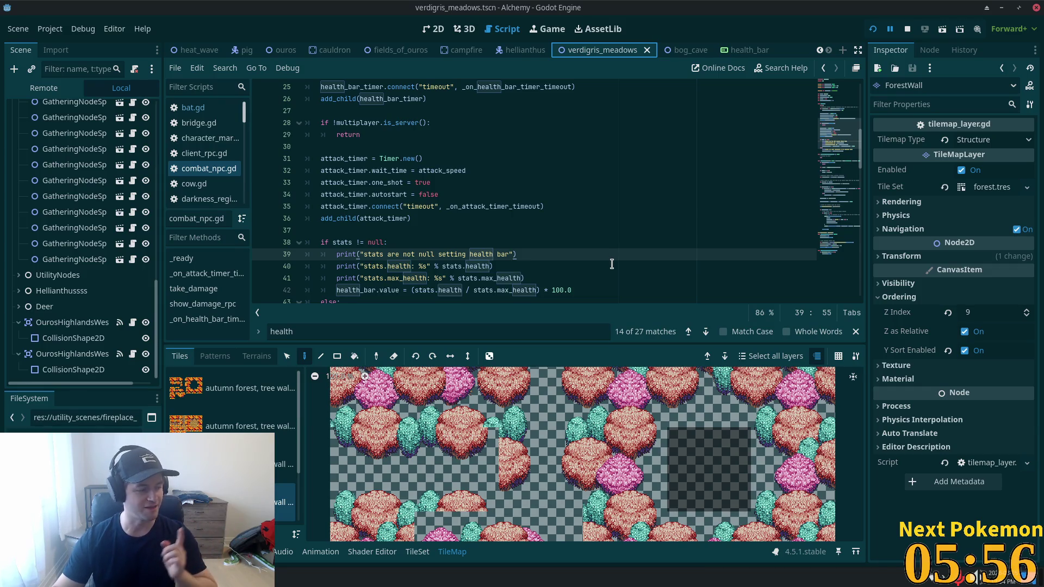
scroll(625, 241, up, 8)
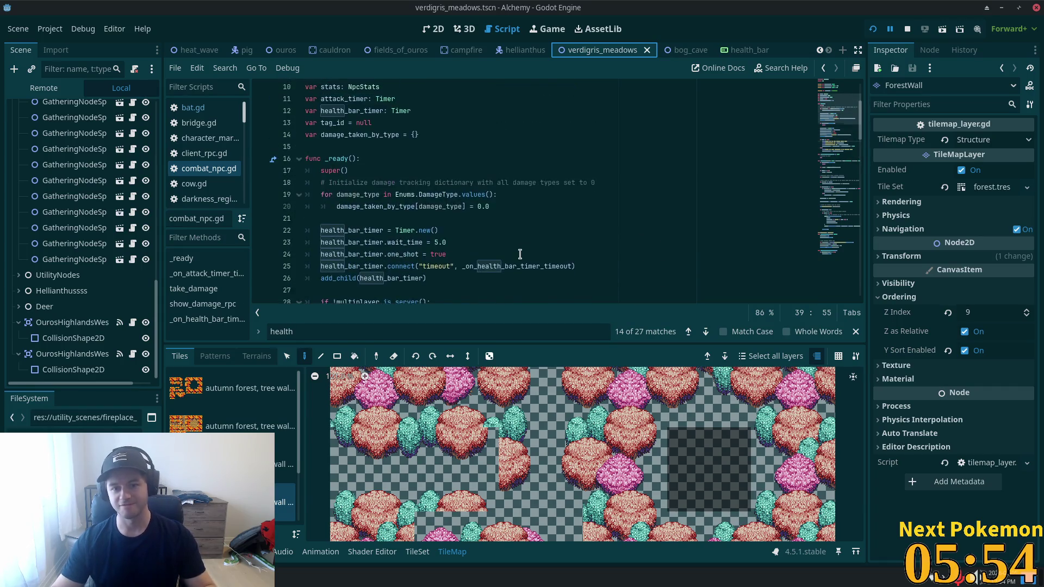
scroll(402, 123, down, 4)
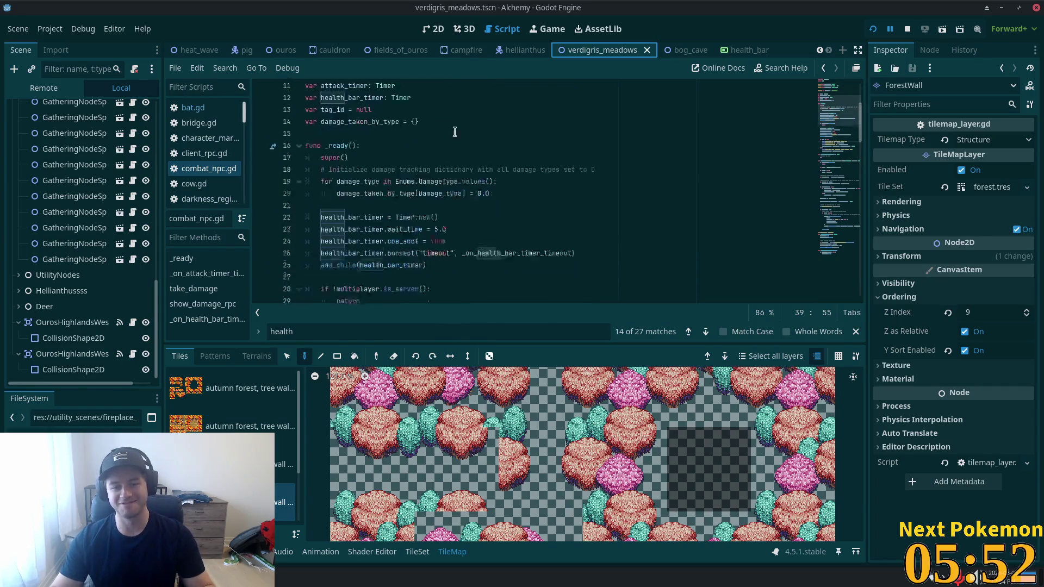
scroll(465, 125, up, 4)
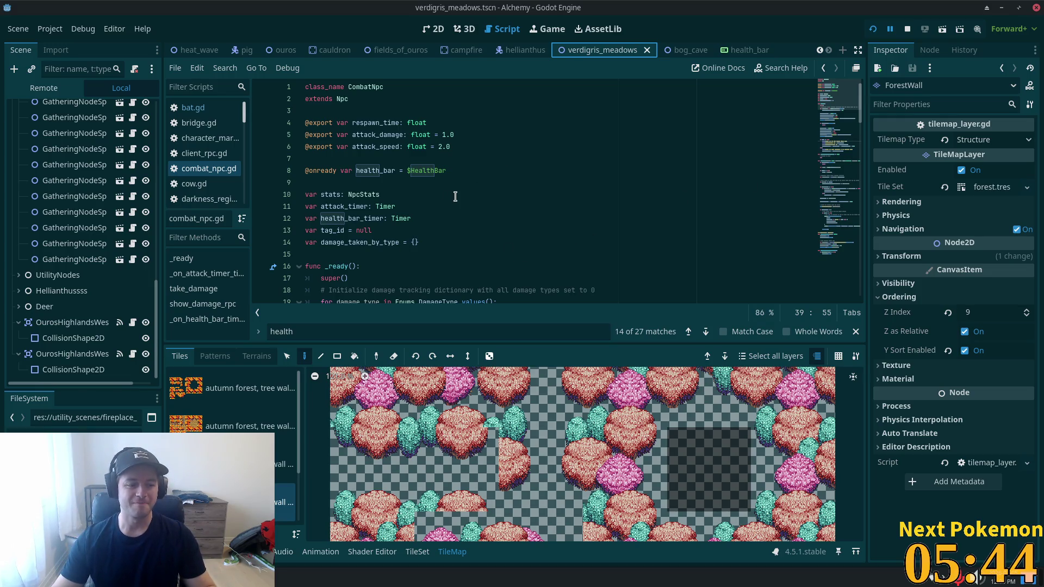
scroll(455, 196, down, 3)
scroll(627, 216, down, 3)
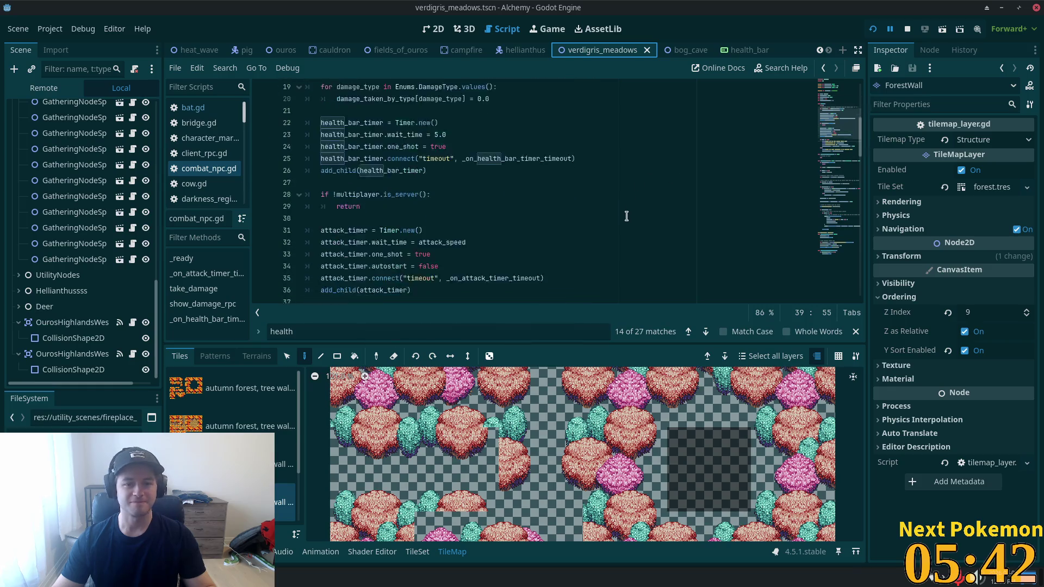
scroll(627, 216, down, 10)
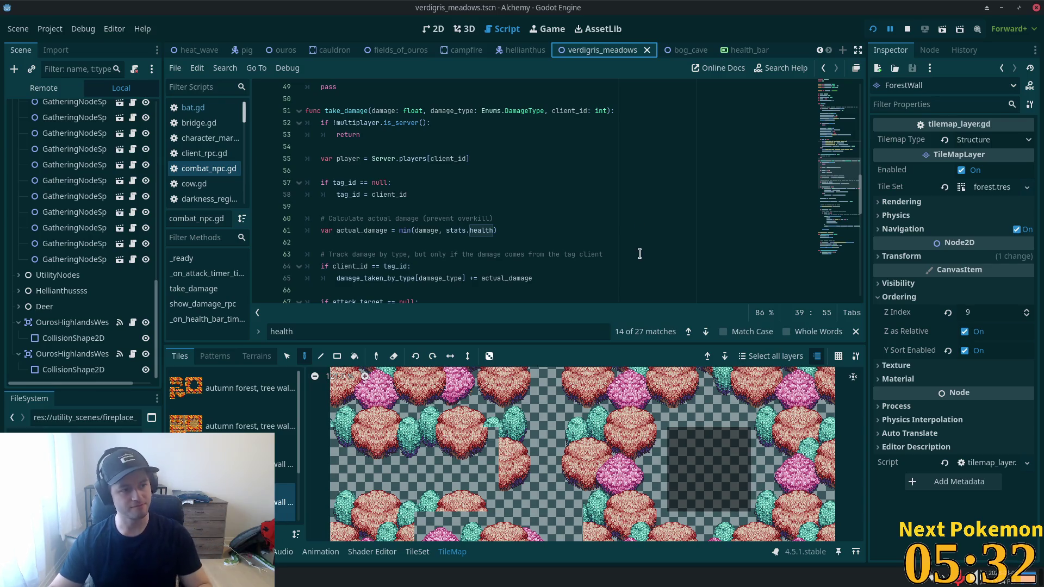
scroll(577, 243, down, 5)
scroll(576, 243, down, 9)
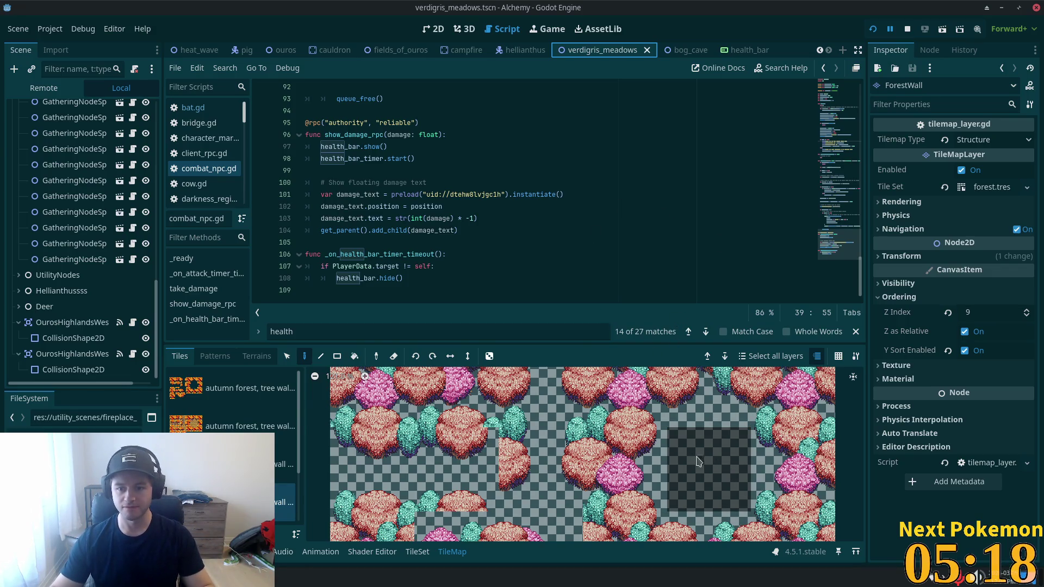
click(662, 467)
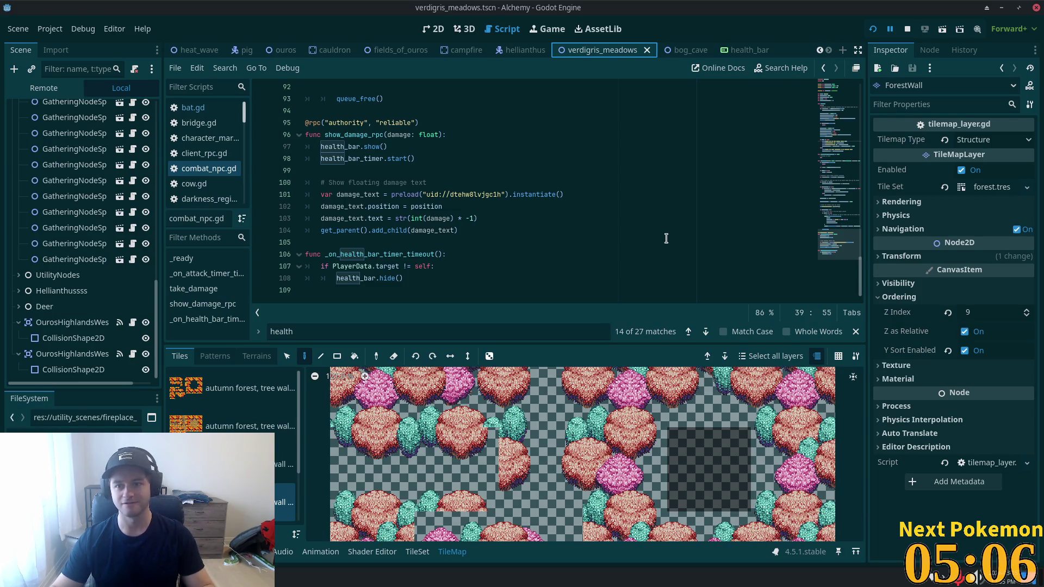
scroll(521, 228, up, 3)
scroll(521, 229, up, 17)
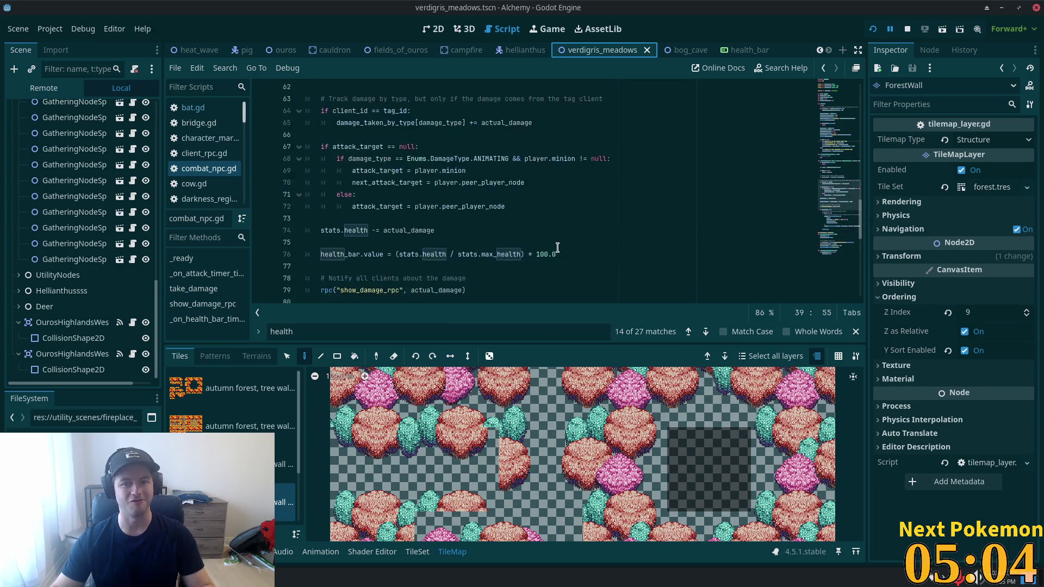
scroll(575, 235, up, 10)
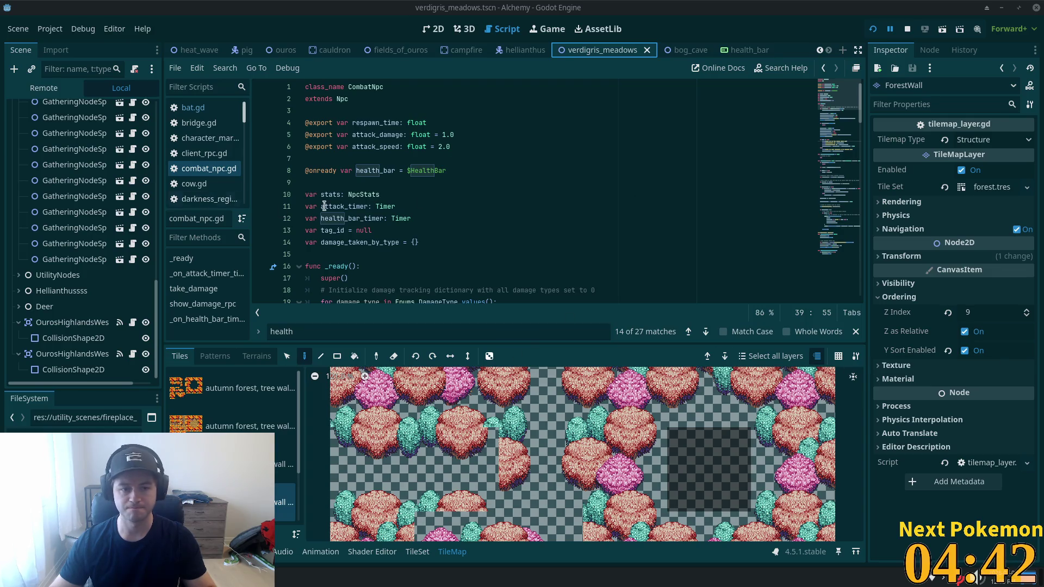
scroll(514, 231, down, 8)
scroll(729, 168, down, 13)
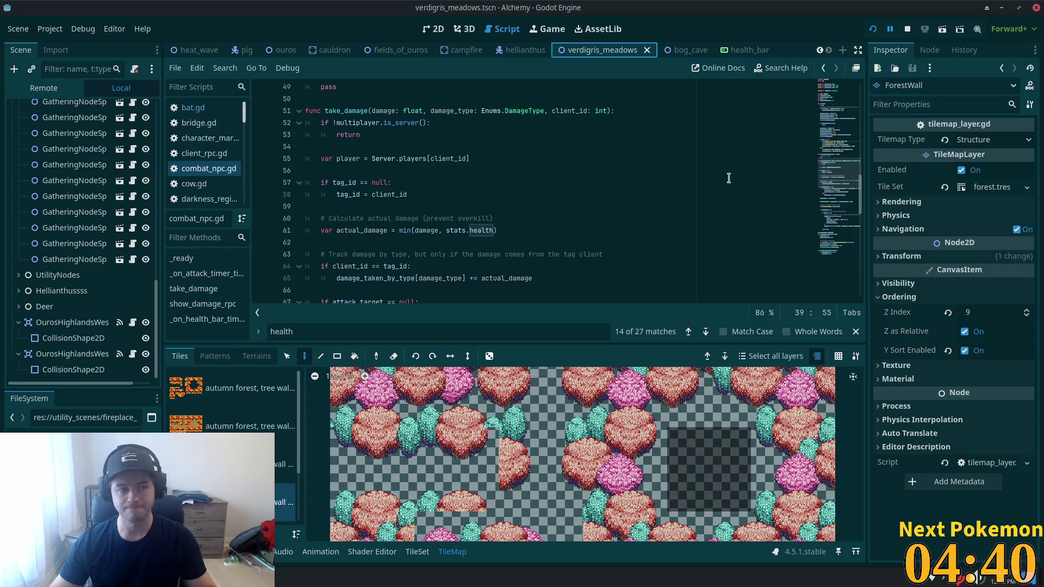
scroll(710, 209, down, 7)
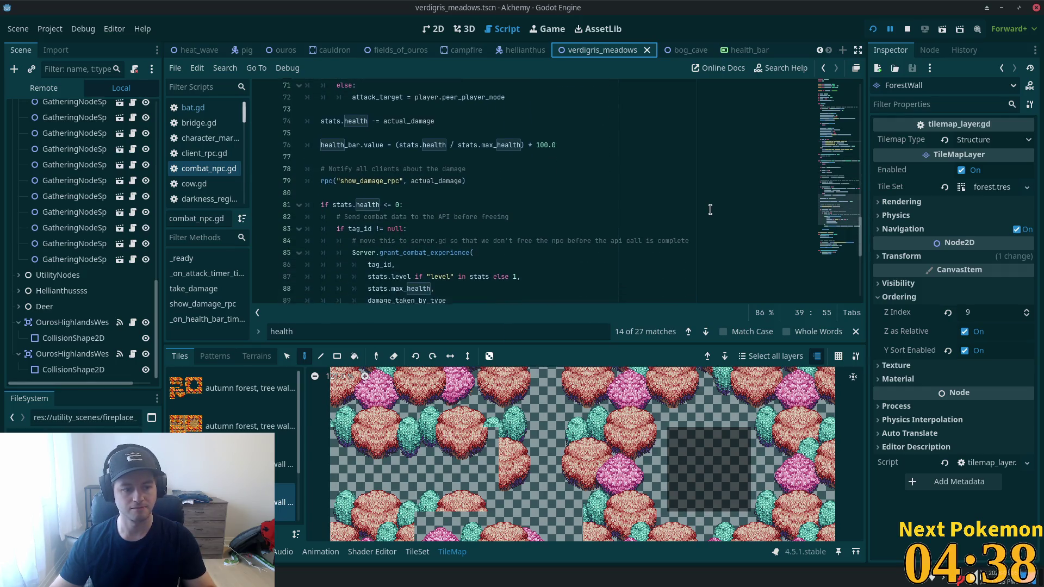
scroll(710, 210, down, 3)
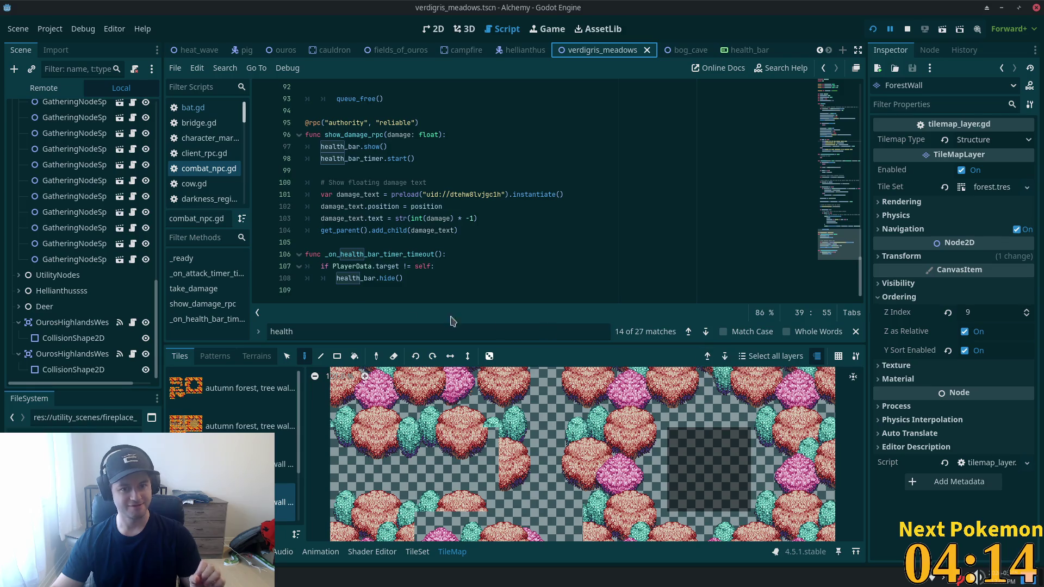
click(457, 255)
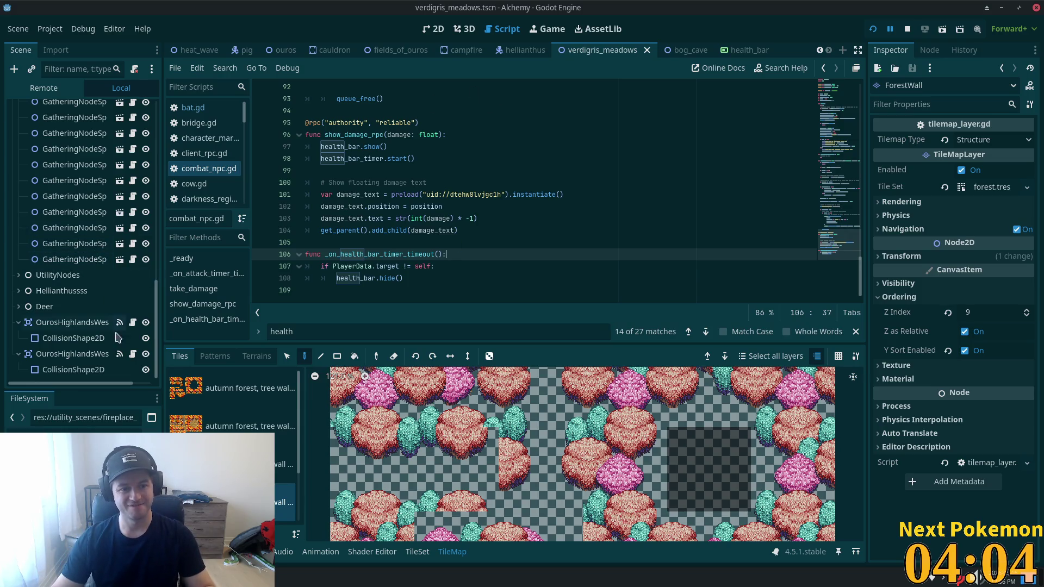
- Expand Hellianthussss and select all five NpcSpawn children, showing Npc ID 1 and respawn time 45
click(41, 291)
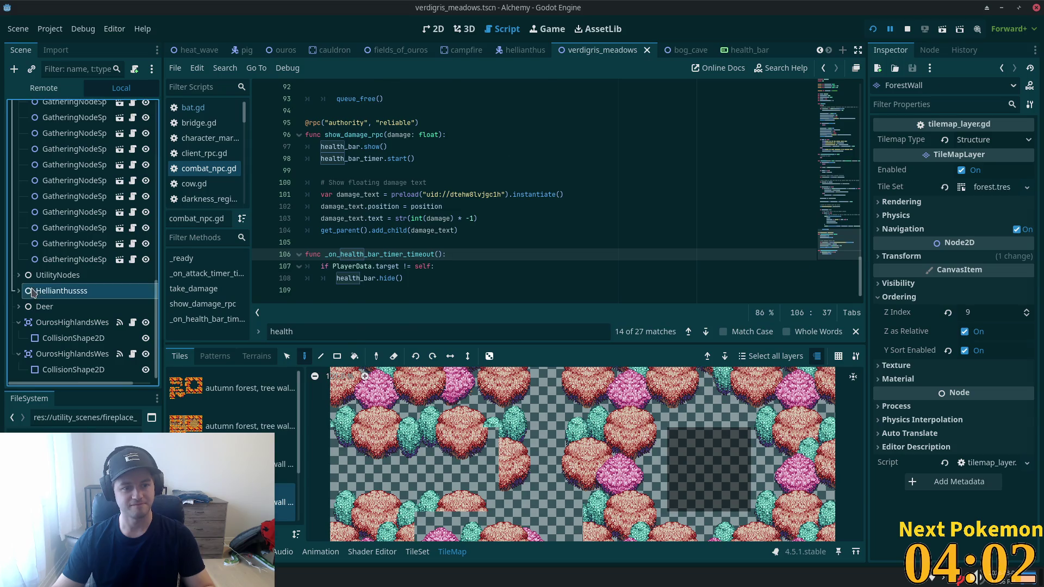
click(19, 291)
scroll(90, 333, down, 3)
click(75, 238)
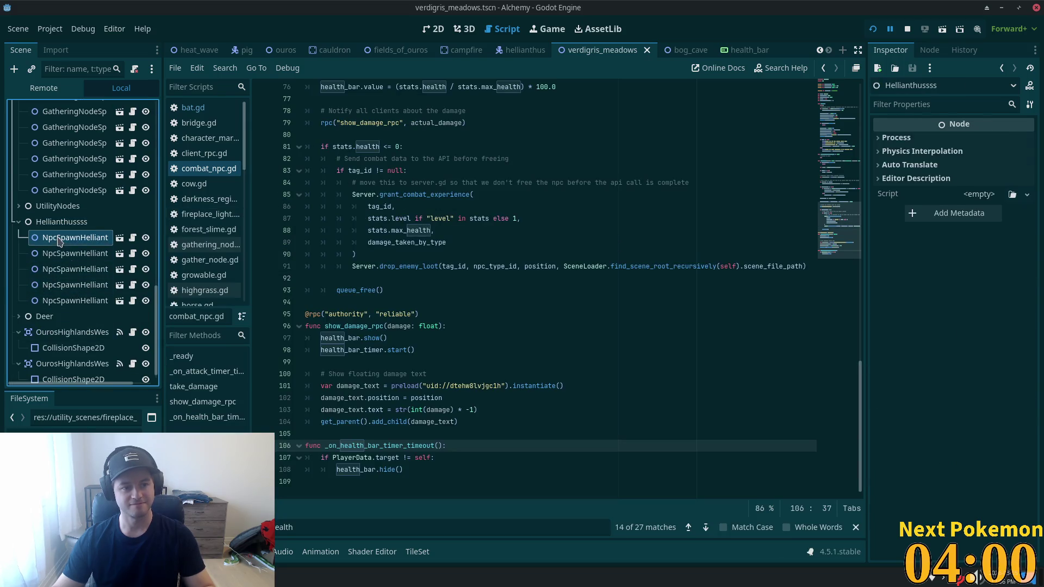
shift+click(75, 285)
shift+click(83, 302)
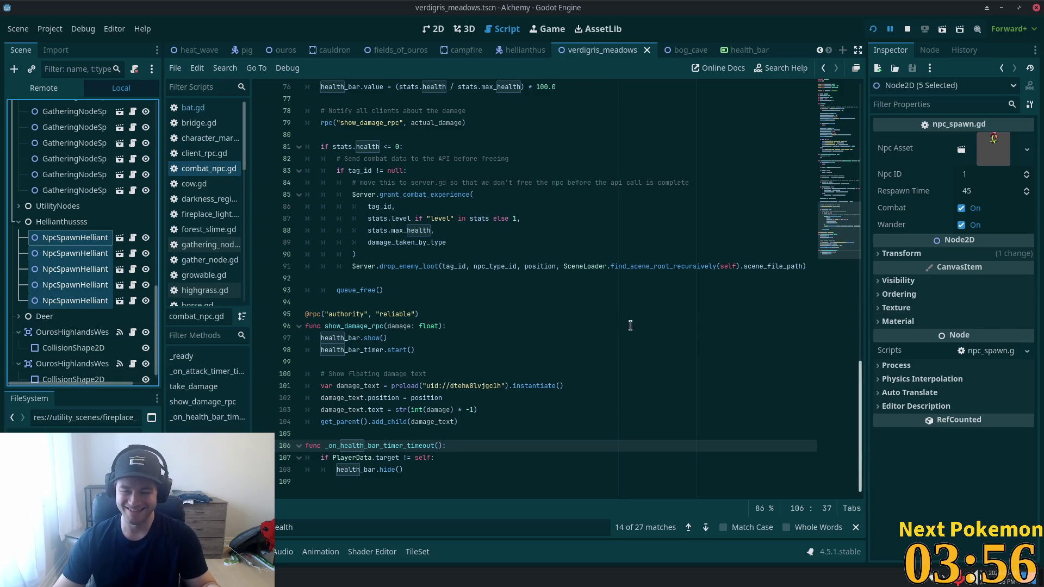
key(alt+Tab)
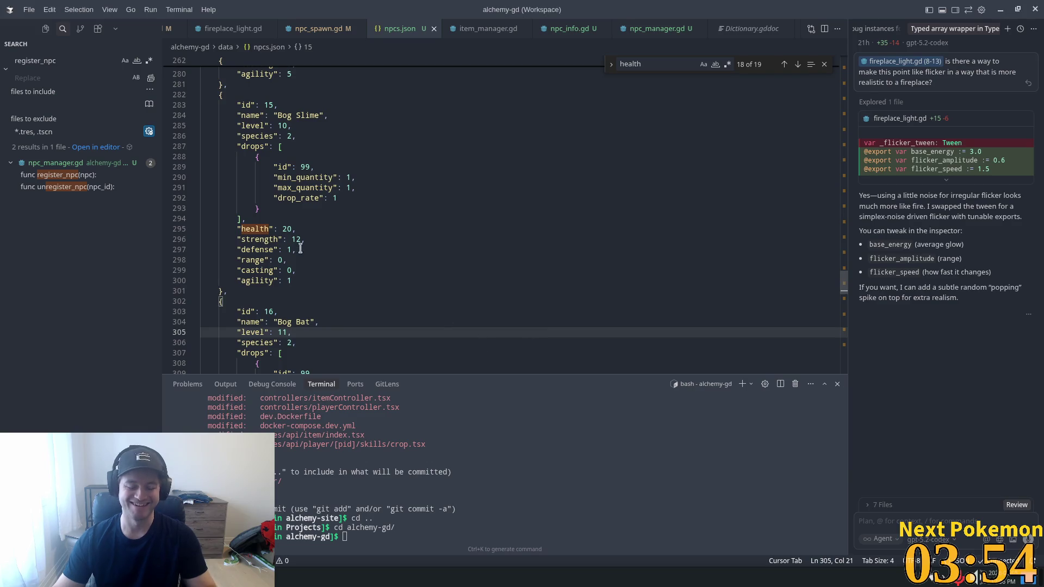
- Paste a duplicate of the Horse NPC entry at the end of npcs.json
scroll(300, 249, down, 3)
drag(844, 291, 846, 346)
drag(240, 334, 223, 140)
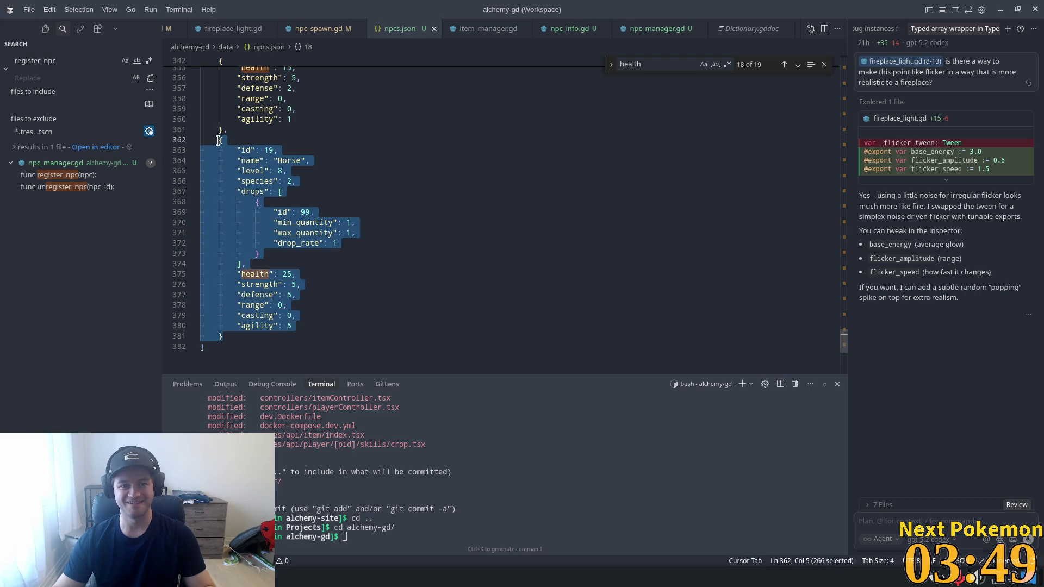
click(237, 339)
key(ctrl+v)
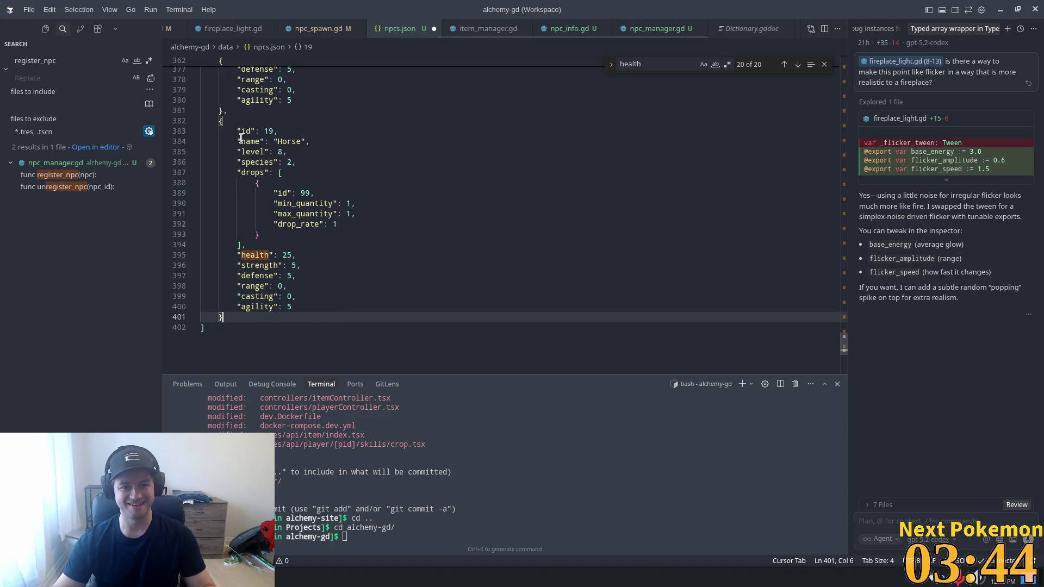
- Change the duplicated entry's id from 19 to 20
scroll(268, 206, up, 5)
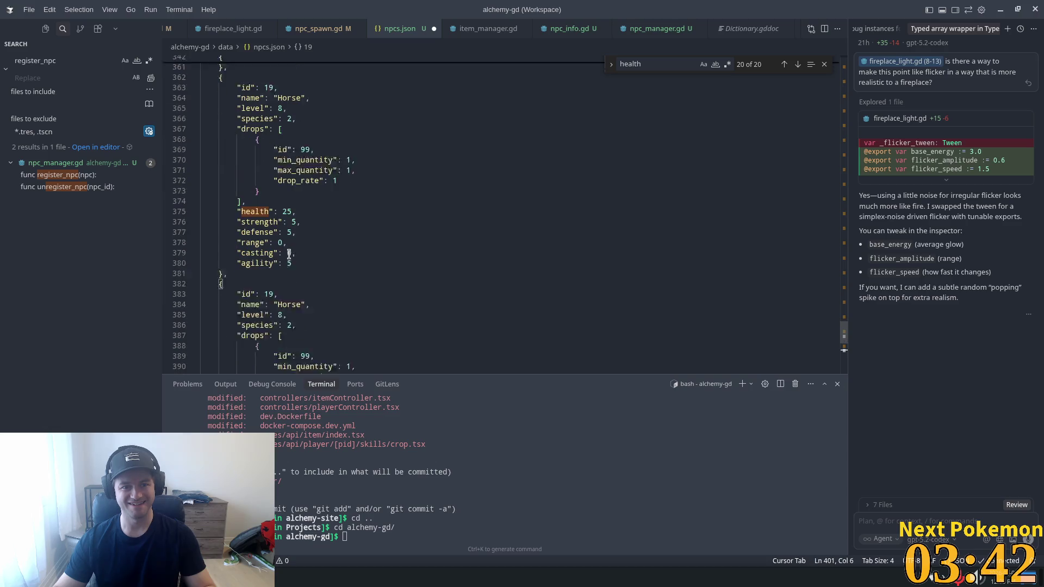
scroll(289, 254, down, 1)
drag(264, 267, 269, 267)
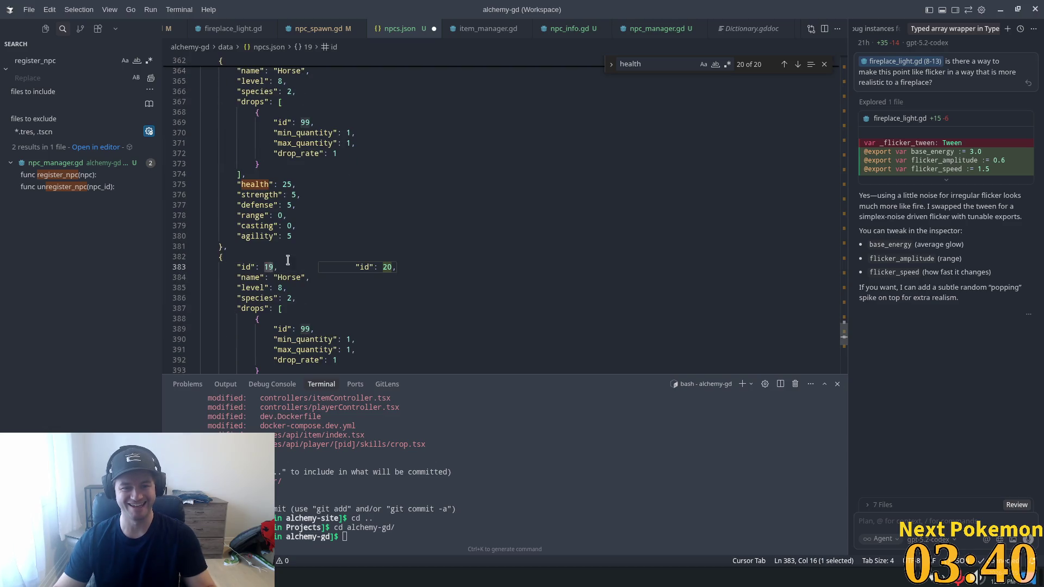
key(Tab)
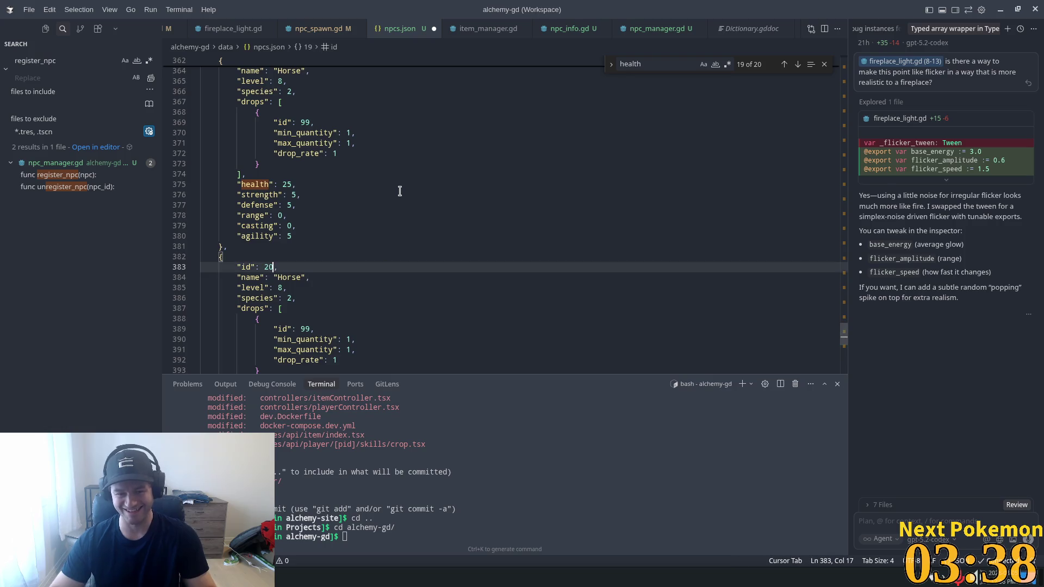
click(254, 304)
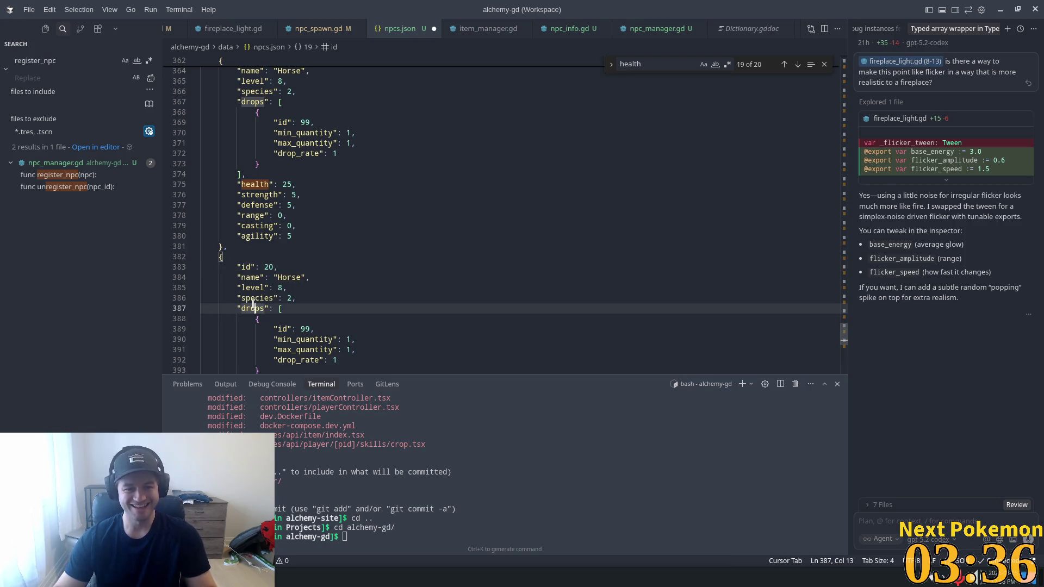
double_click(297, 278)
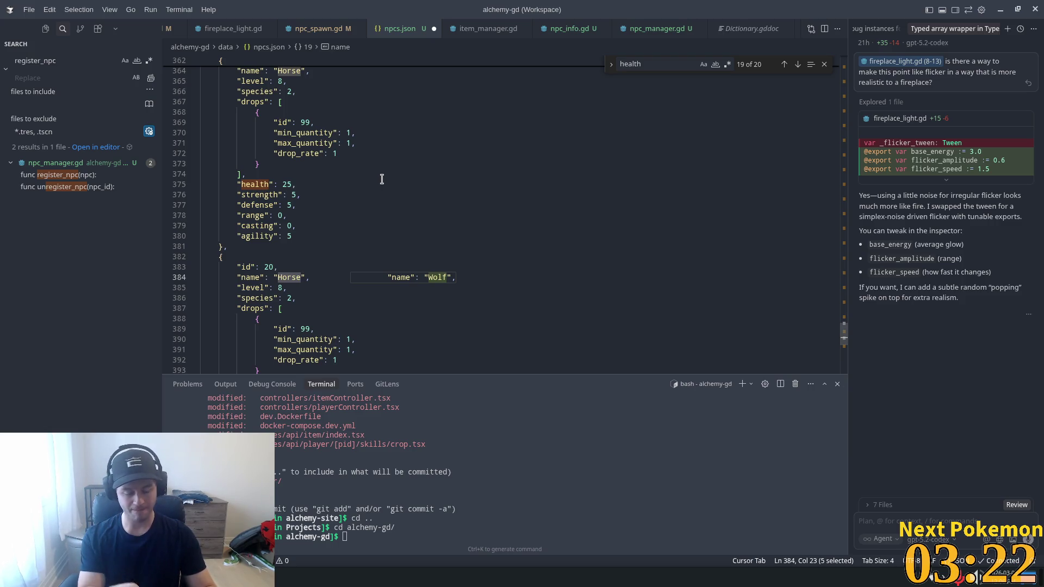
- Rename the copied entry to Hellianthus and change its level from 8 to 7
text(Hellian)
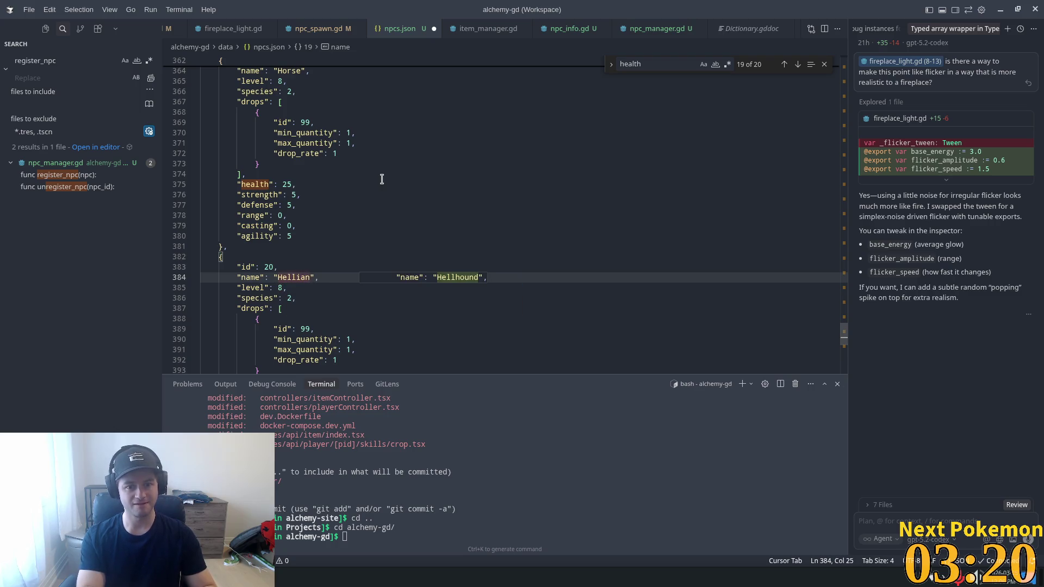
text(thus)
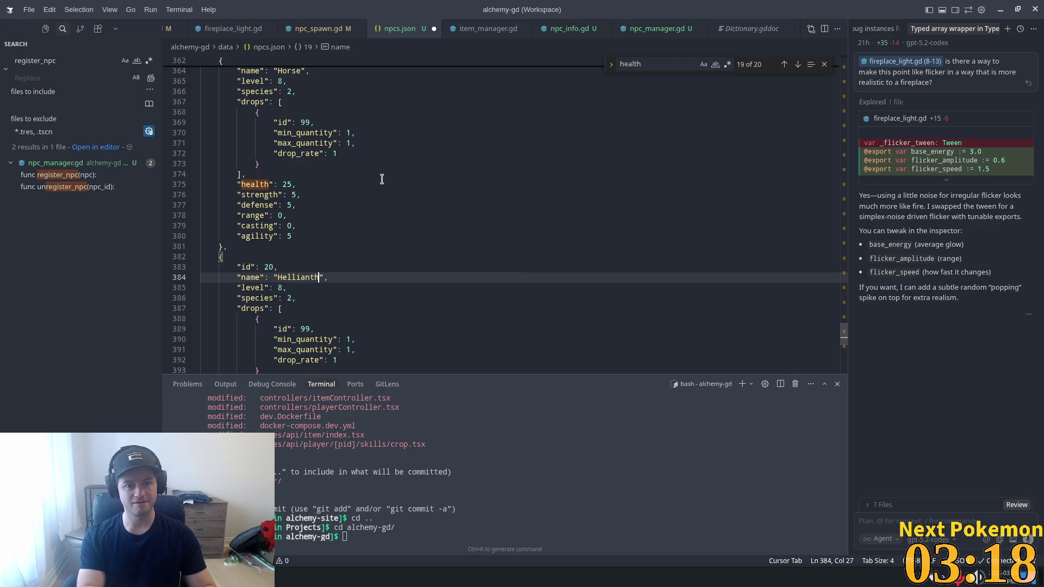
key(alt+Tab)
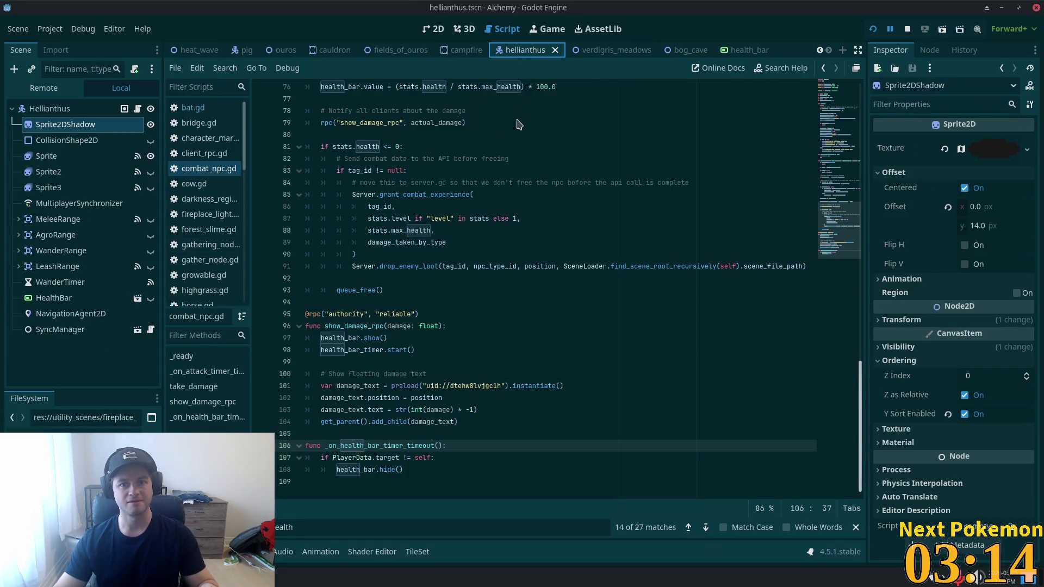
key(alt+Tab)
click(322, 296)
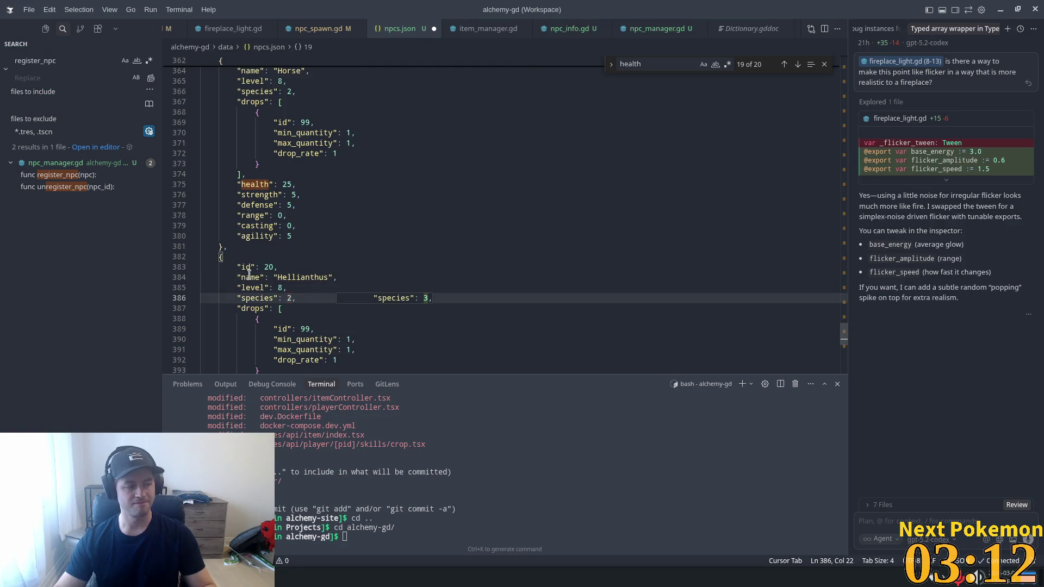
scroll(249, 275, down, 2)
click(278, 234)
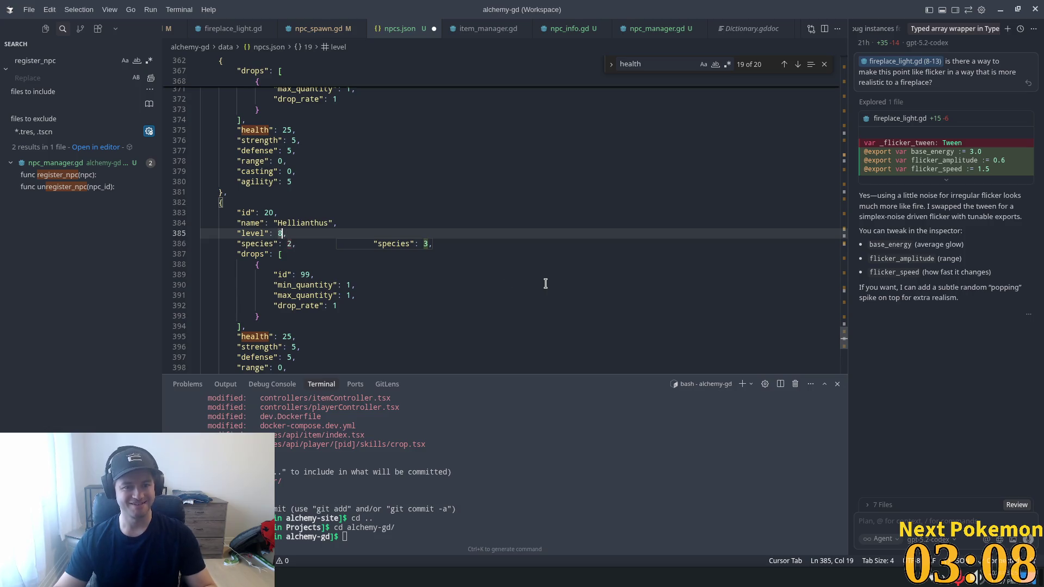
key(shift+Left)
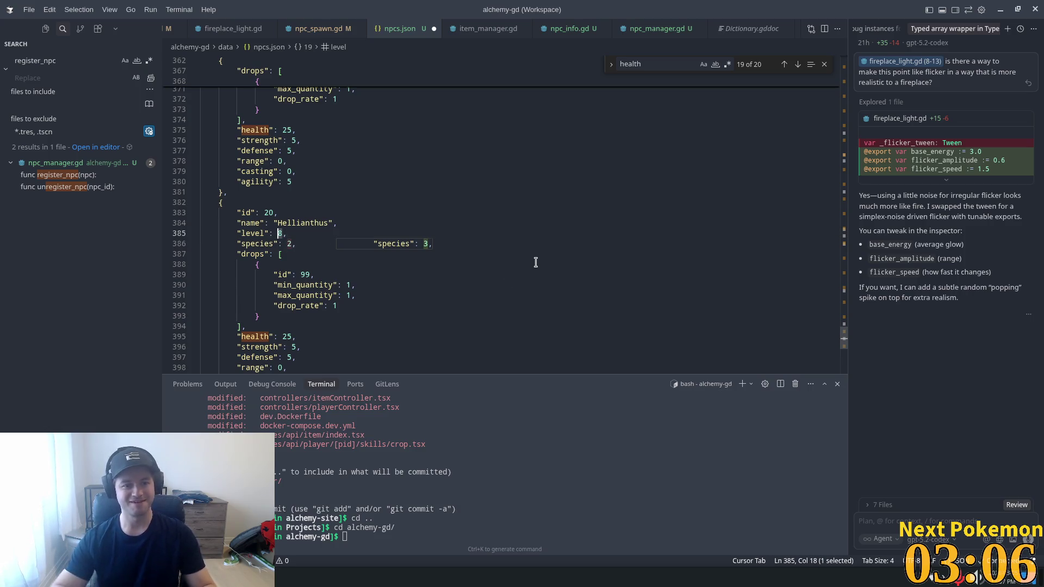
text(7)
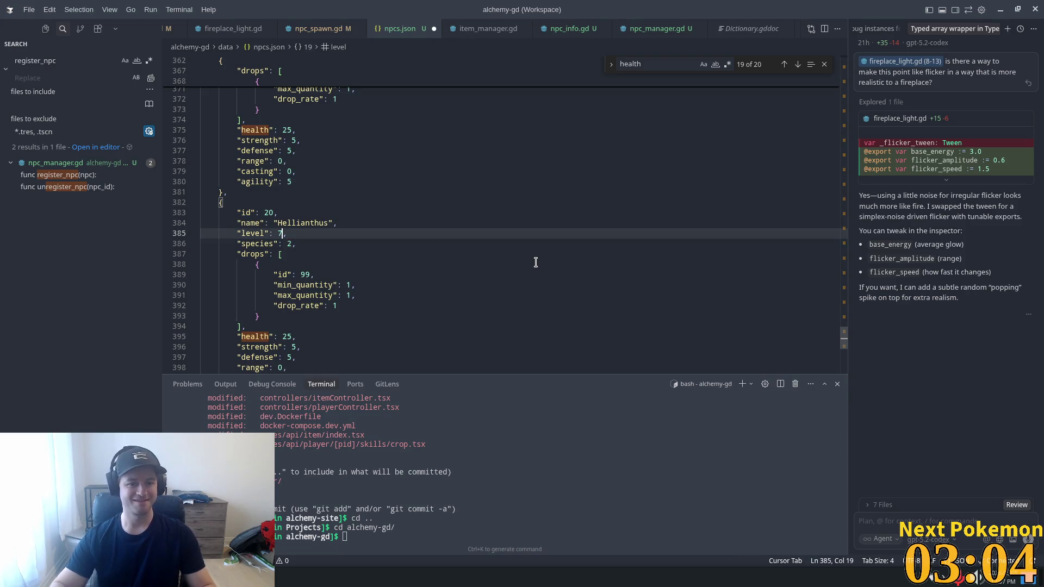
- Set the Hellianthus health to 18 and agility to 1, then save npcs.json
scroll(509, 292, down, 3)
key(Down)
key(Down)
key(Down)
key(shift+Right)
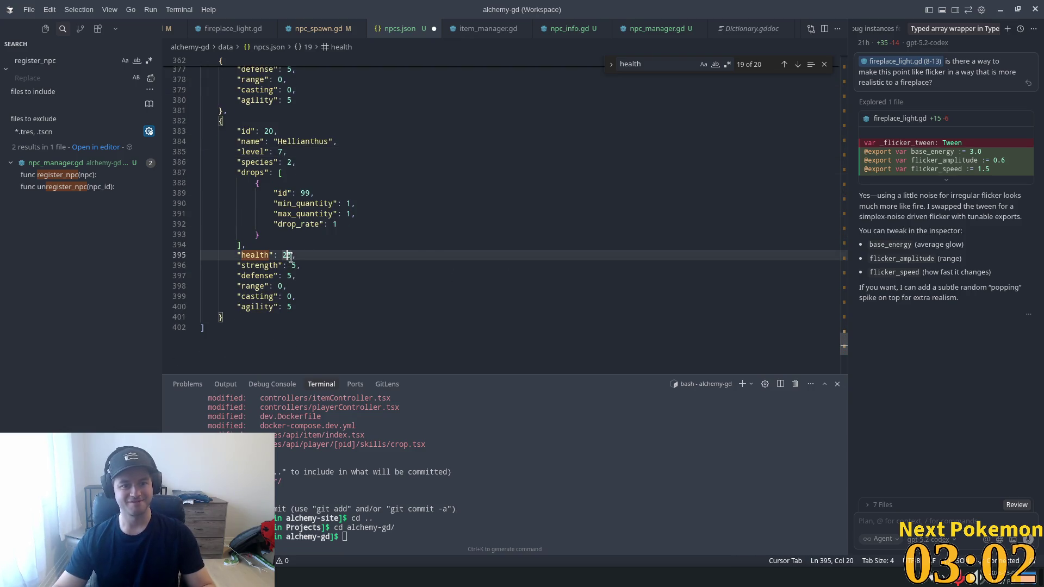
key(shift+Left)
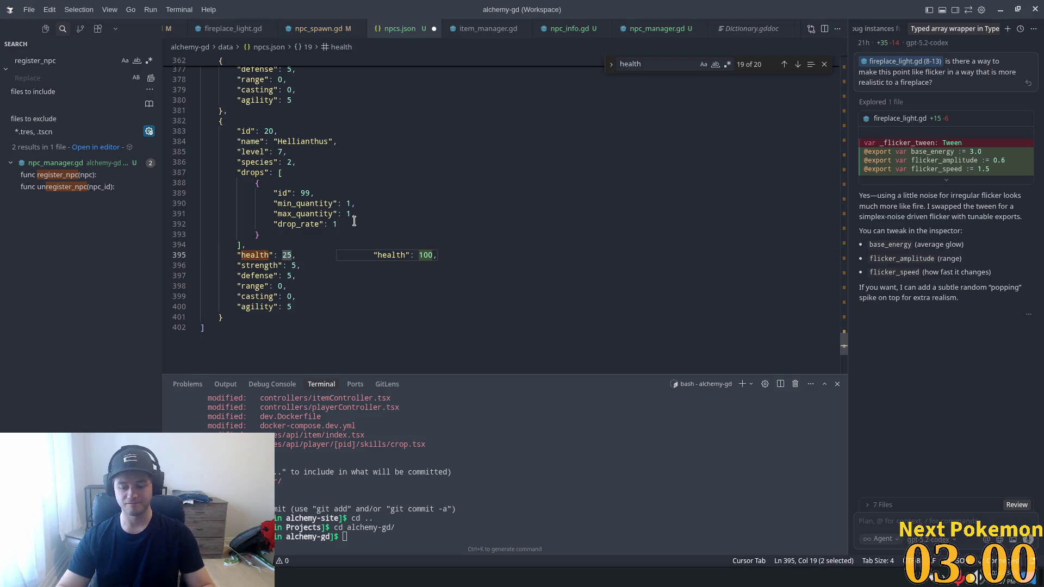
text(18)
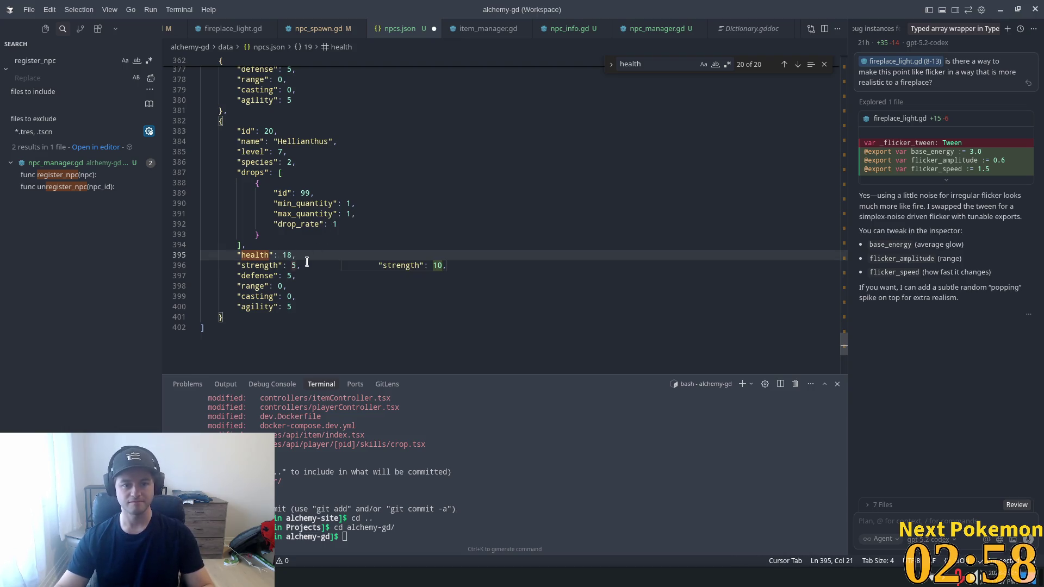
double_click(289, 308)
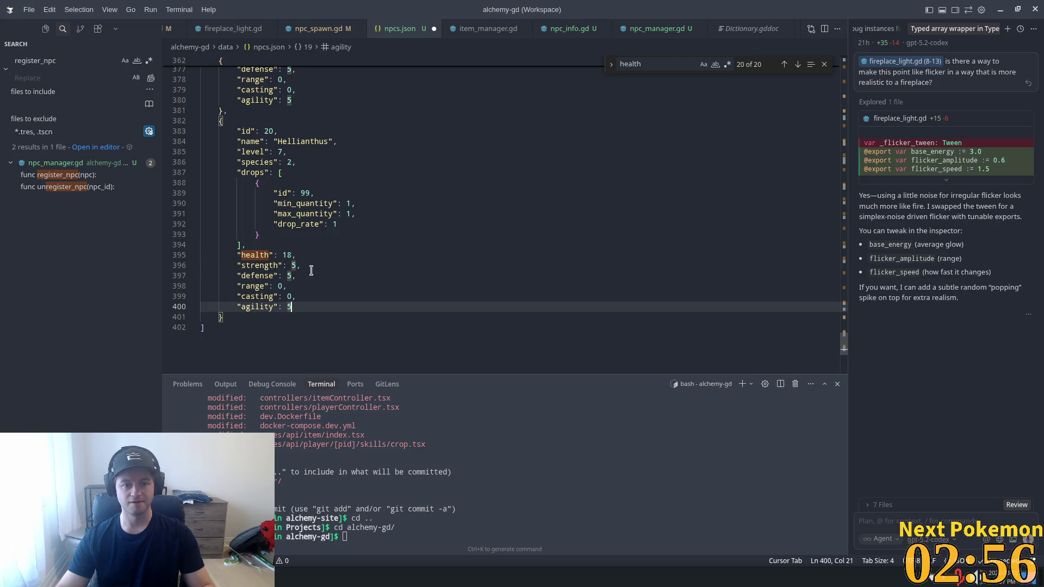
text(1)
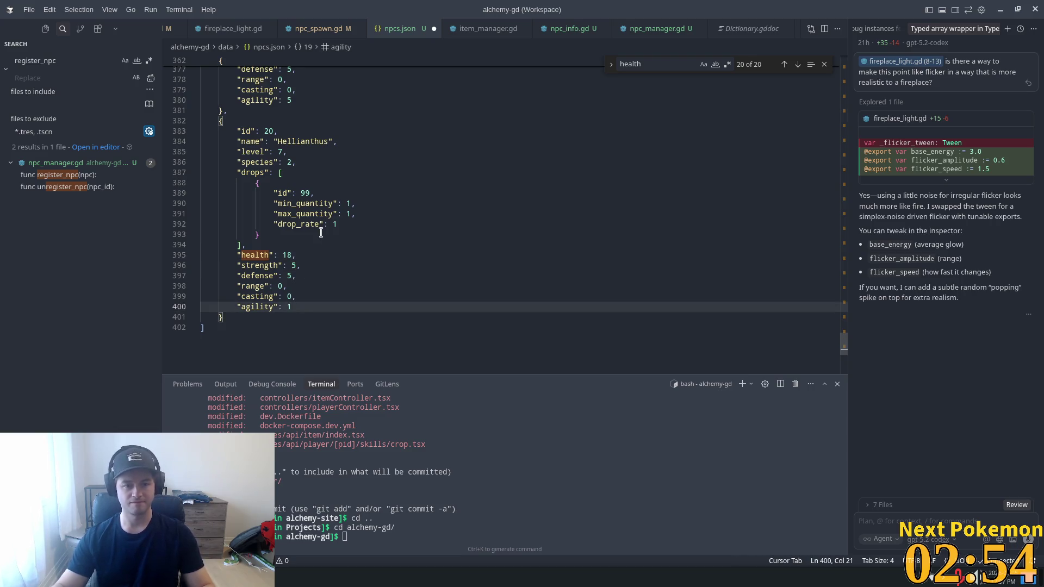
key(ctrl+s)
click(326, 193)
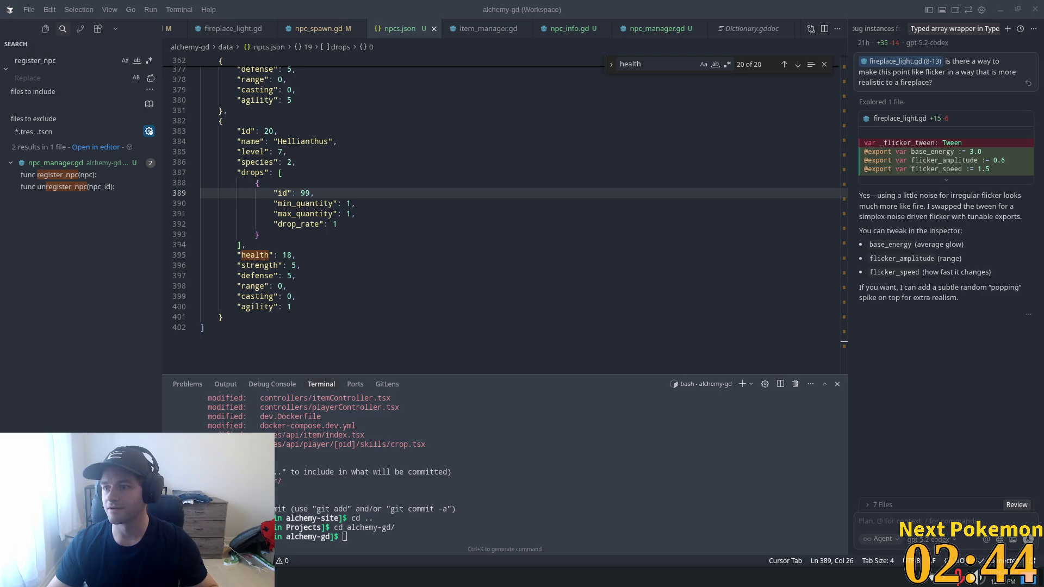
click(309, 236)
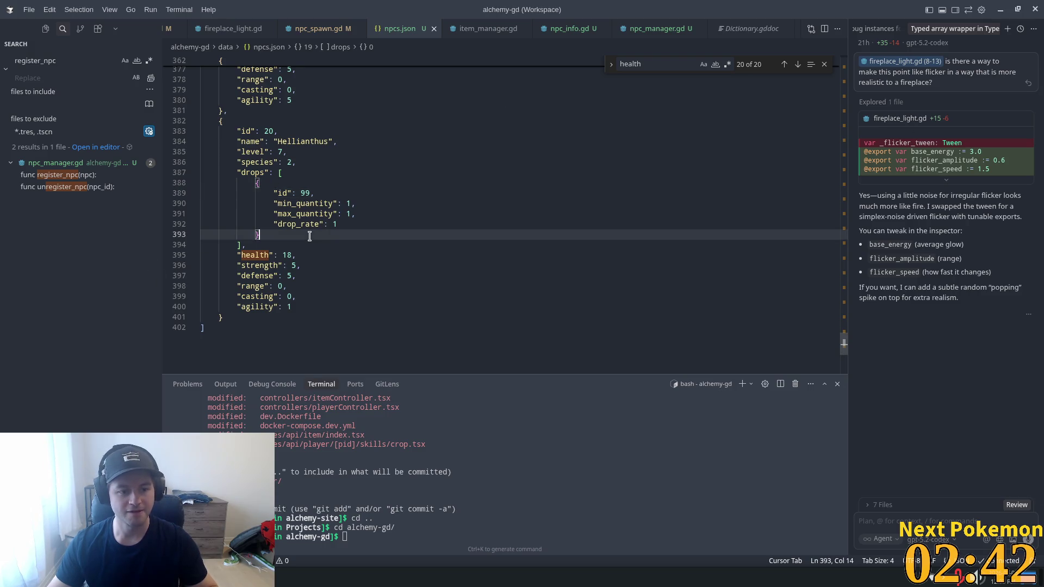
click(294, 204)
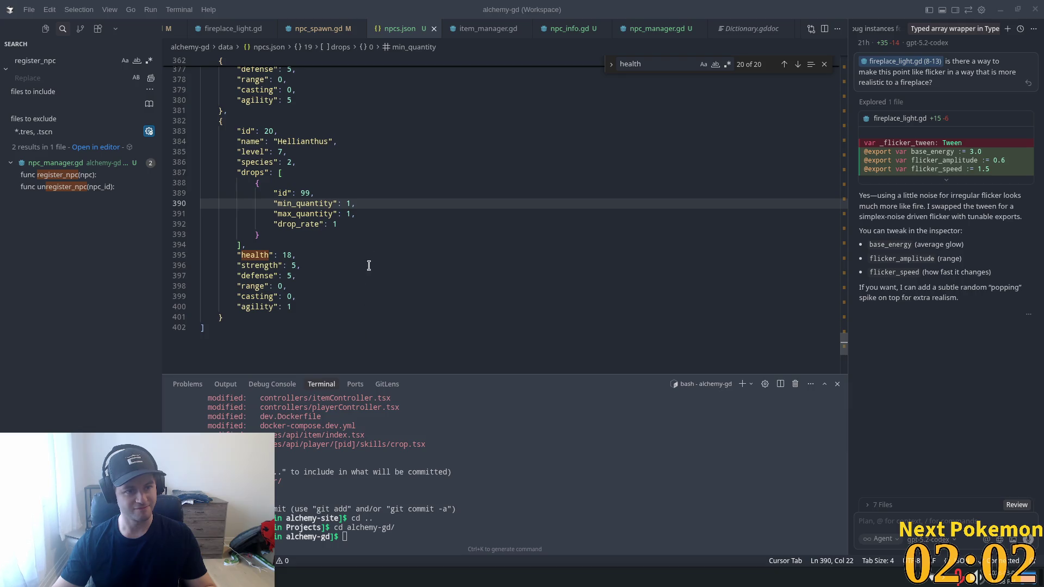
click(373, 219)
click(308, 256)
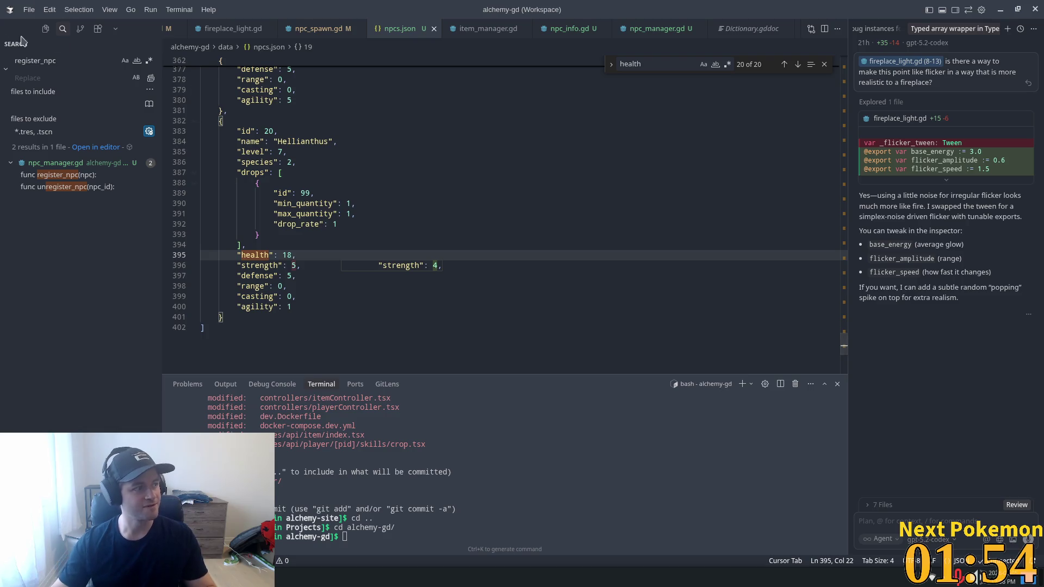
scroll(598, 283, up, 5)
click(315, 240)
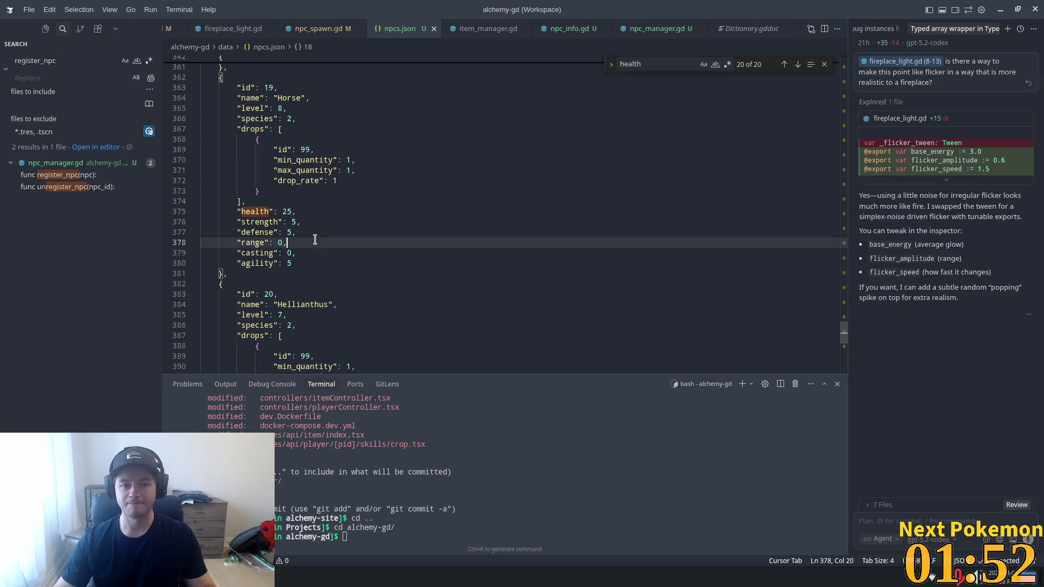